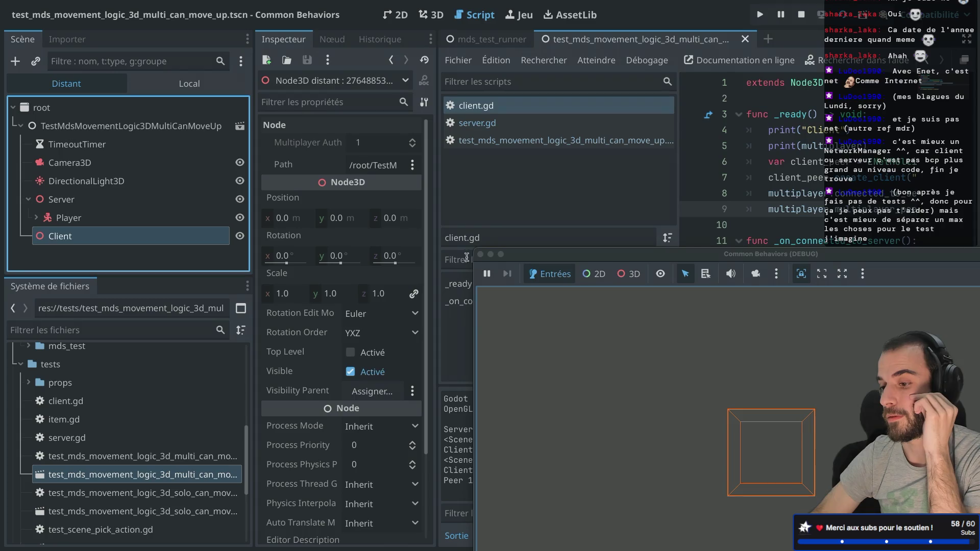
Stop the running test game and select the Server node
click(480, 255)
click(51, 161)
click(21, 160)
right_click(57, 164)
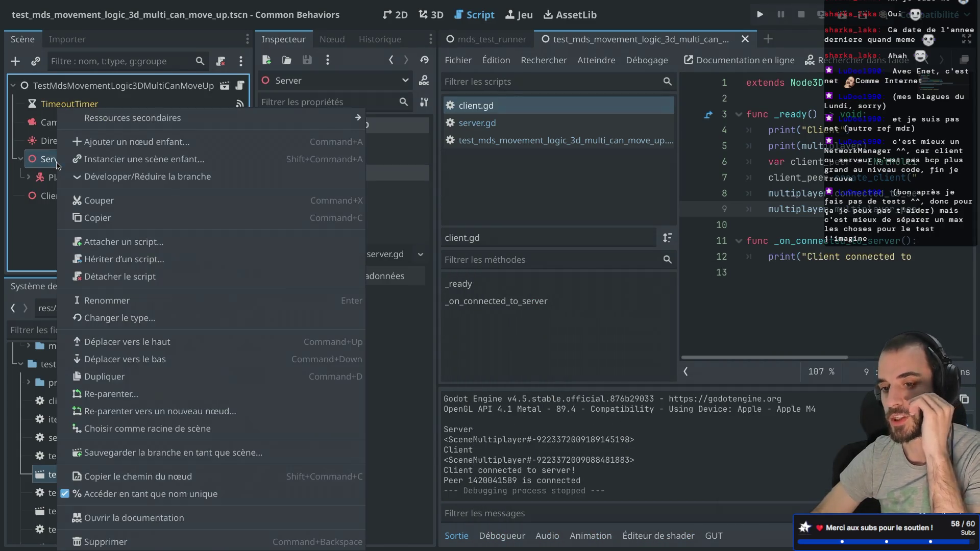
mouse_move(258, 124)
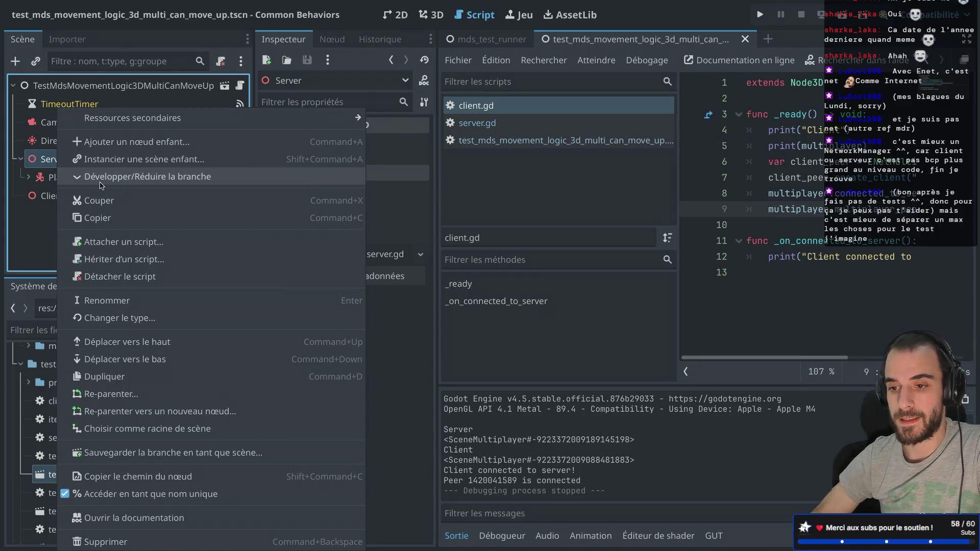
key(Escape)
click(68, 162)
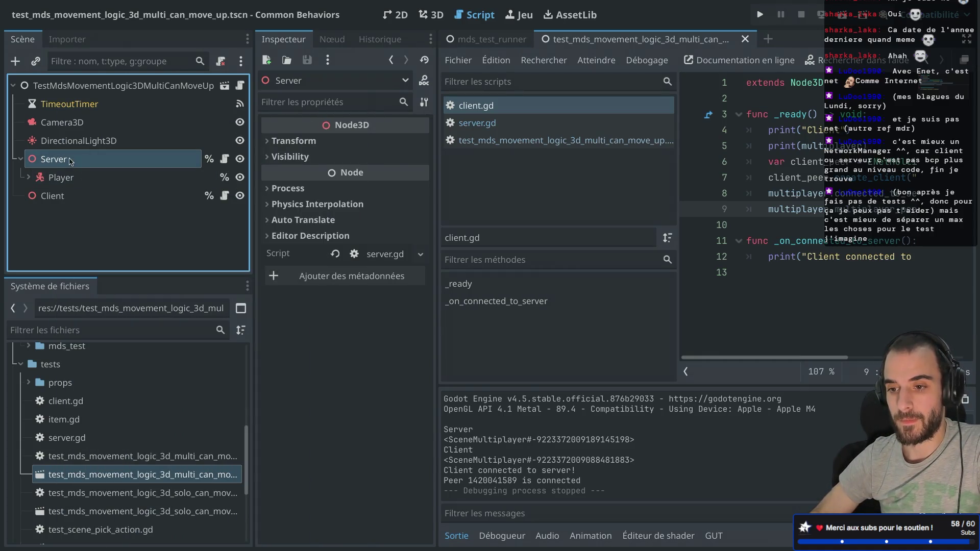
Add a MultiplayerSpawner child under Server, placed above the Player node
key(ctrl+a)
text(P)
key(BackSpace)
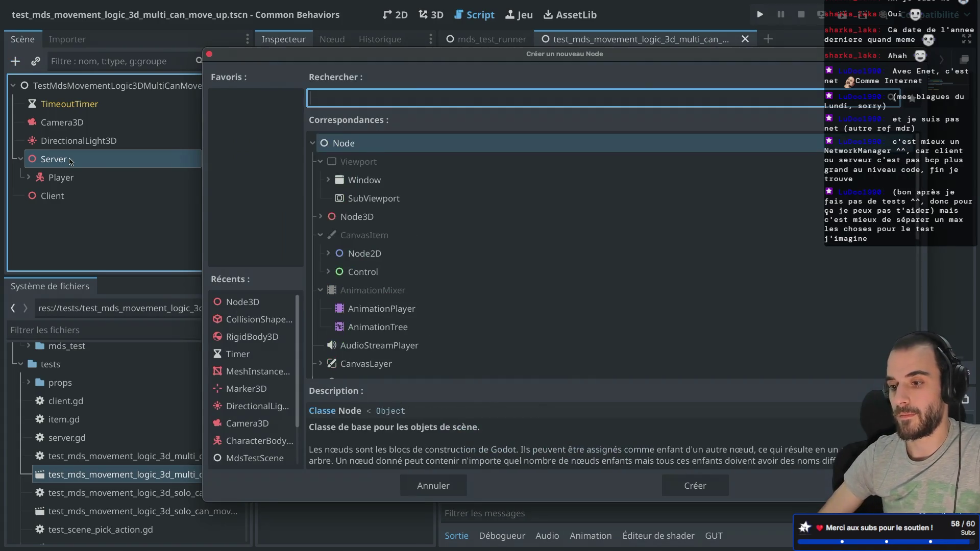
text(Multi)
key(Return)
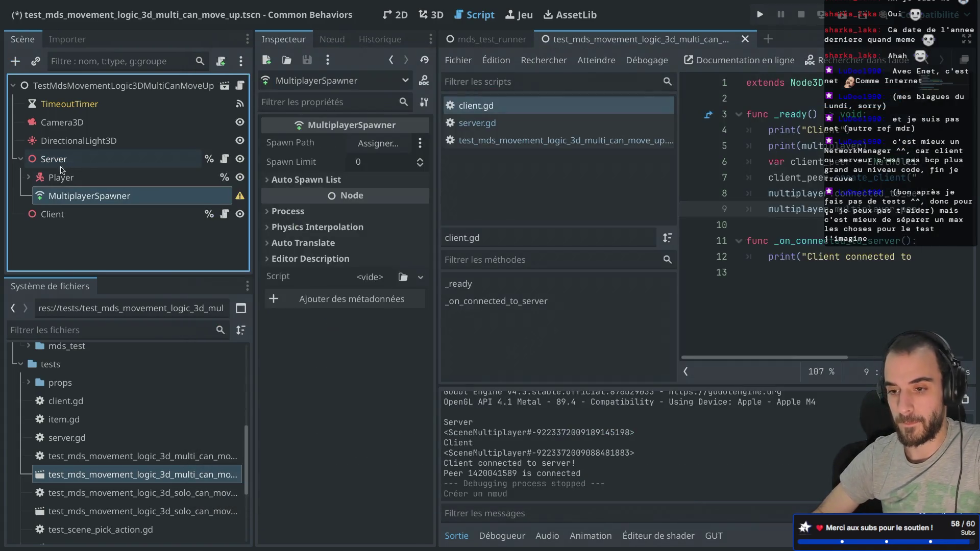
drag(72, 195, 69, 168)
Add a plain Node3D child to Server and rename it Players
click(65, 161)
right_click(64, 161)
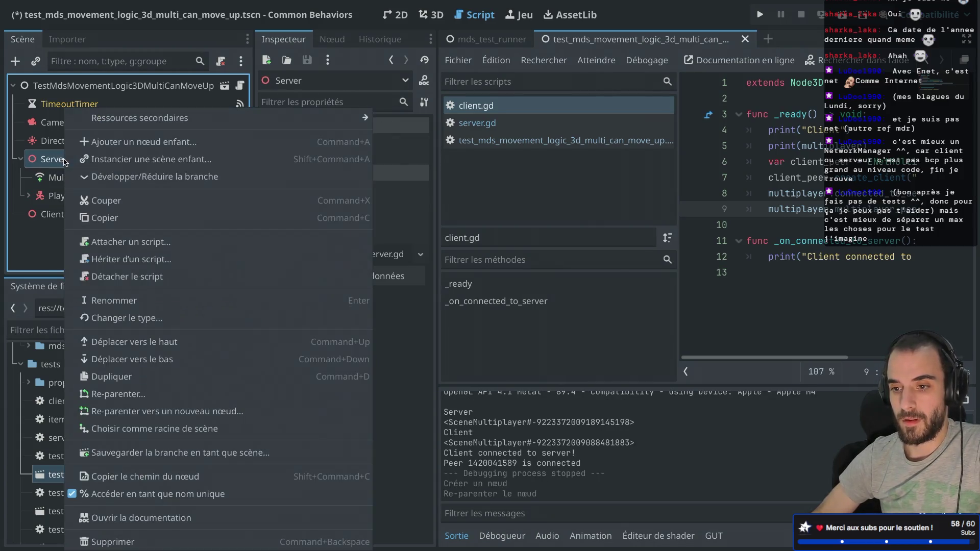
key(Escape)
right_click(94, 162)
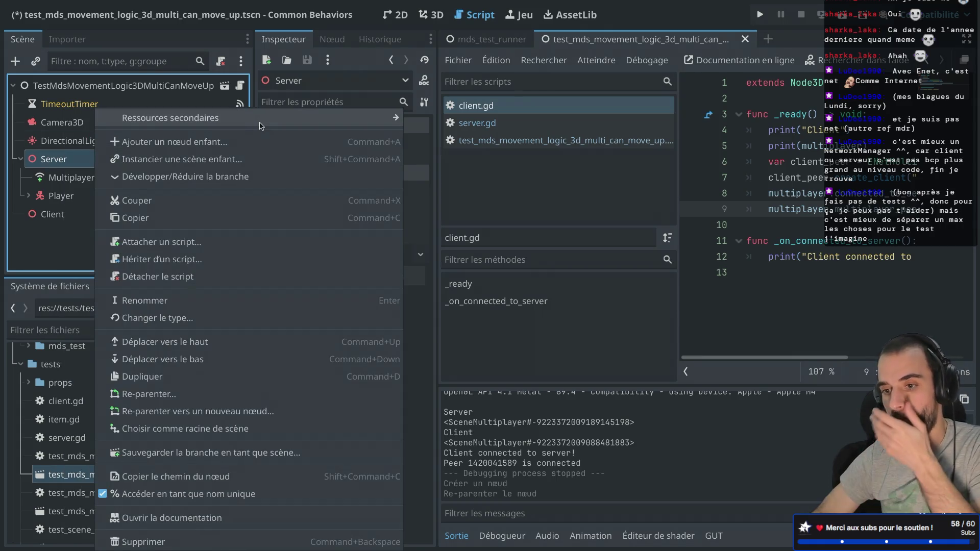
mouse_move(260, 126)
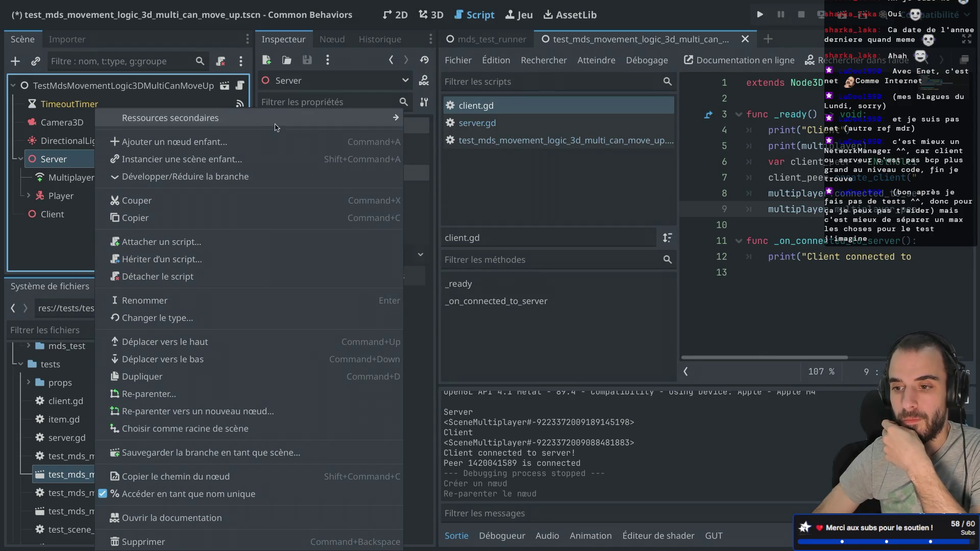
click(257, 145)
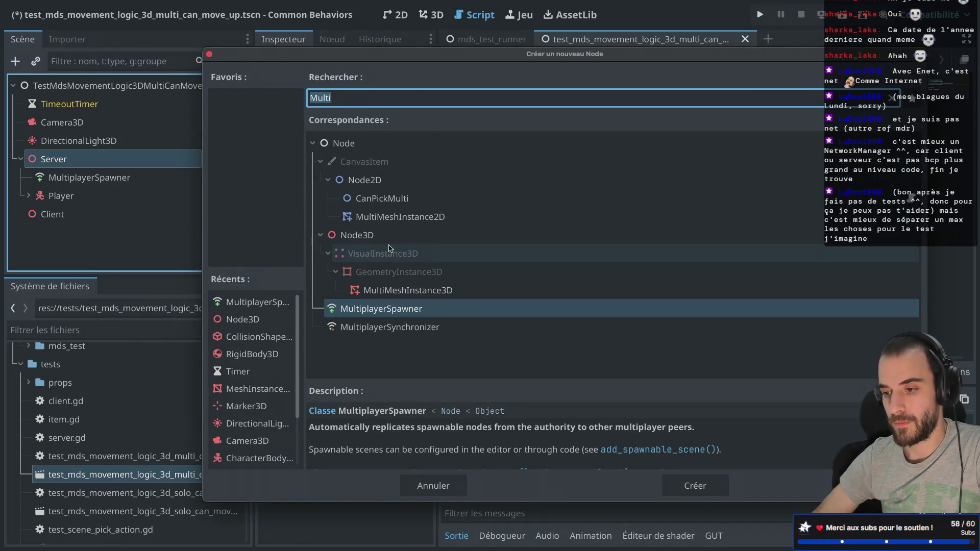
double_click(357, 234)
double_click(90, 214)
text(P)
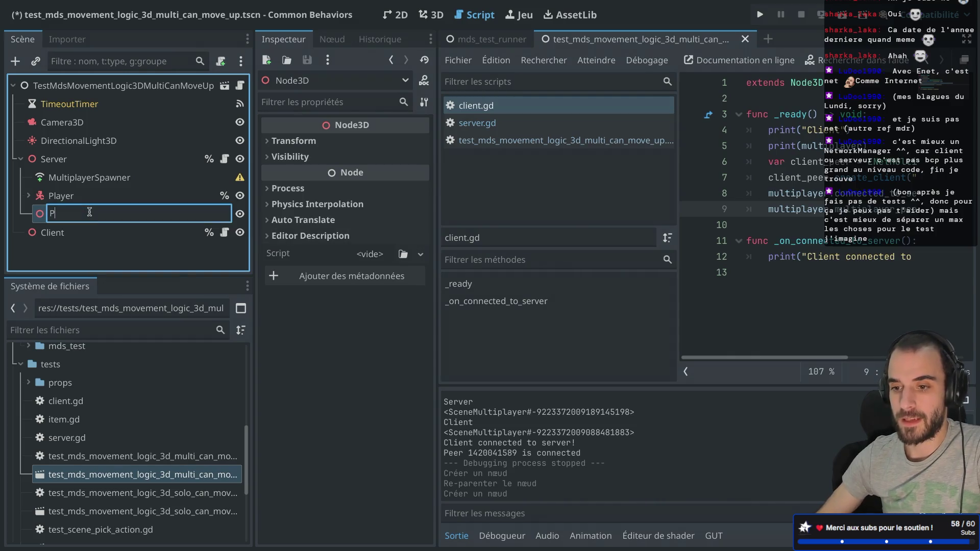
text(layers)
key(Return)
click(88, 178)
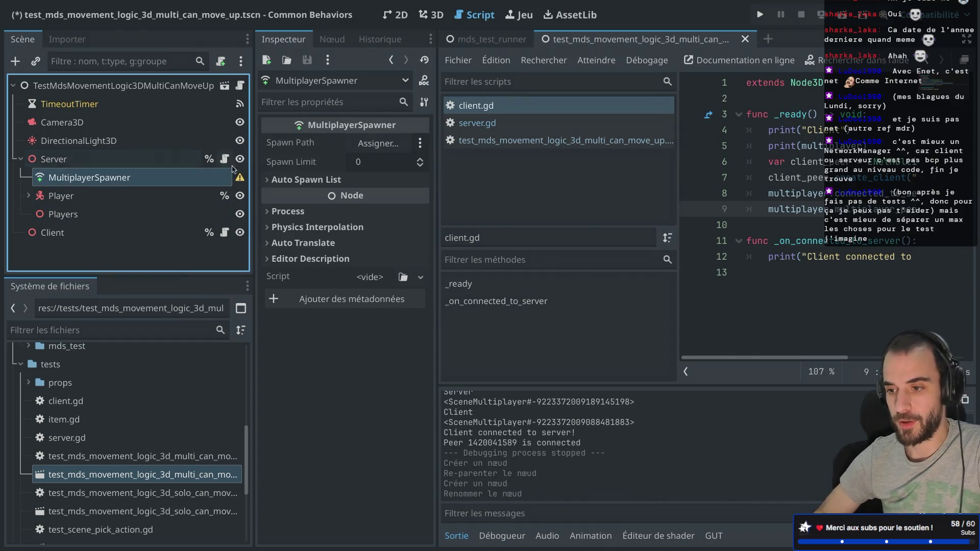
Set the MultiplayerSpawner's Spawn Path to Players and move Player under Players
click(368, 145)
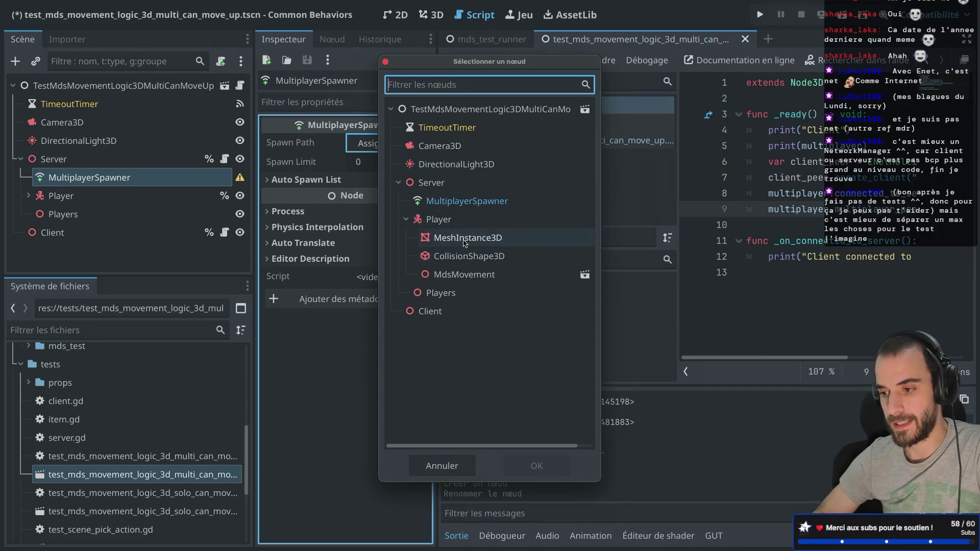
double_click(440, 293)
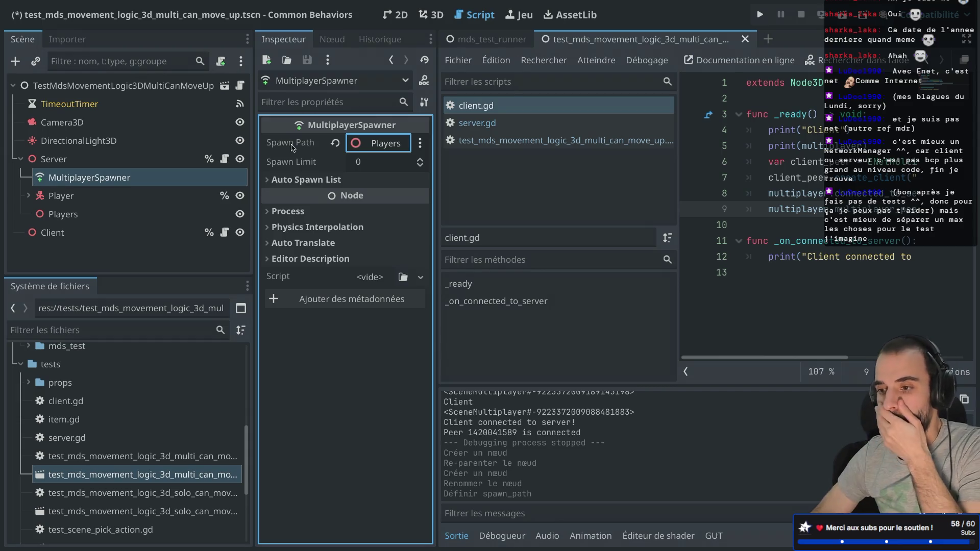
drag(56, 196, 54, 215)
click(120, 196)
click(105, 214)
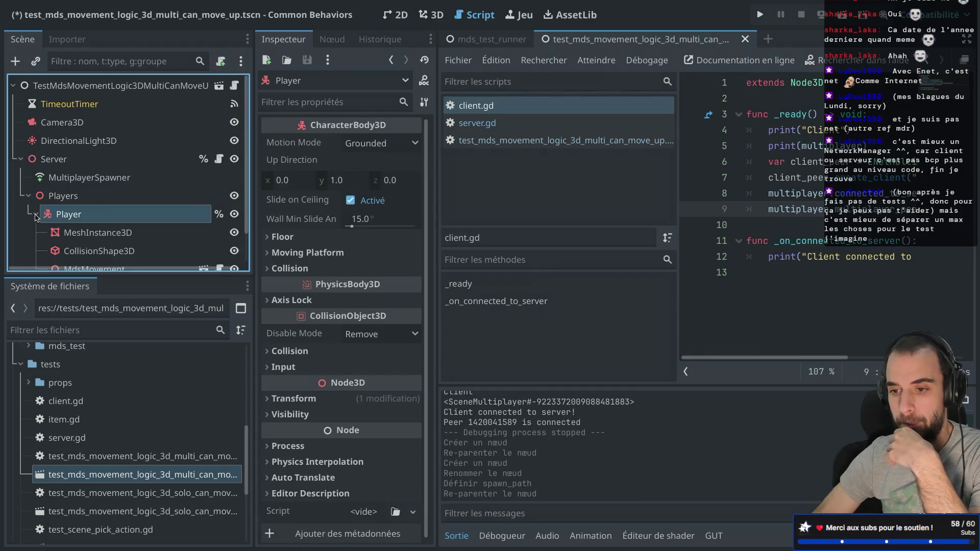
Review the MultiplayerSpawner's spawn limit and auto spawn list settings
double_click(72, 212)
click(87, 196)
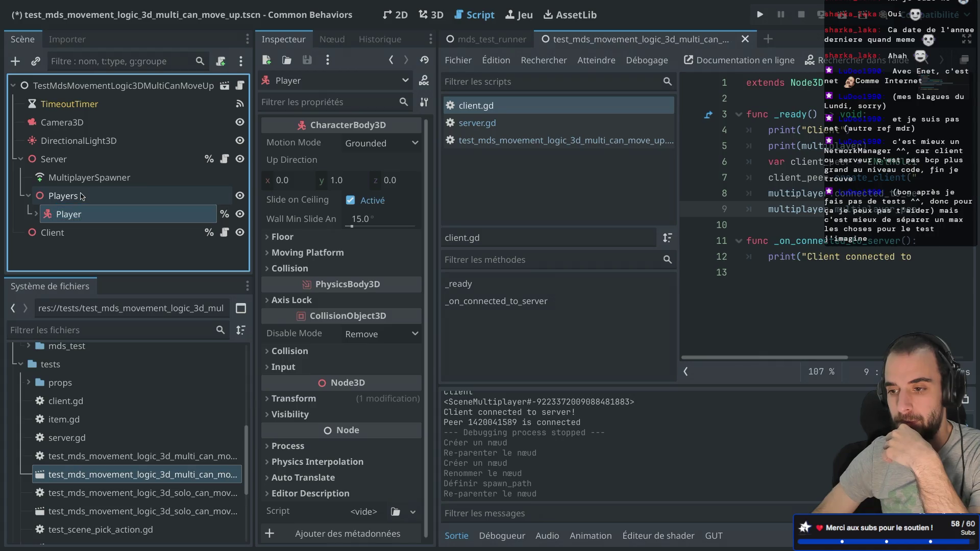
click(81, 196)
click(76, 178)
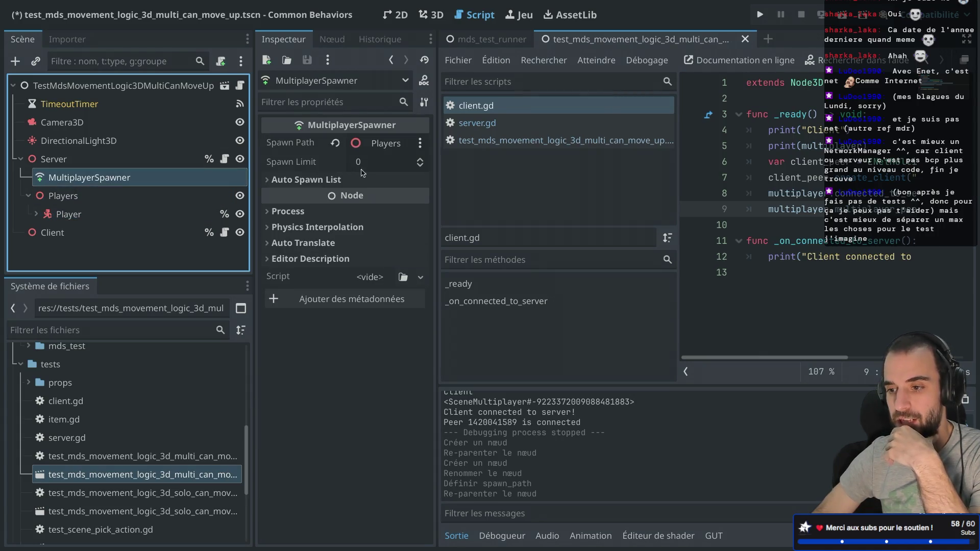
click(383, 165)
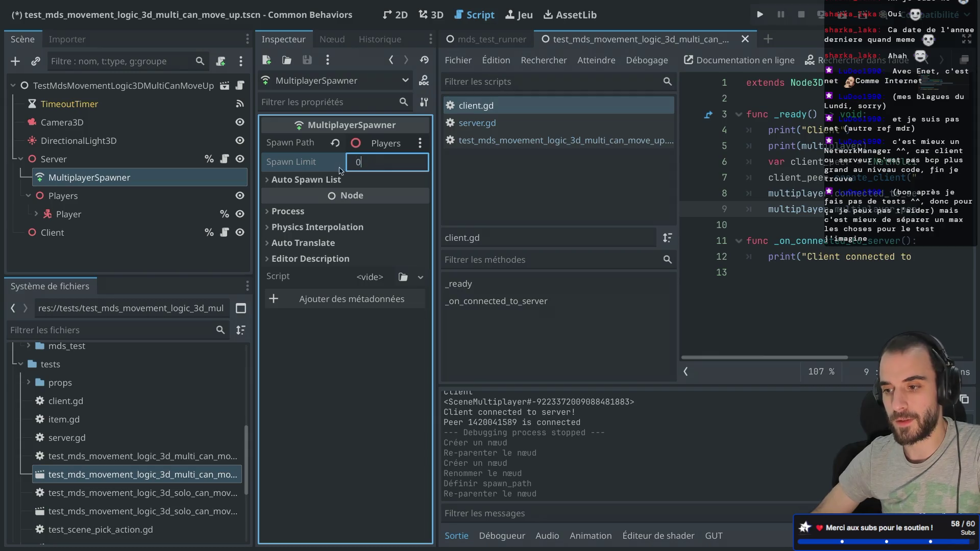
mouse_move(317, 161)
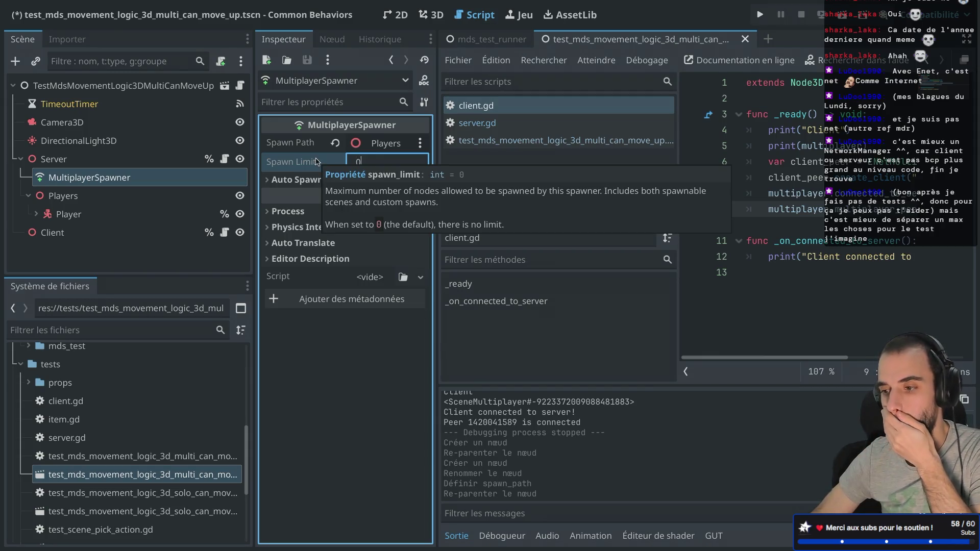
click(318, 182)
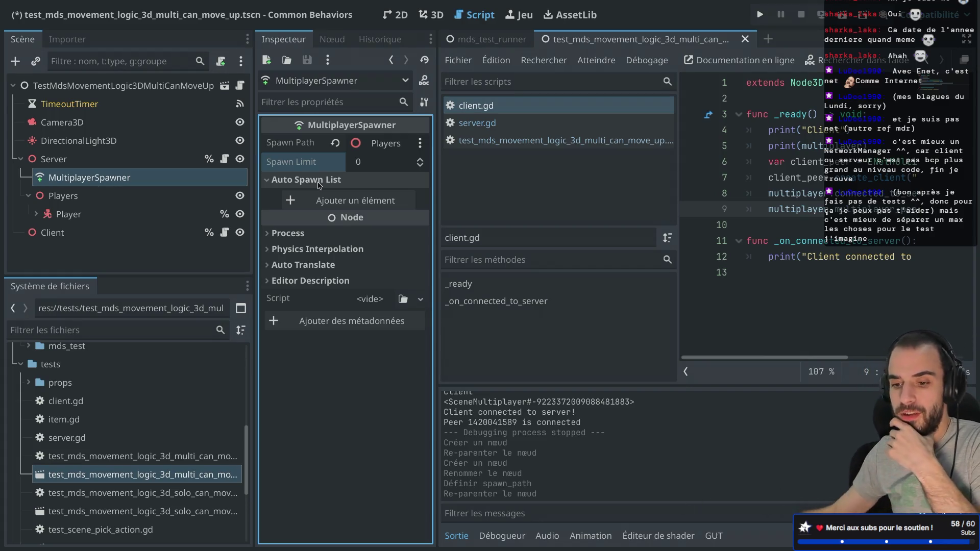
click(29, 383)
click(29, 383)
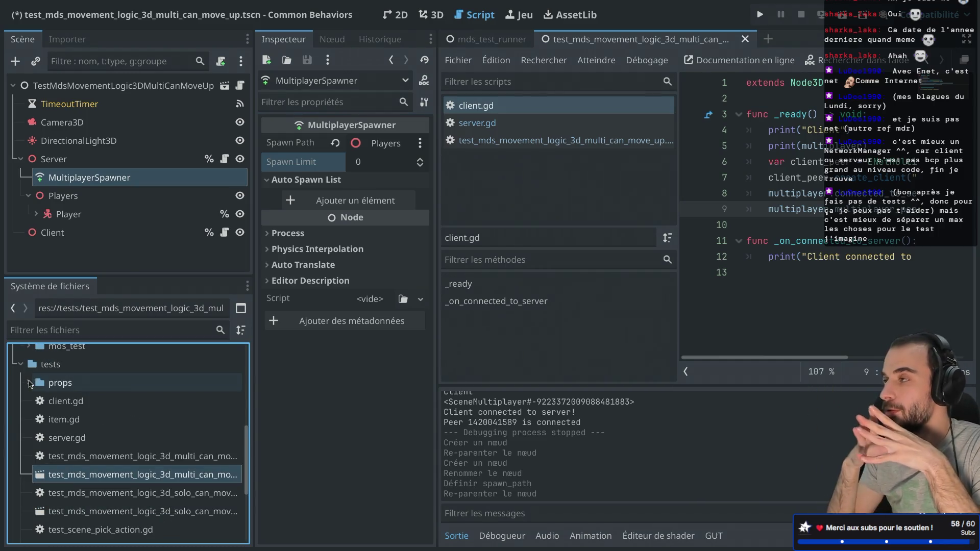
Rename the Player node to PlayerMulti
click(95, 218)
click(66, 218)
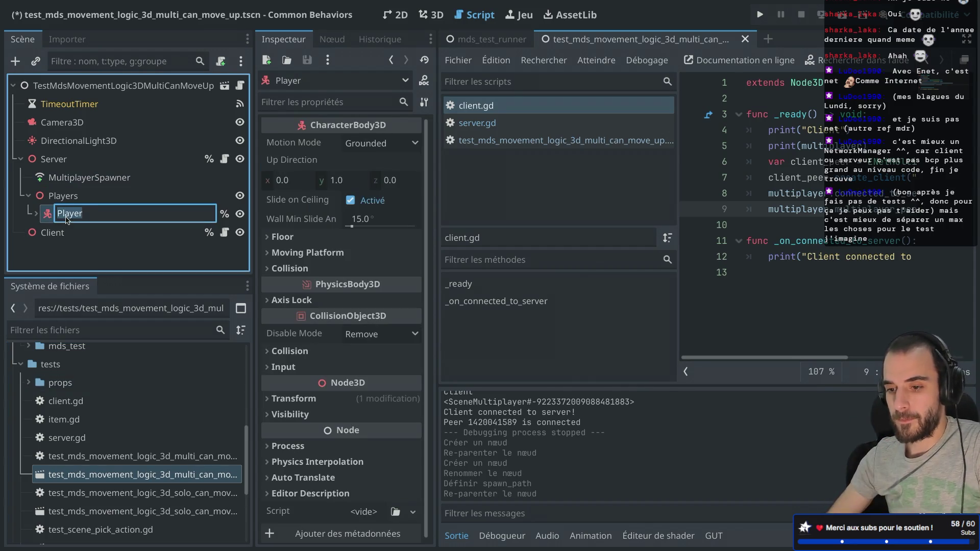
click(66, 218)
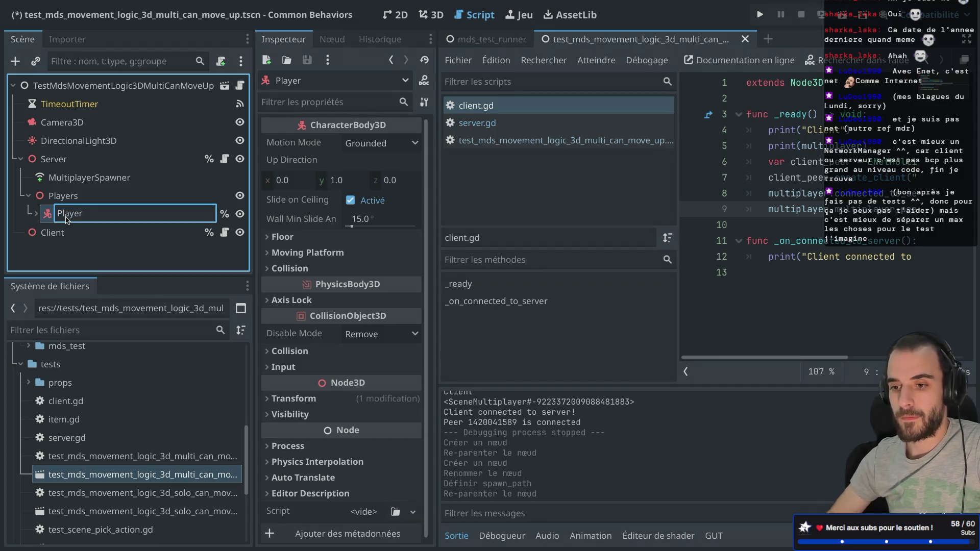
key(Return)
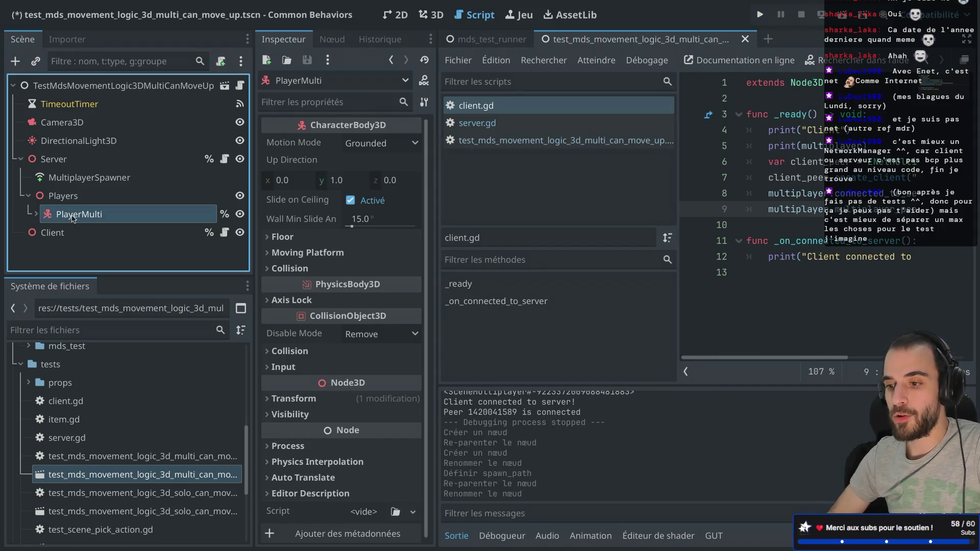
Save the PlayerMulti branch as player_multi.tscn in res://tests/props
right_click(72, 218)
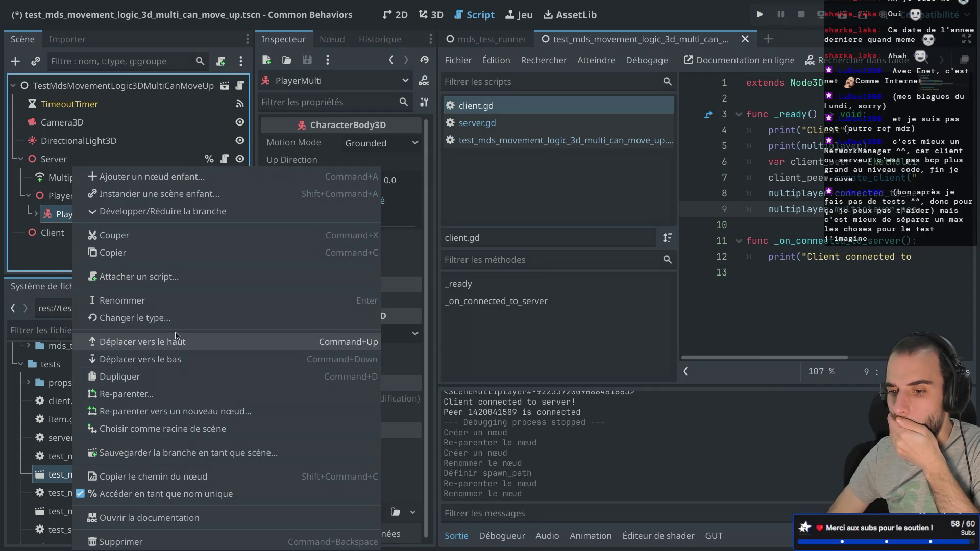
click(156, 454)
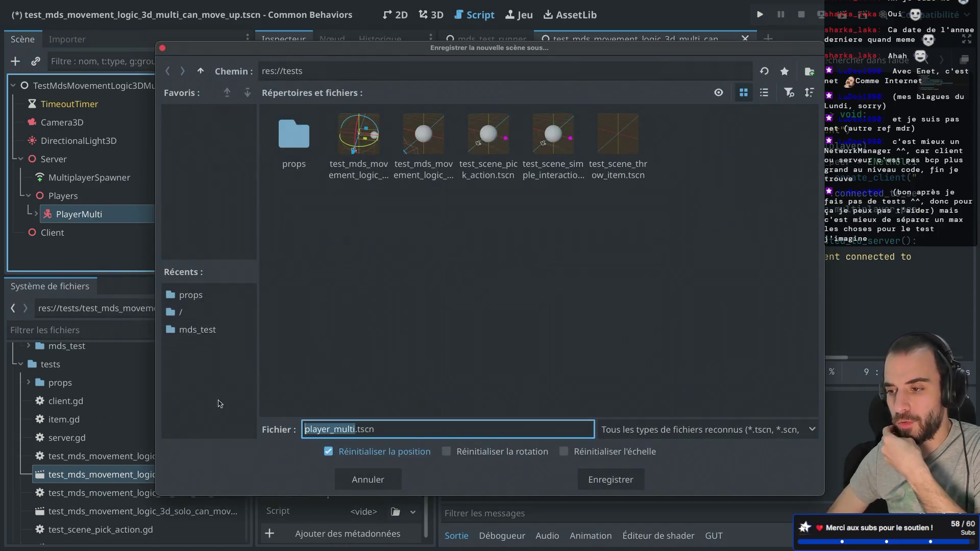
double_click(294, 136)
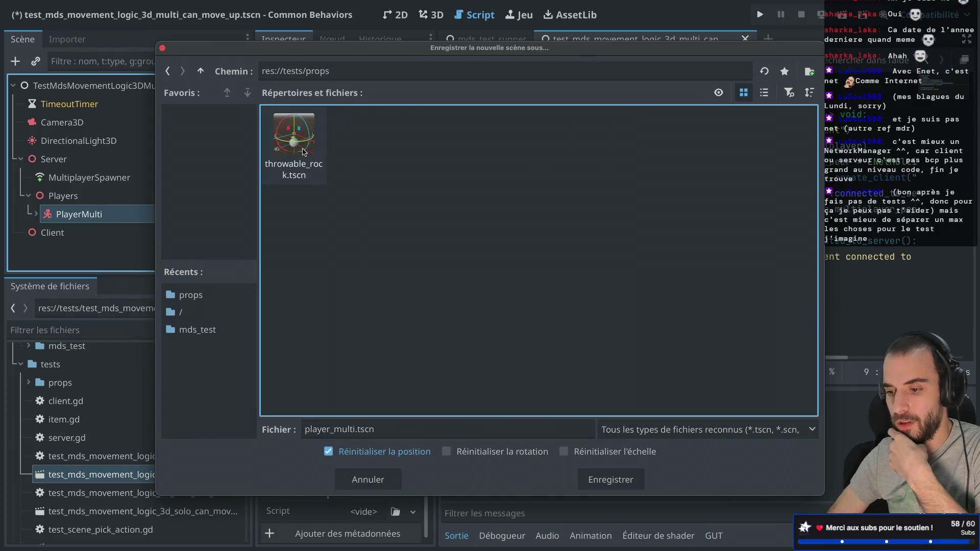
click(611, 480)
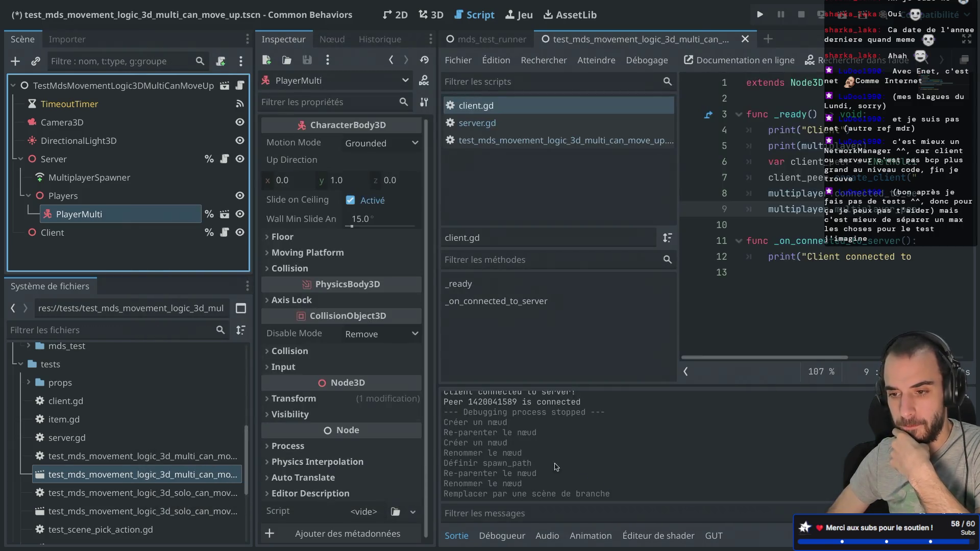
Try dragging player_multi.tscn from the props folder into the spawner's auto spawn list
click(28, 383)
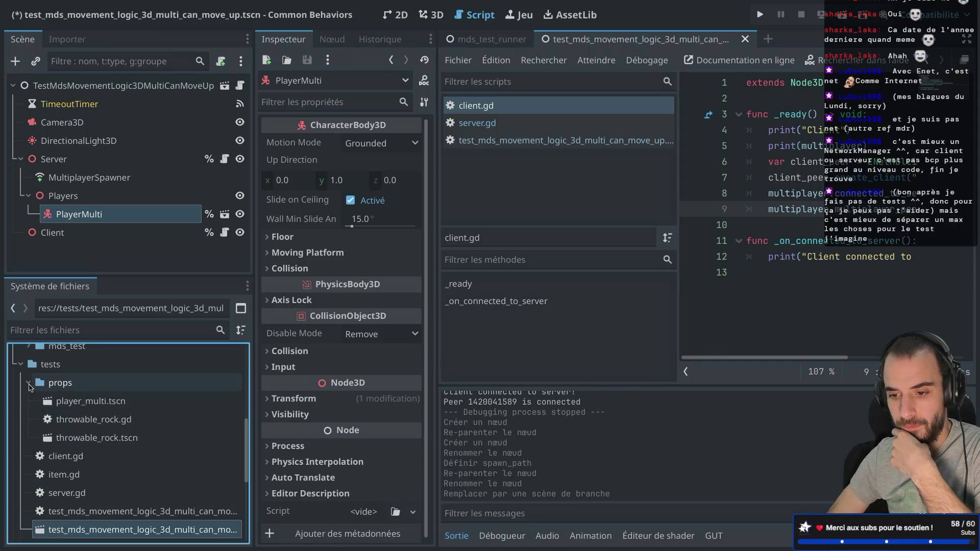
click(100, 403)
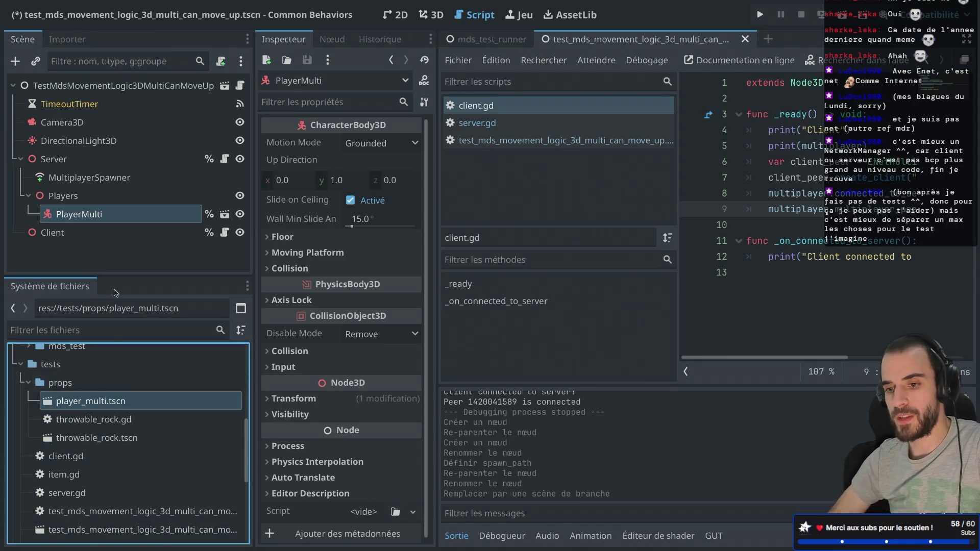
click(119, 217)
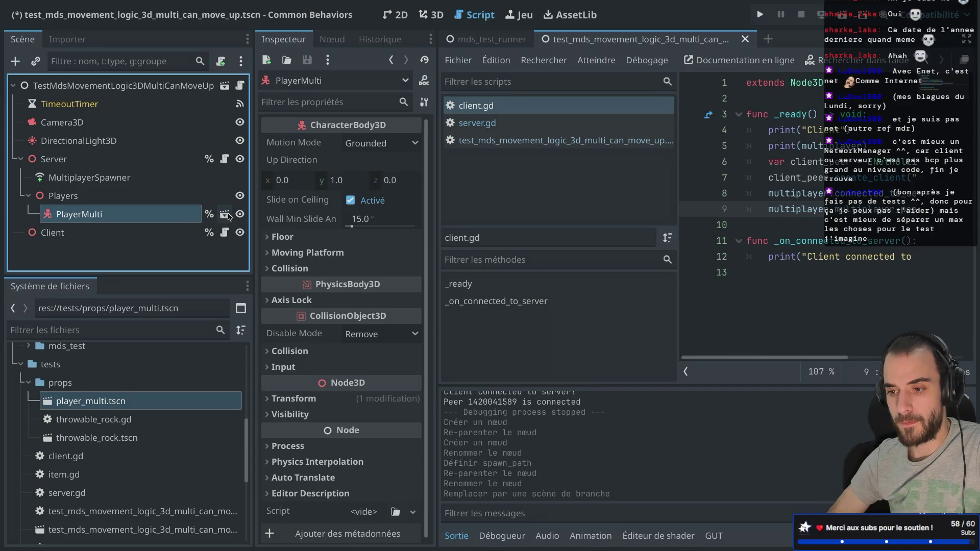
click(122, 198)
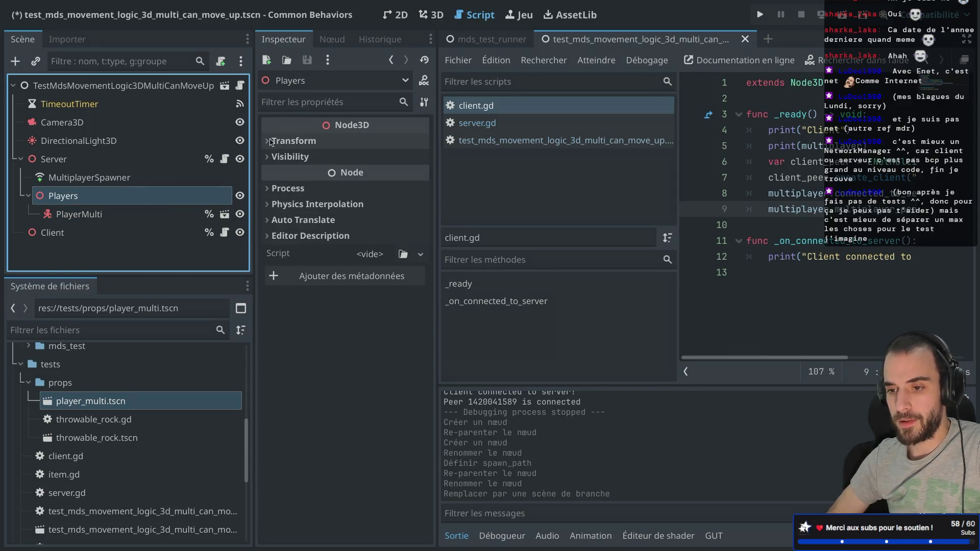
click(89, 178)
click(319, 199)
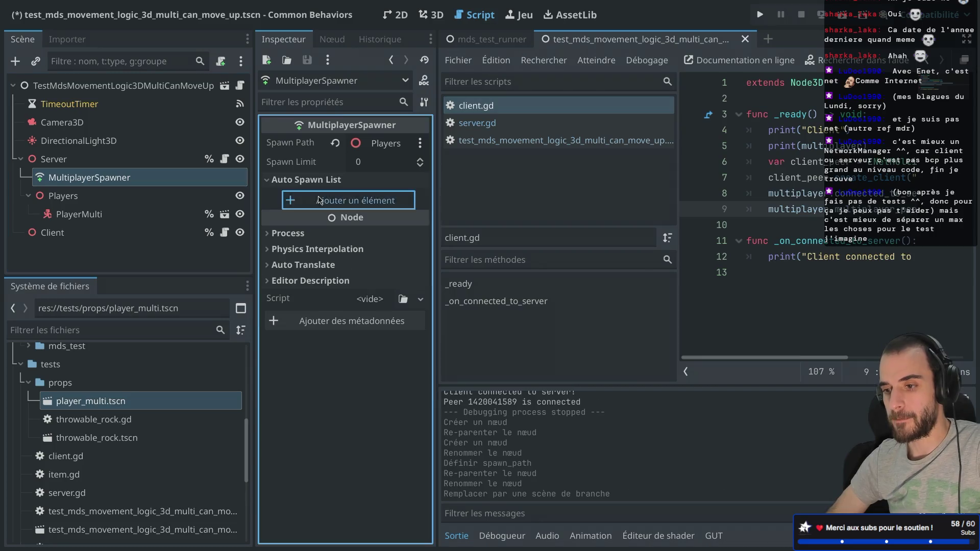
click(320, 200)
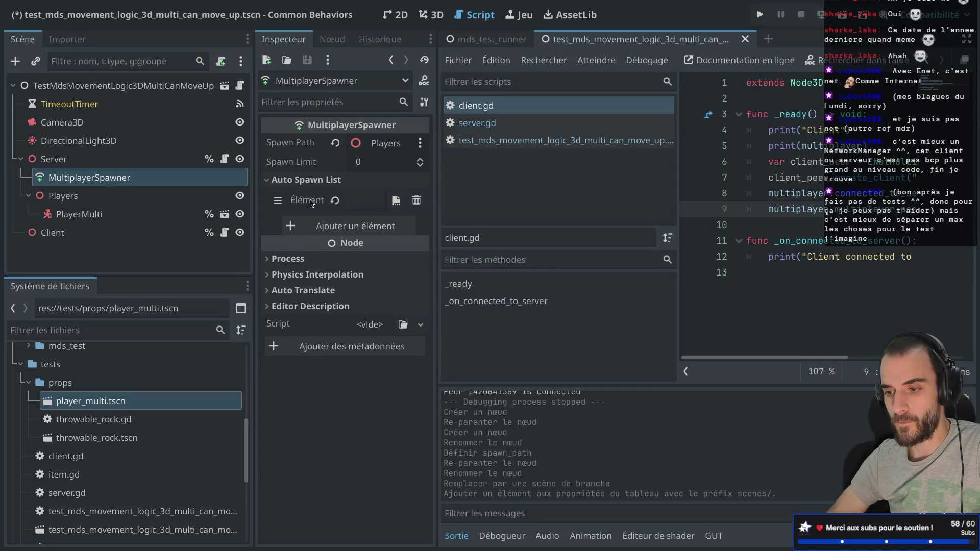
click(416, 200)
click(118, 401)
drag(117, 401, 370, 207)
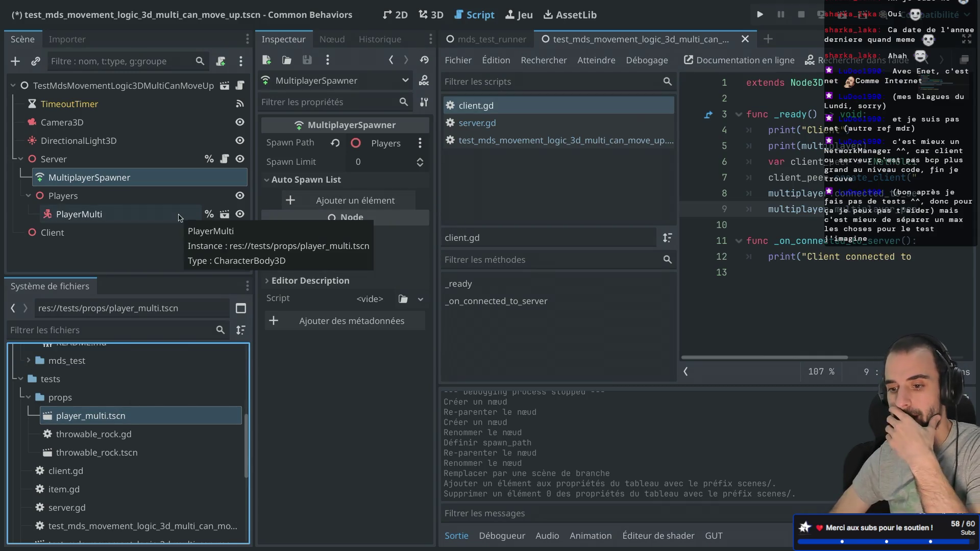
Add an empty entry to the MultiplayerSpawner's auto spawn list
click(317, 200)
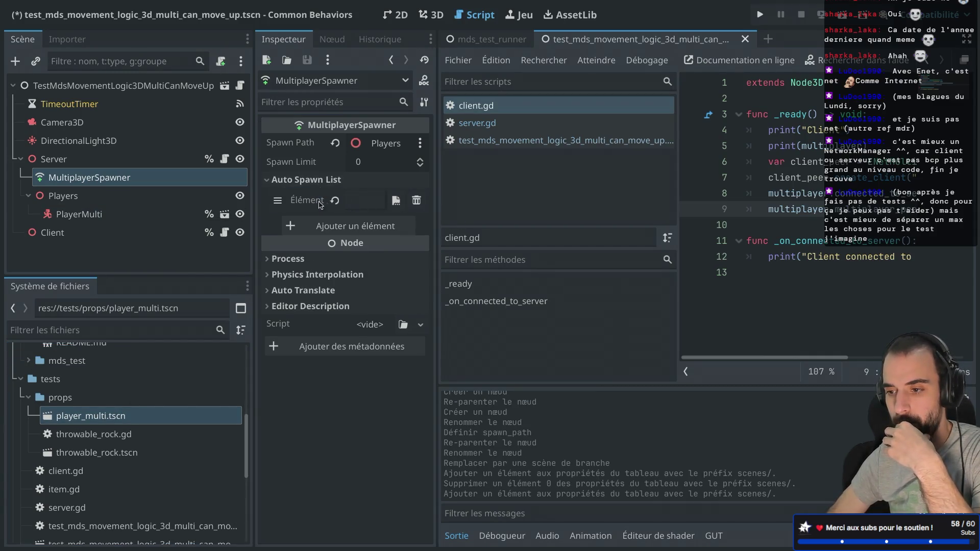
click(314, 203)
click(303, 182)
click(302, 181)
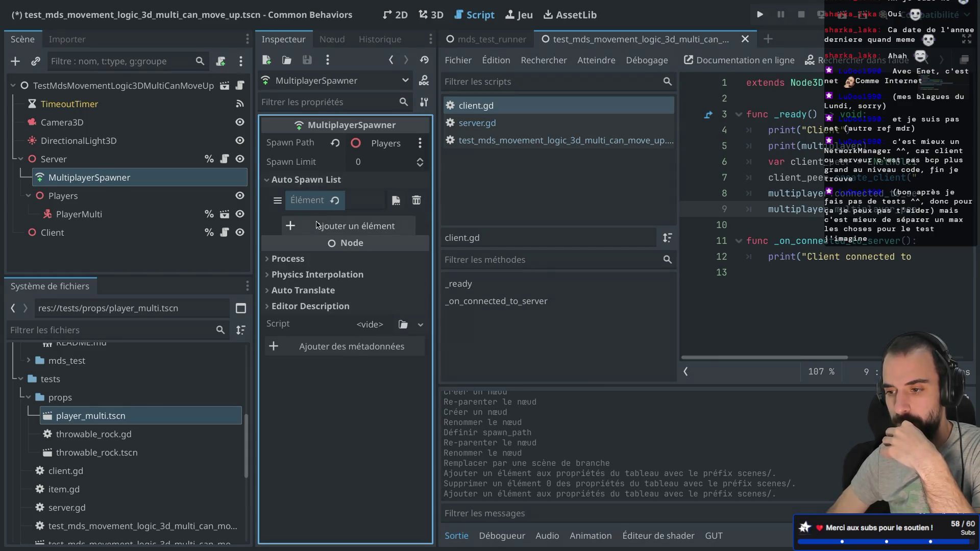
Open the PlayerMulti instance's scene in the editor
click(236, 215)
click(236, 217)
click(225, 215)
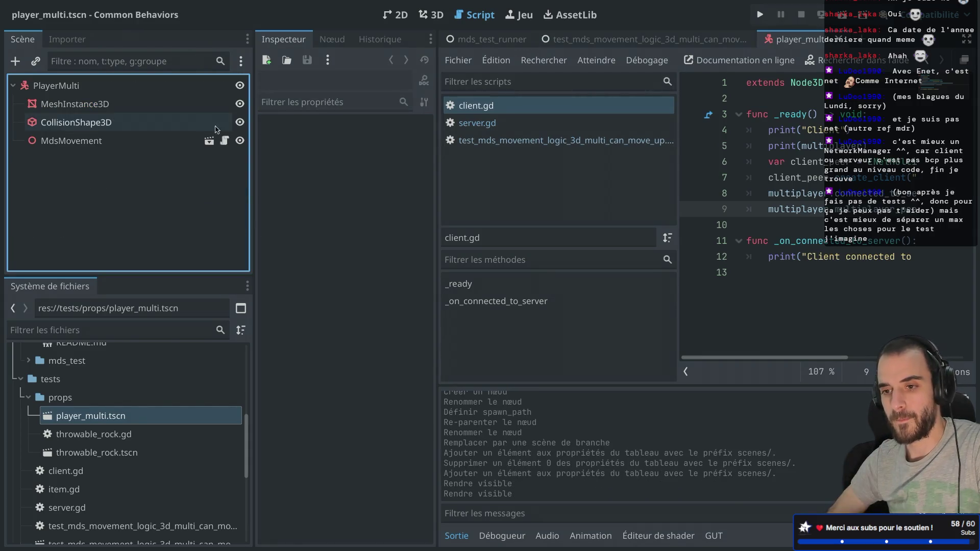
Attach a new player_multi.gd script to PlayerMulti with 'class_name PlayerMulti' and save it
click(162, 83)
click(221, 61)
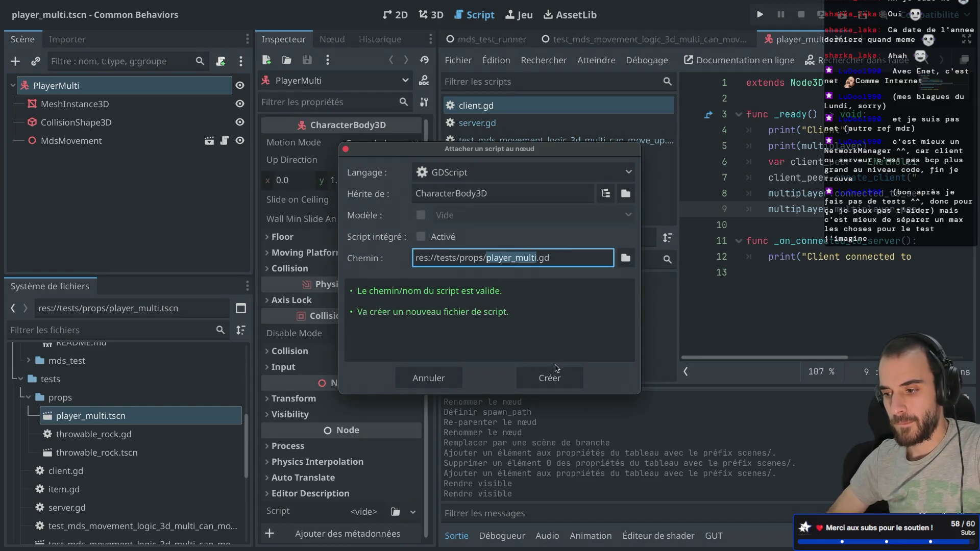
click(554, 373)
text(class_name)
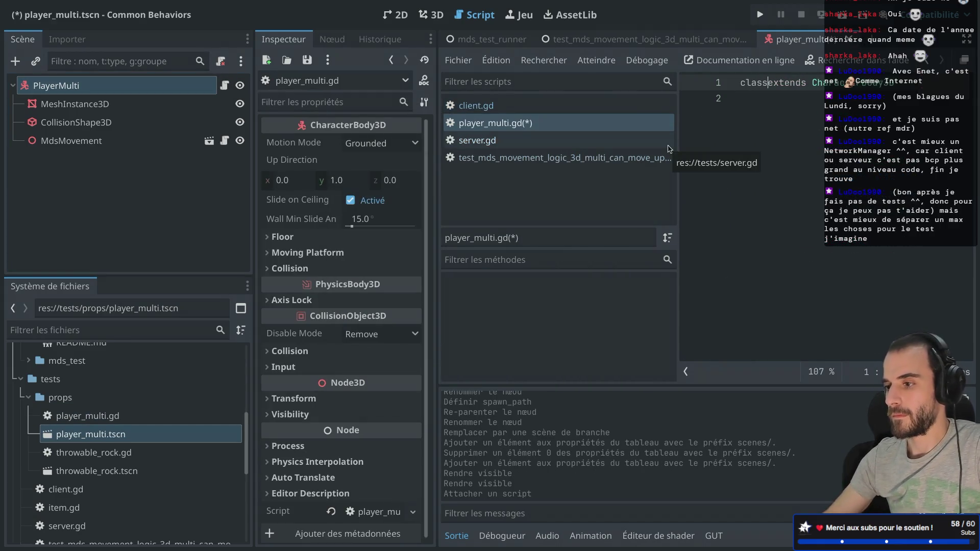
text( Play)
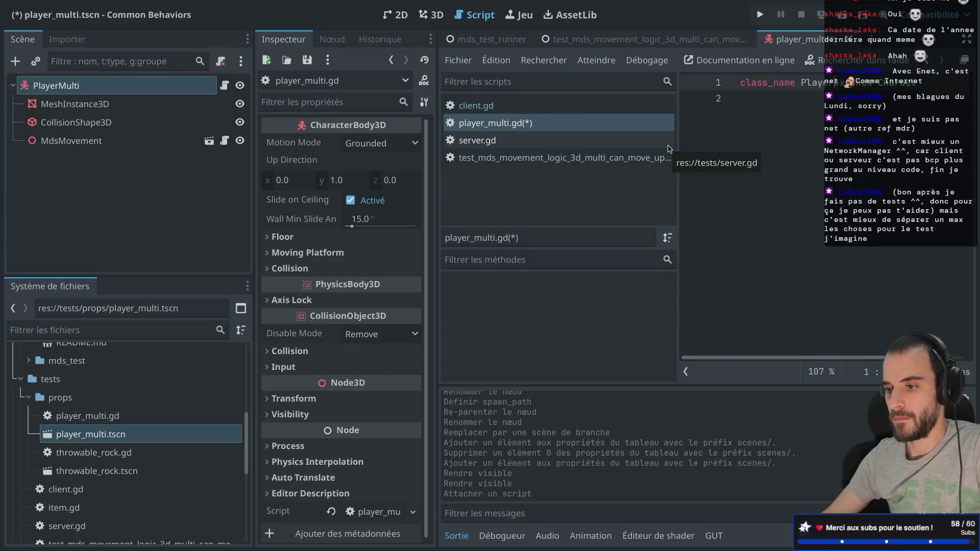
text(erMulti)
key(ctrl+s)
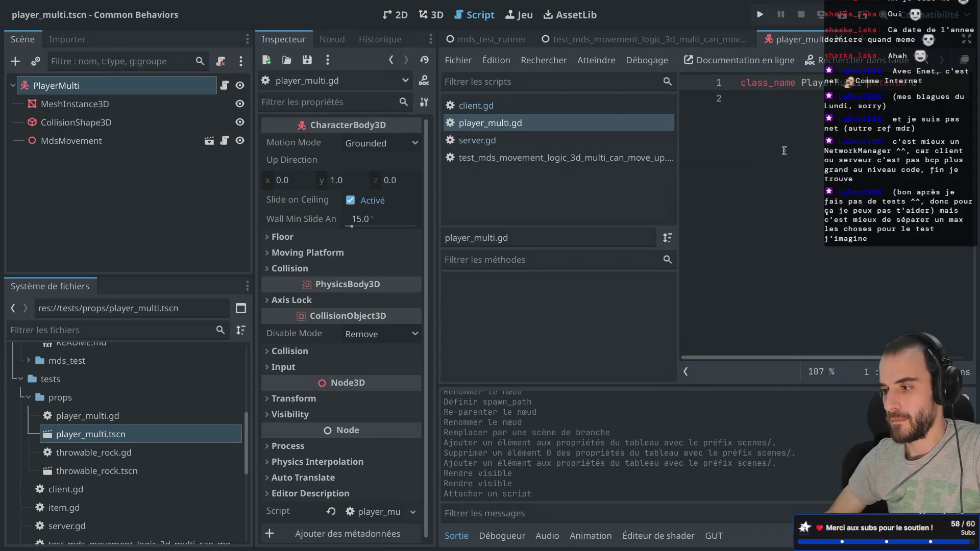
Close the PlayerMulti scene and reopen player_multi.gd from the test scene
key(ctrl+shift+F11)
key(ctrl+shift+F11)
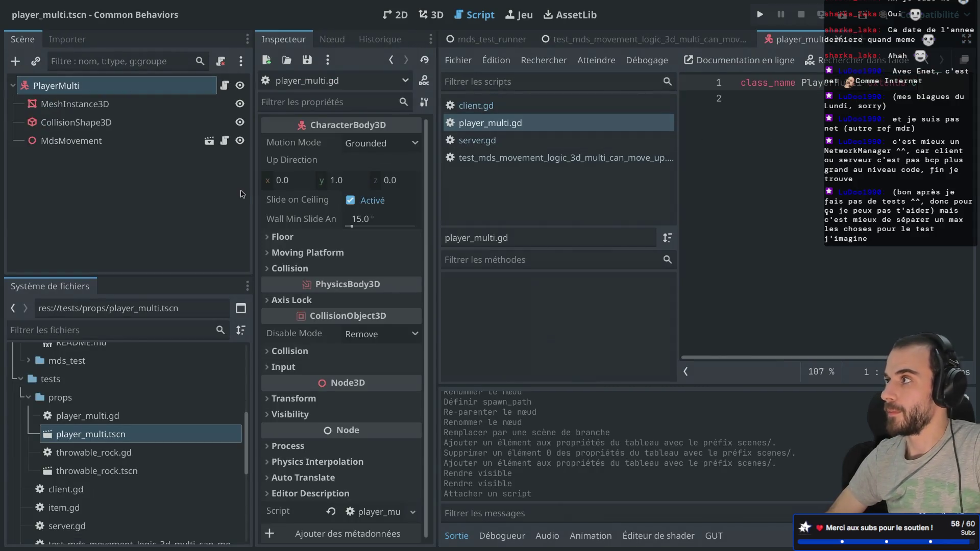
key(ctrl+w)
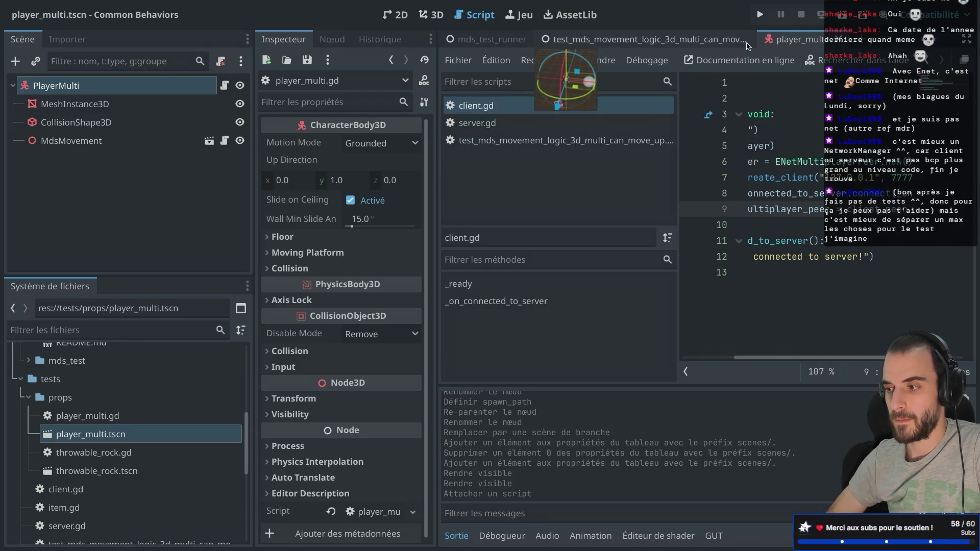
click(838, 41)
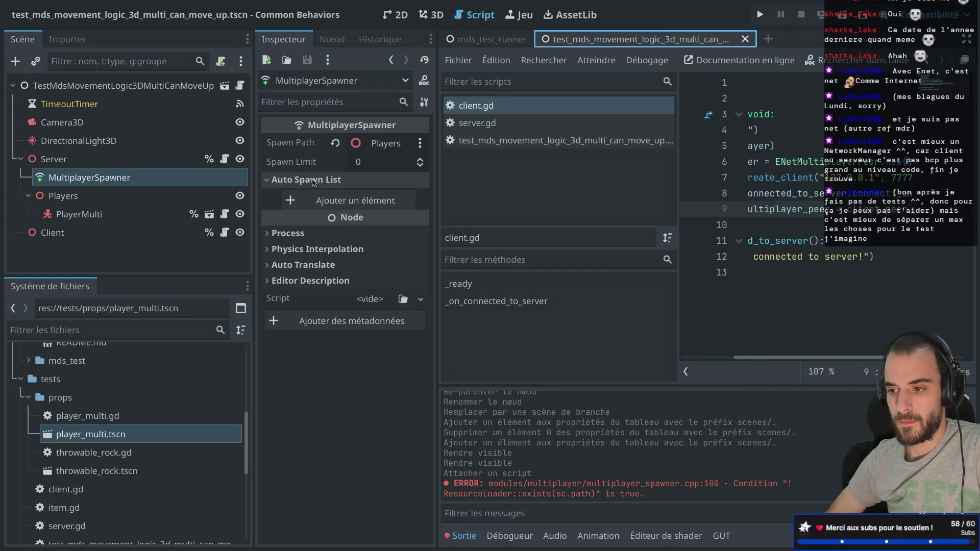
click(105, 417)
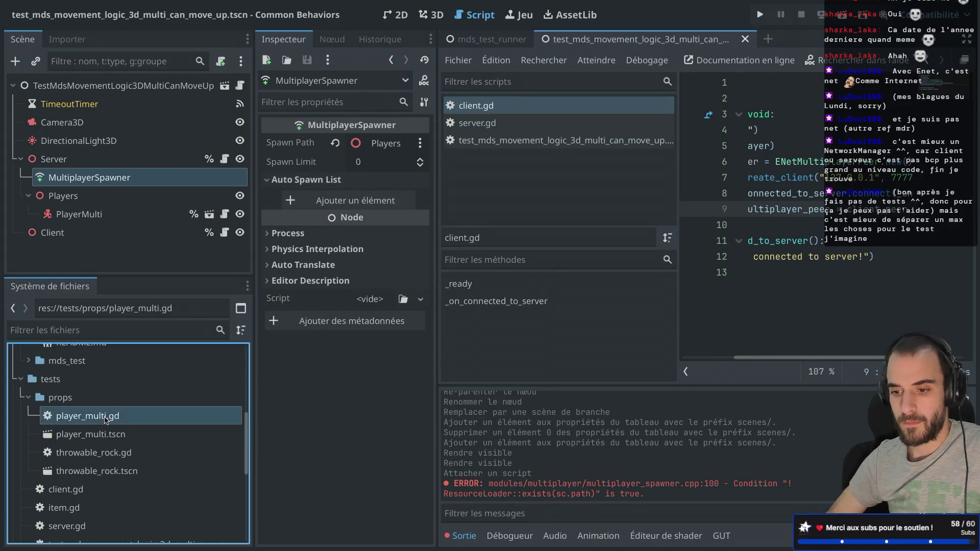
double_click(106, 417)
scroll(109, 460, up, 3)
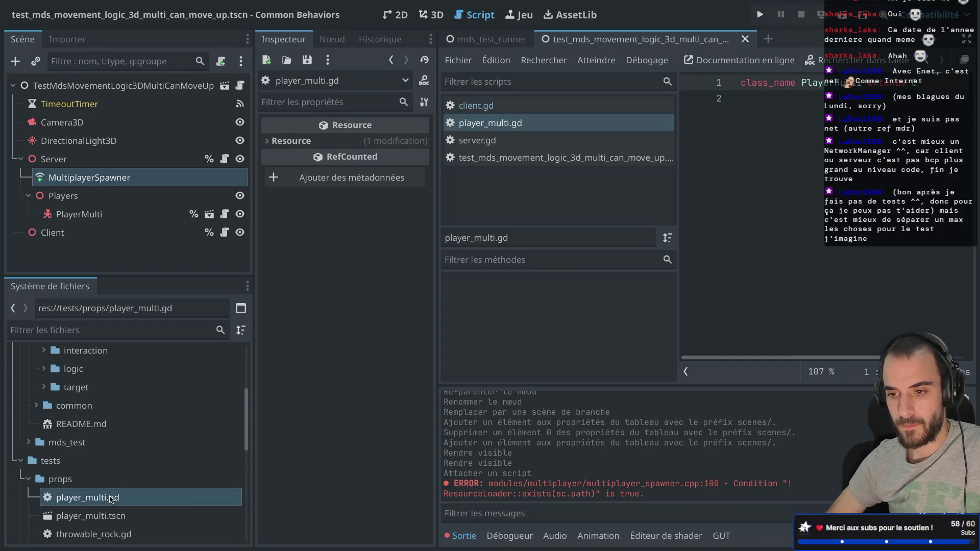
click(122, 196)
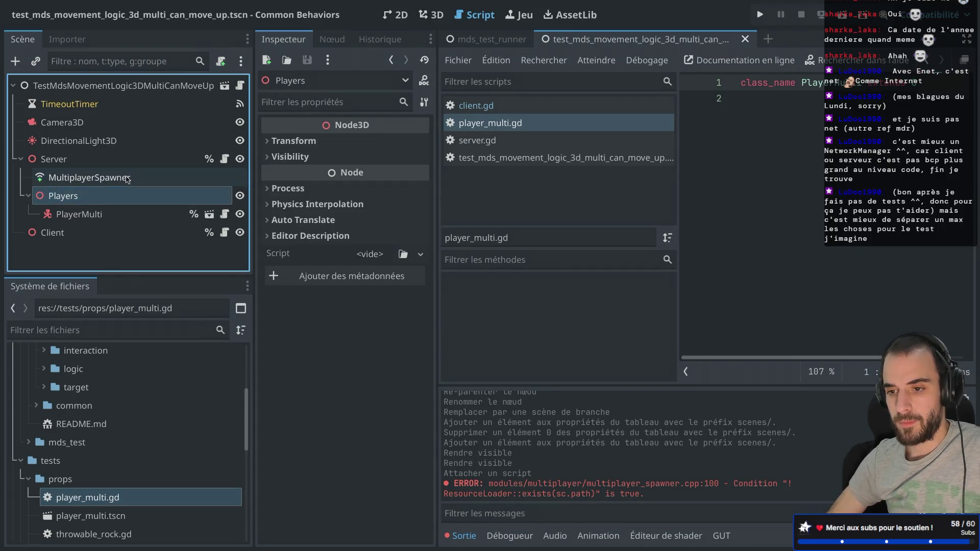
Add an auto spawn entry and browse to tests/props to pick player_multi.tscn
click(127, 178)
click(387, 202)
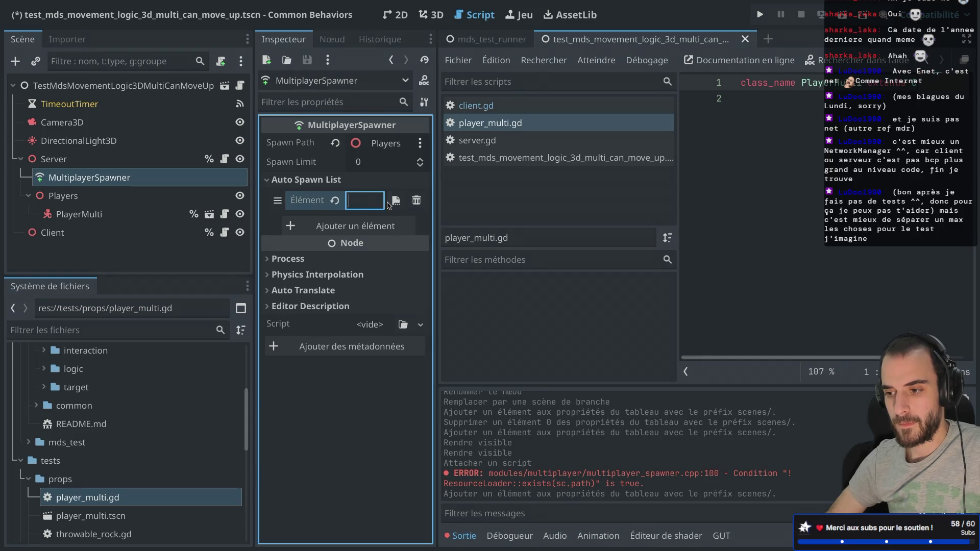
click(396, 201)
double_click(355, 145)
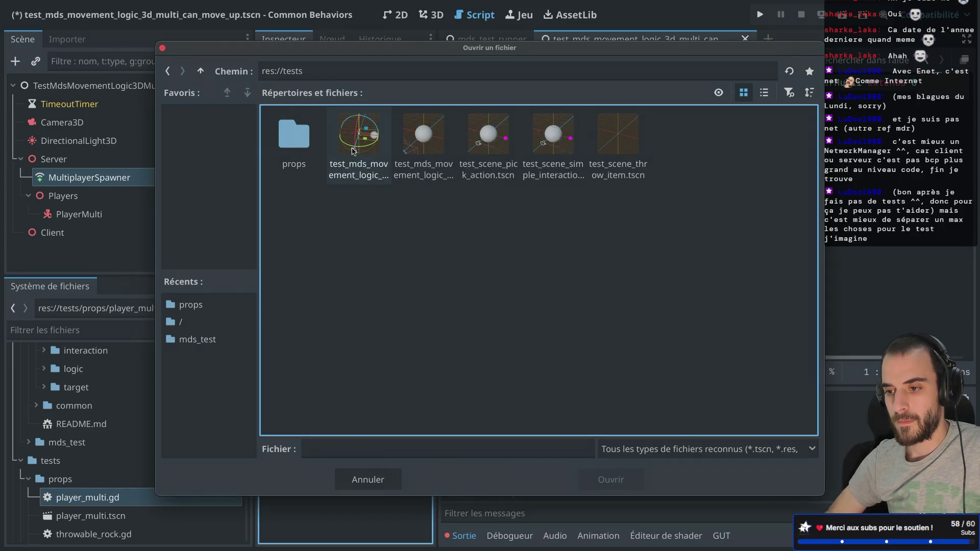
double_click(294, 136)
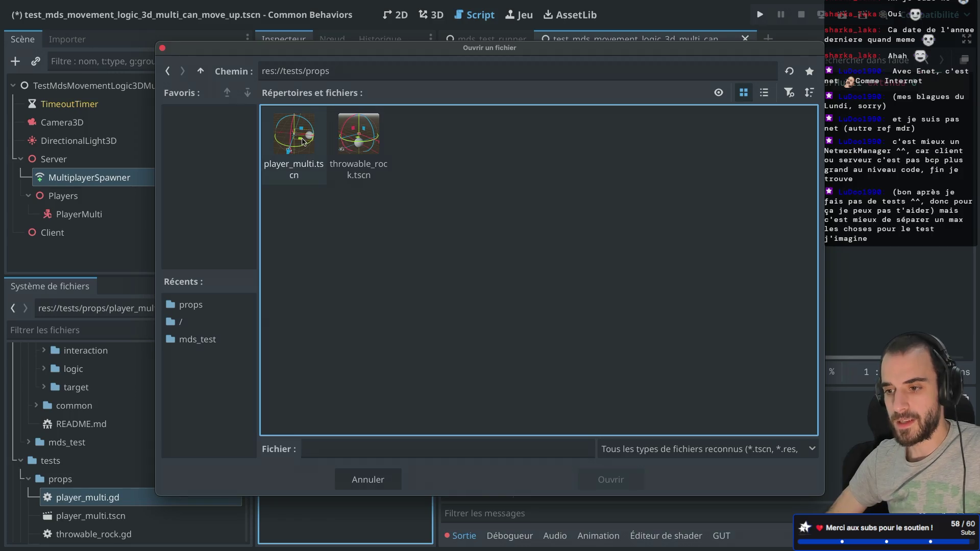
double_click(302, 141)
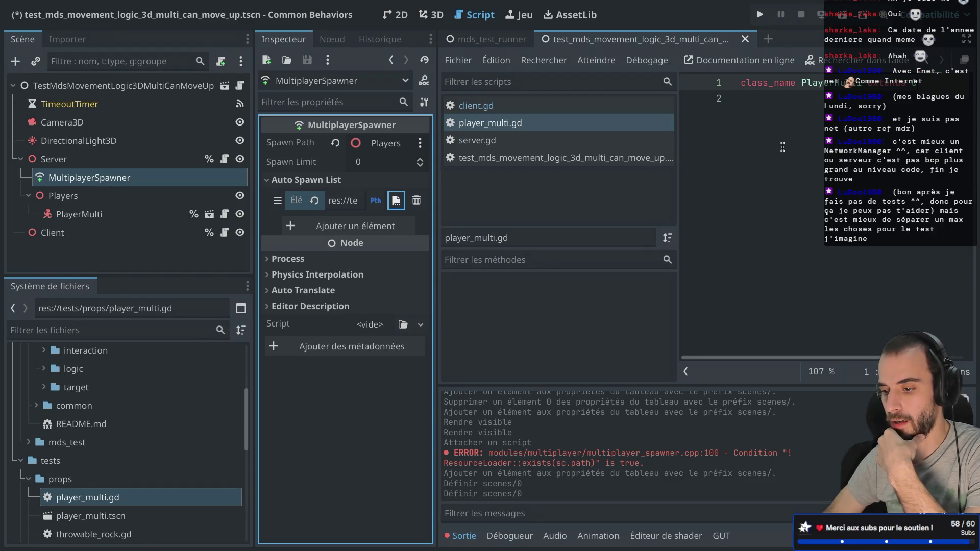
Run the test scene and expand Server > Players in the remote tree to find PlayerMulti
key(F6)
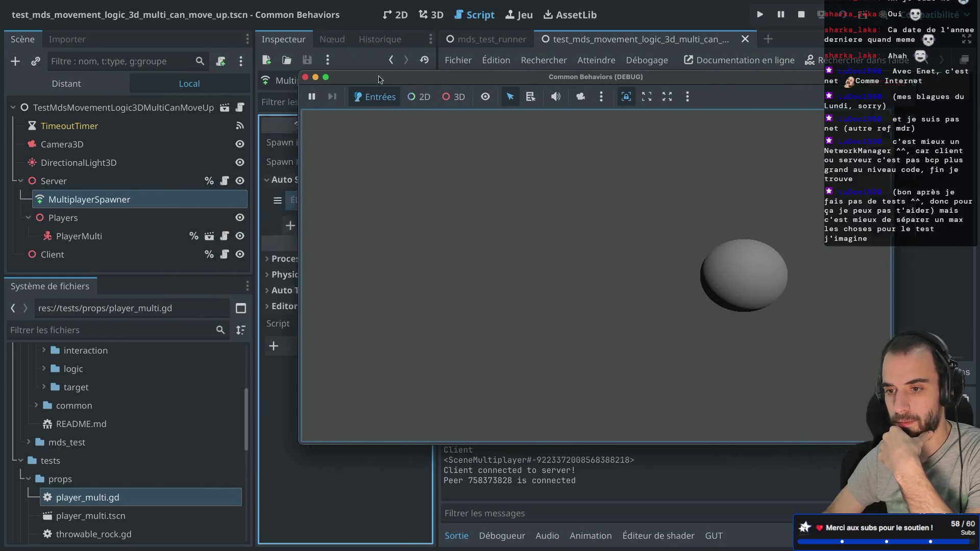
click(86, 82)
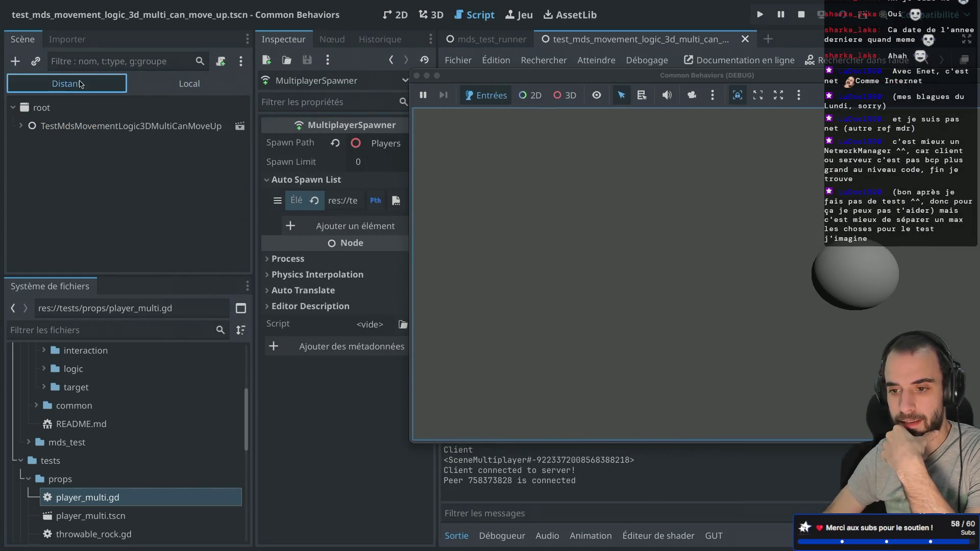
click(21, 126)
click(62, 217)
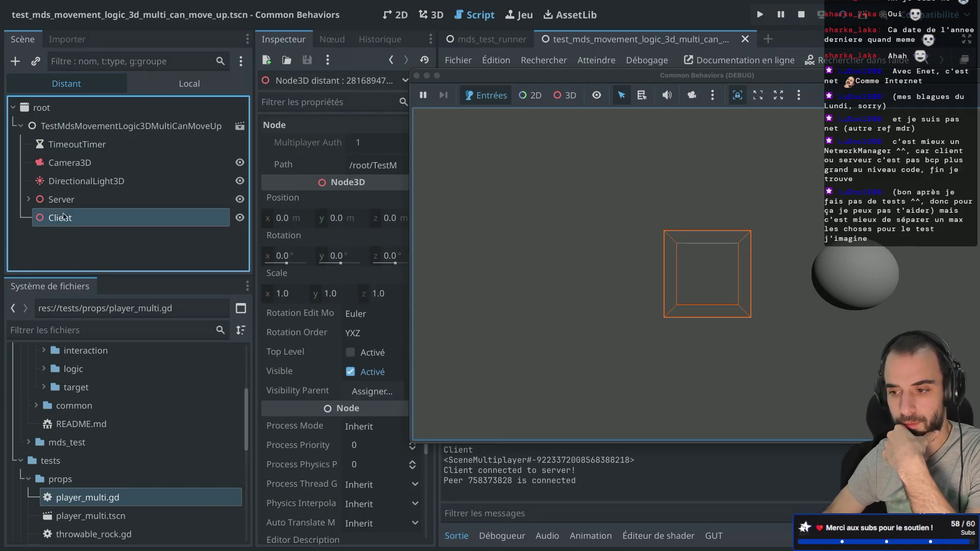
double_click(62, 203)
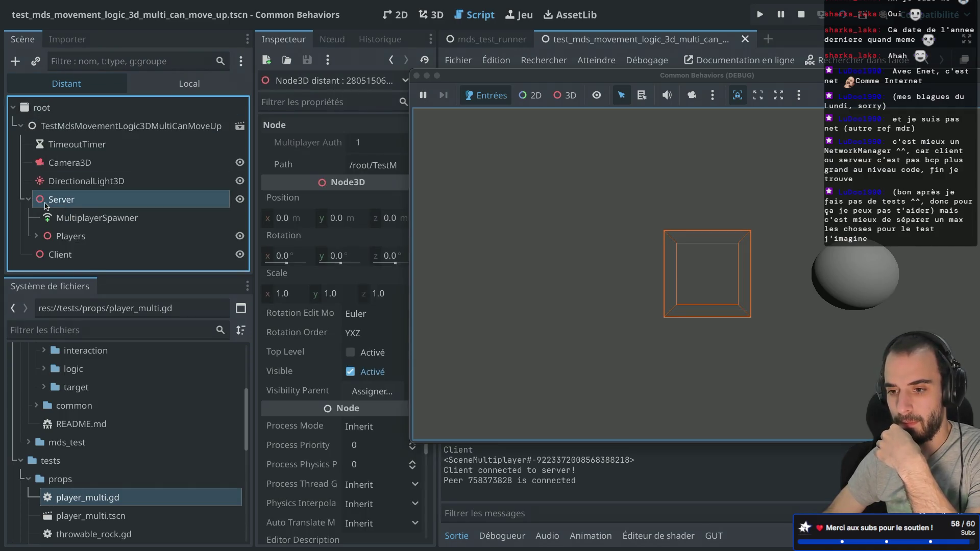
click(36, 236)
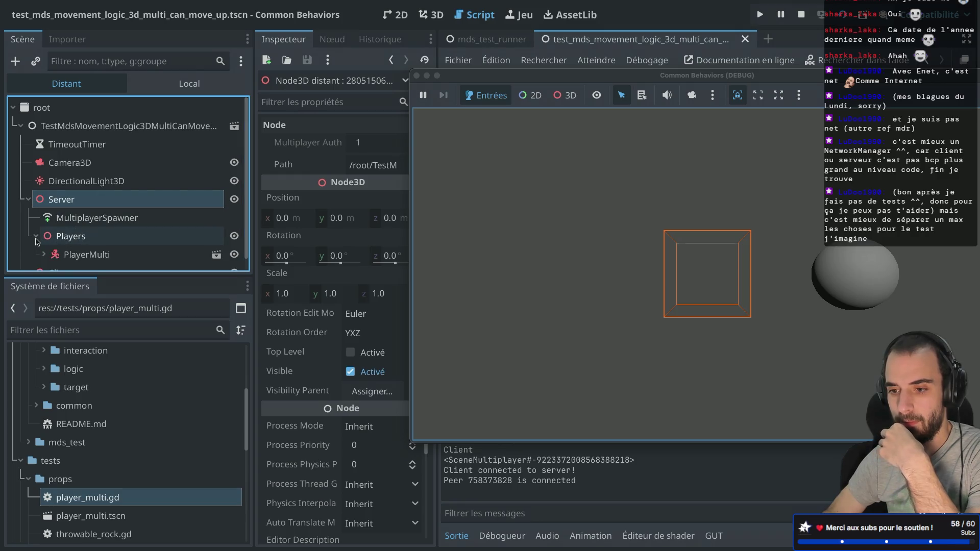
scroll(67, 236, down, 1)
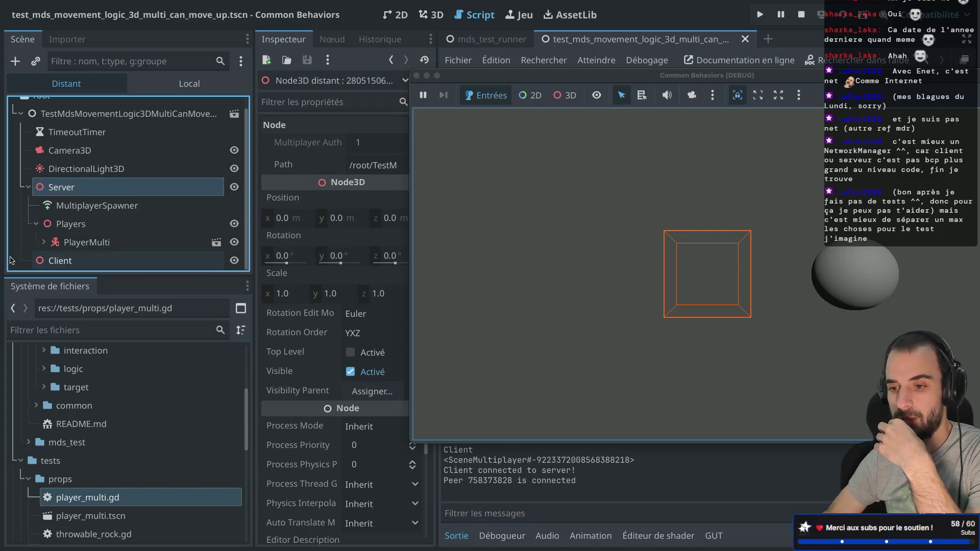
Inspect the live MultiplayerSpawner, then close the running game
click(73, 209)
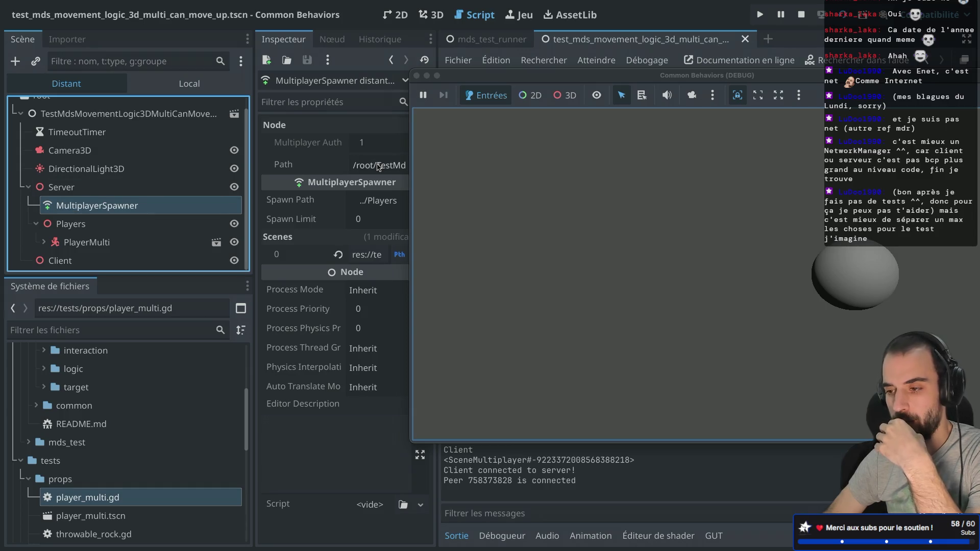
drag(474, 77, 596, 82)
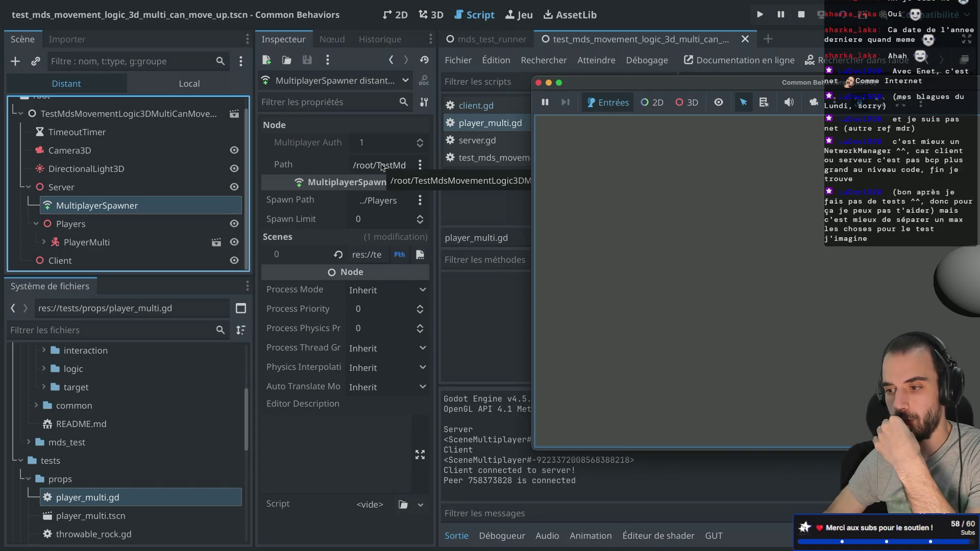
click(539, 84)
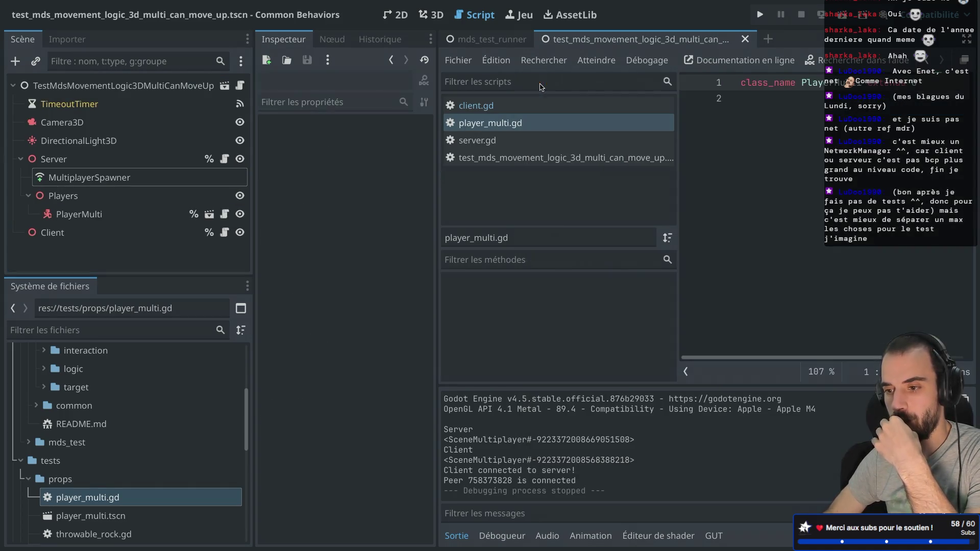
click(100, 182)
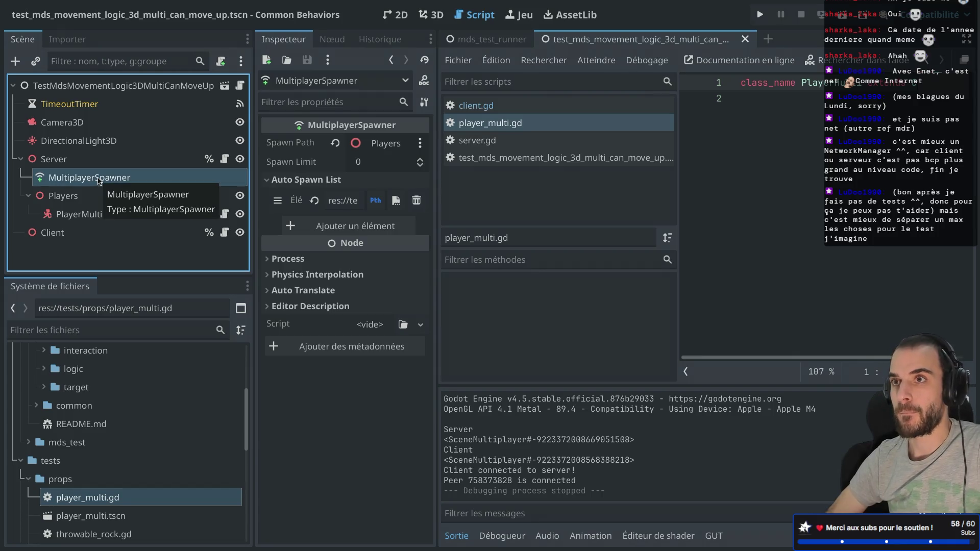
click(56, 236)
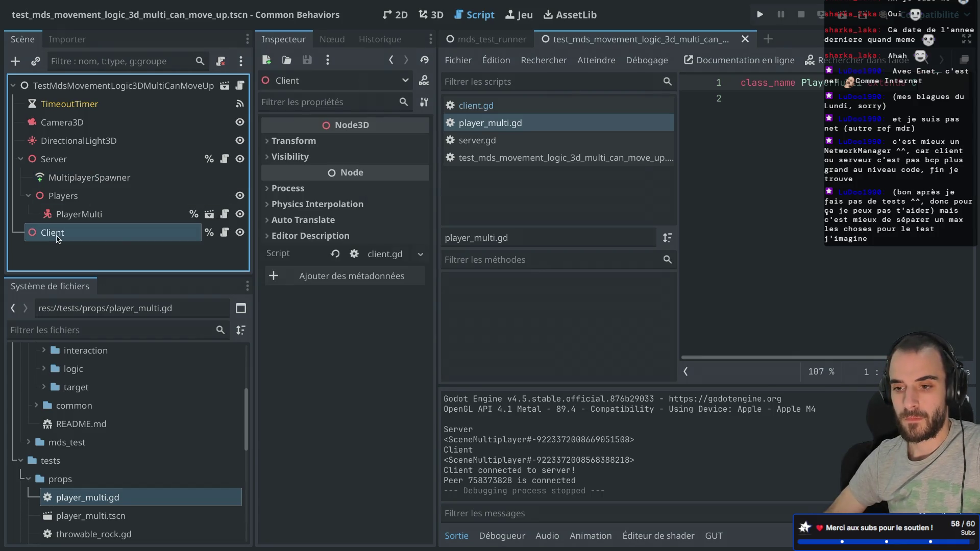
click(92, 178)
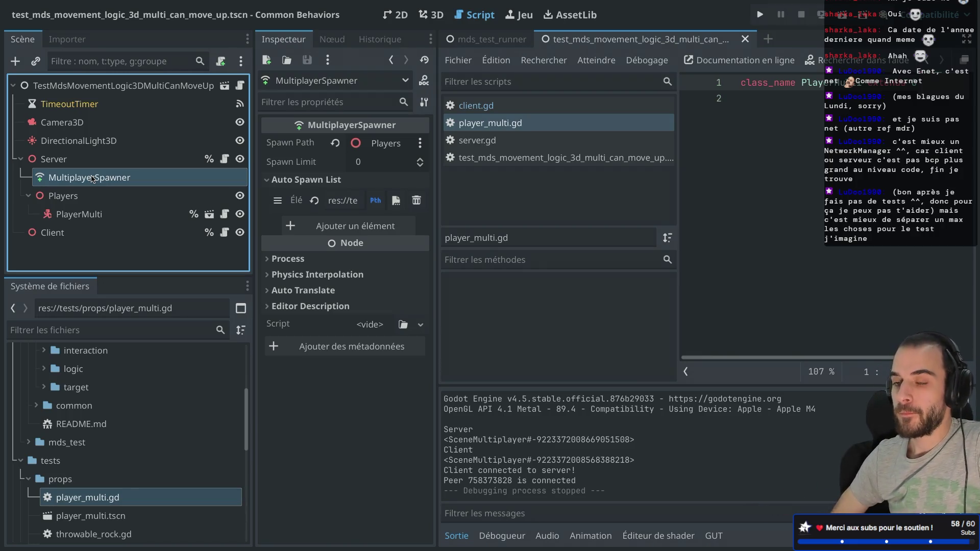
click(93, 178)
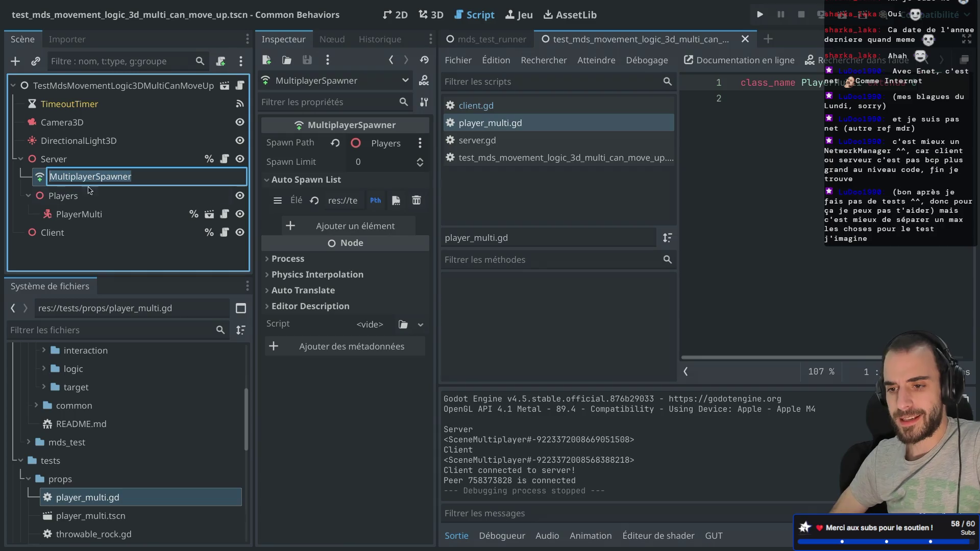
Copy the server's MultiplayerSpawner and Players nodes and paste them under Client
key(Escape)
key(ctrl+c)
click(53, 232)
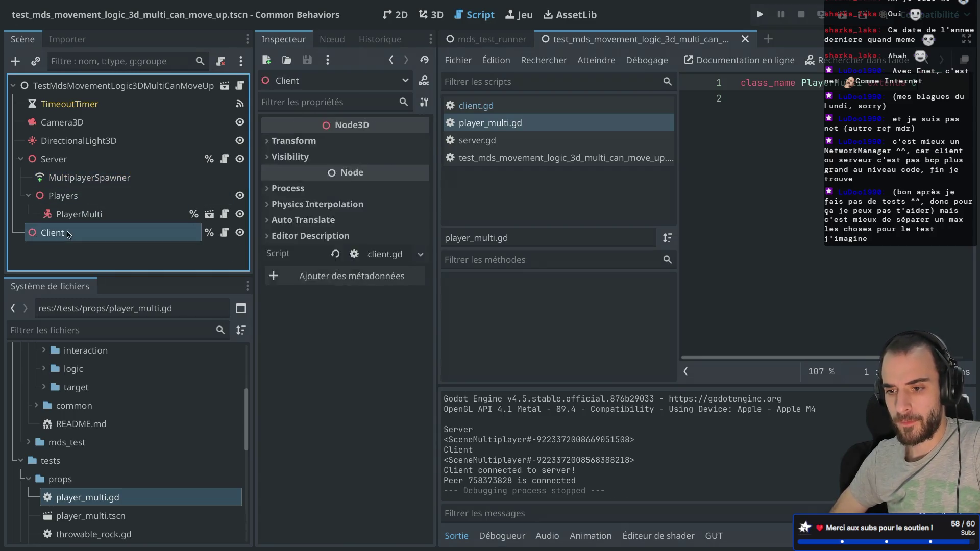
key(ctrl+v)
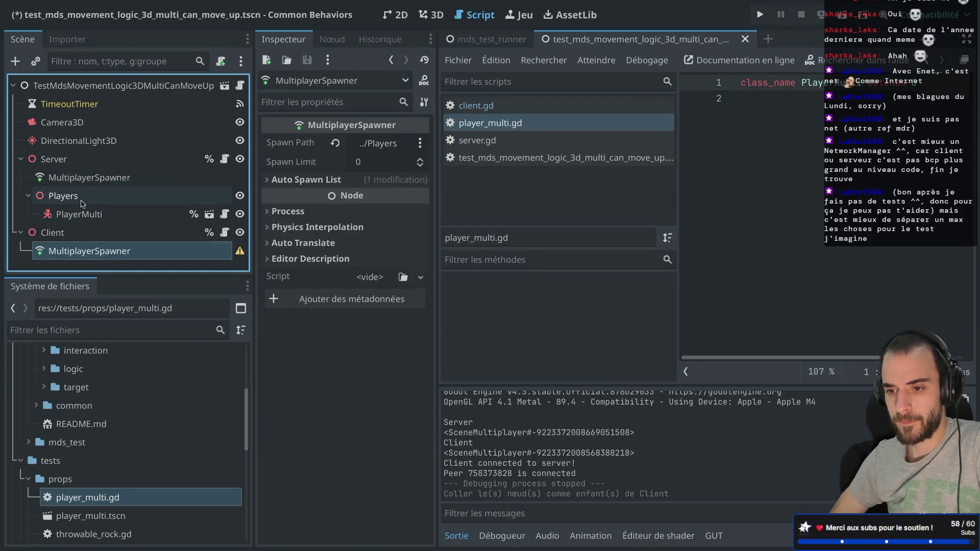
click(81, 202)
key(ctrl+c)
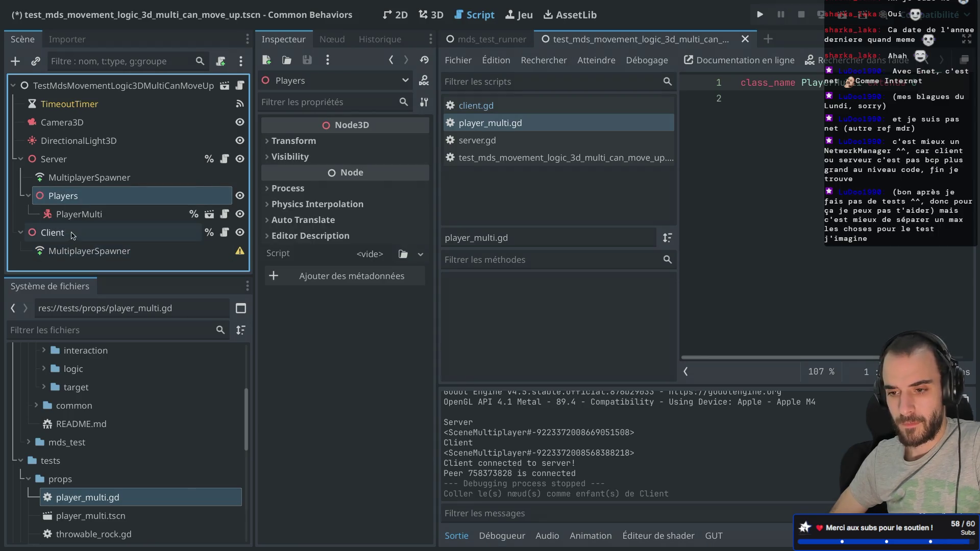
click(57, 232)
key(ctrl+v)
Delete the duplicated PlayerMulti from Client's Players node
scroll(73, 249, down, 2)
right_click(73, 249)
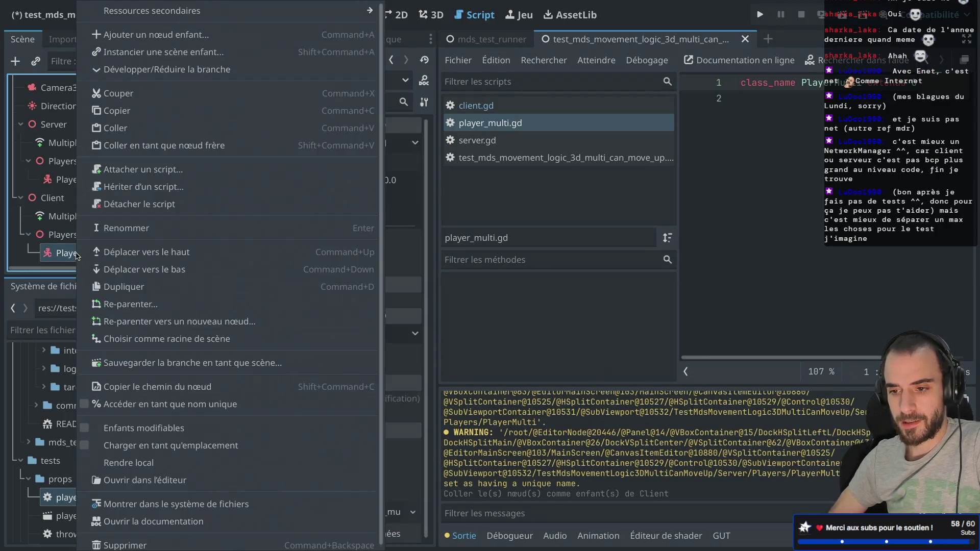
click(102, 543)
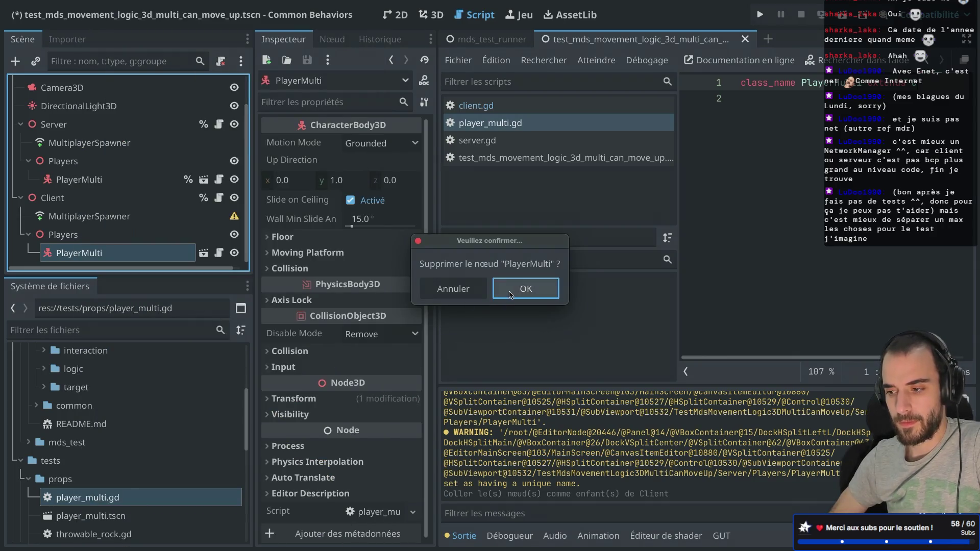
click(511, 292)
Point Client's MultiplayerSpawner Spawn Path to Client/Players, then save and run the scene
click(97, 235)
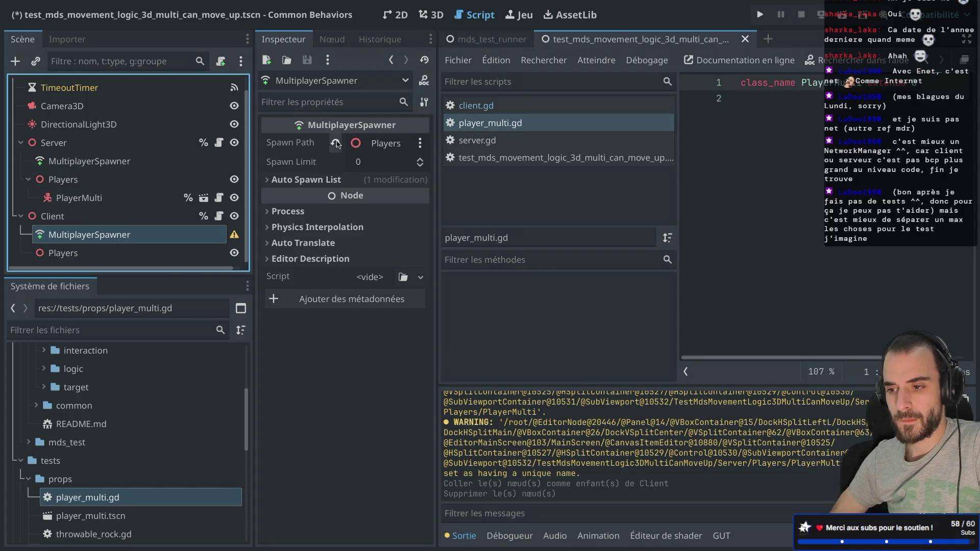
click(335, 144)
click(365, 148)
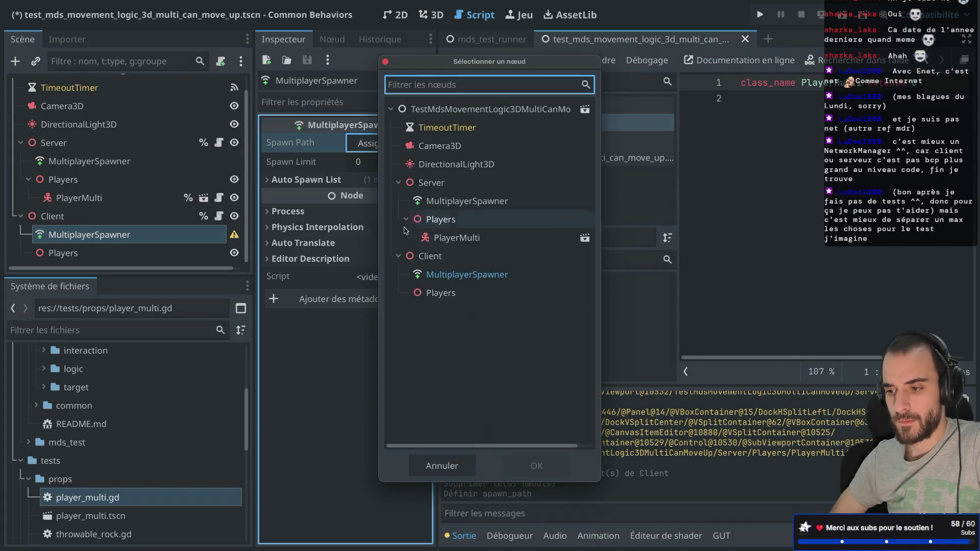
double_click(441, 293)
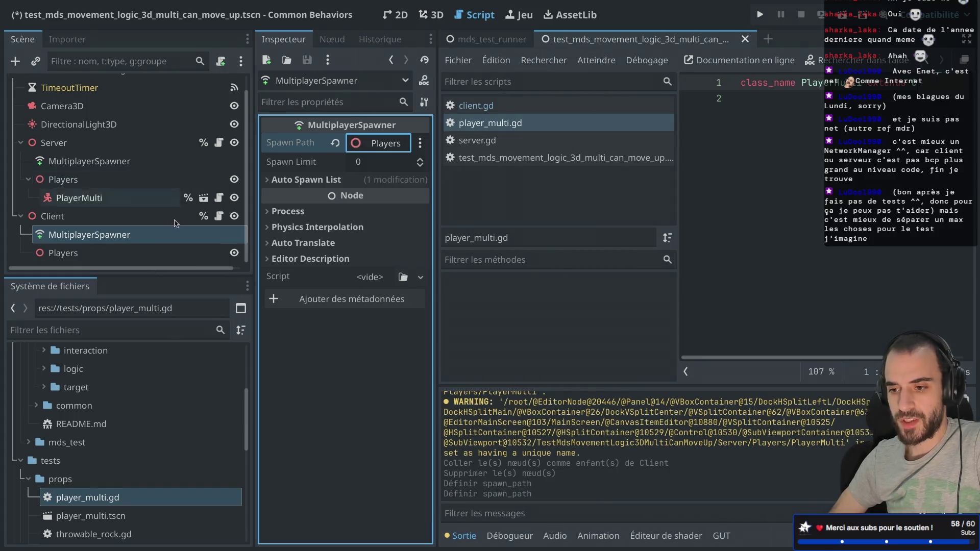
click(267, 181)
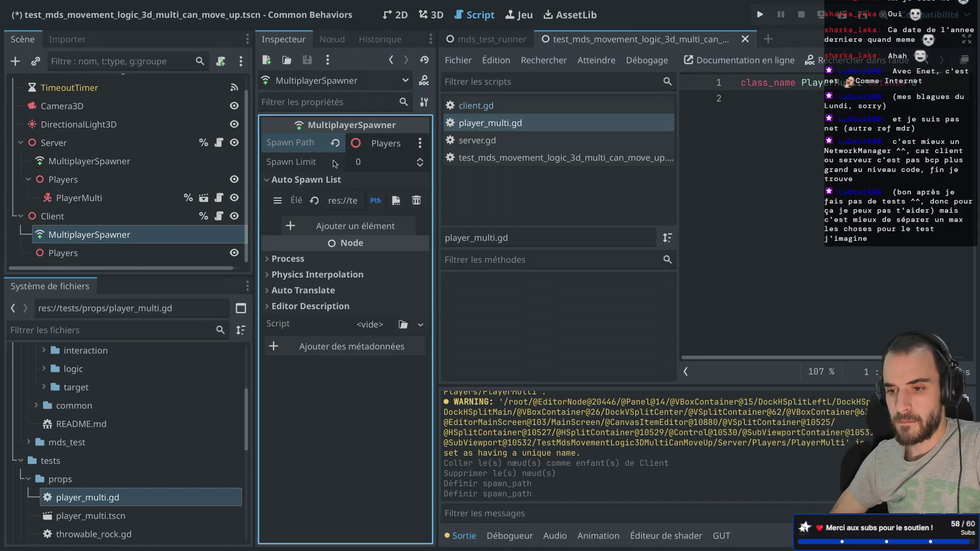
click(827, 16)
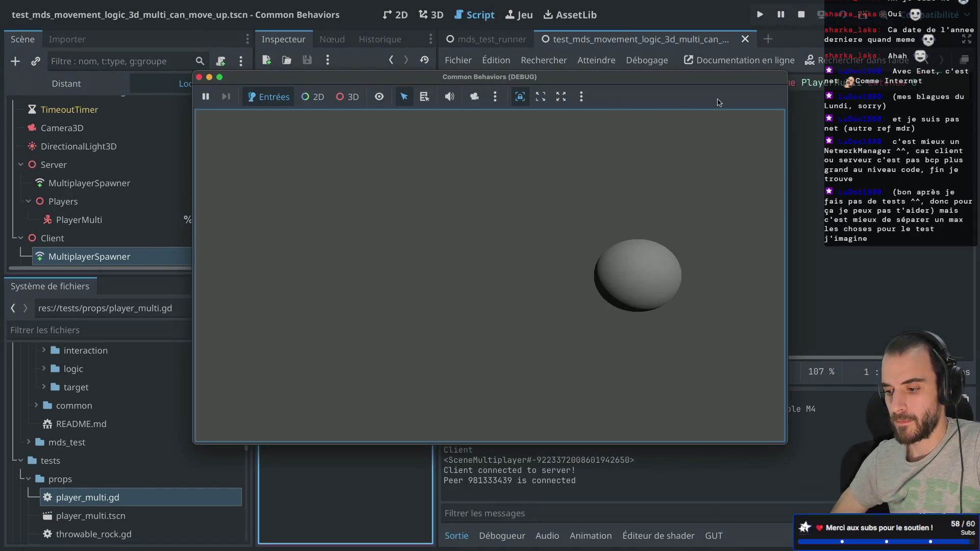
Expand Client in the remote tree and inspect its live Players node
drag(413, 82, 588, 100)
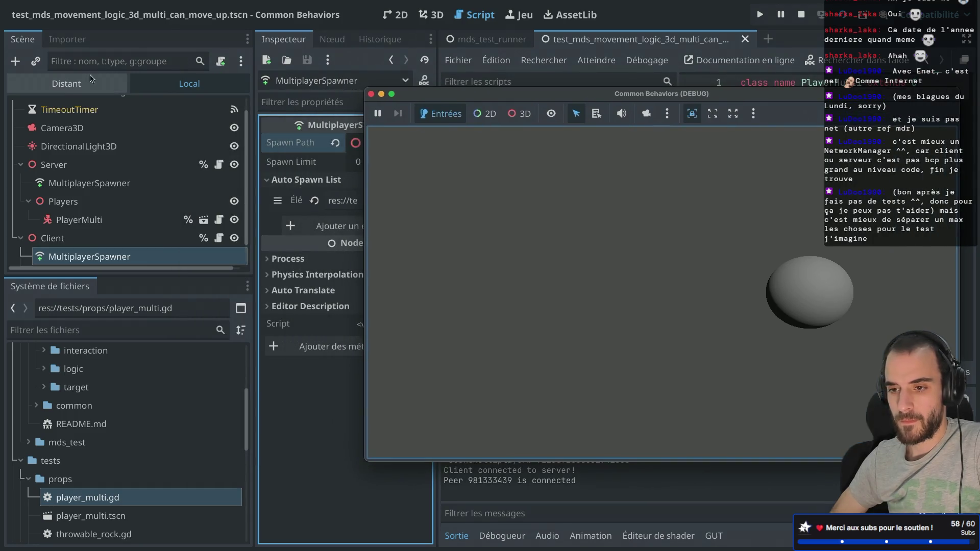
click(67, 83)
click(28, 218)
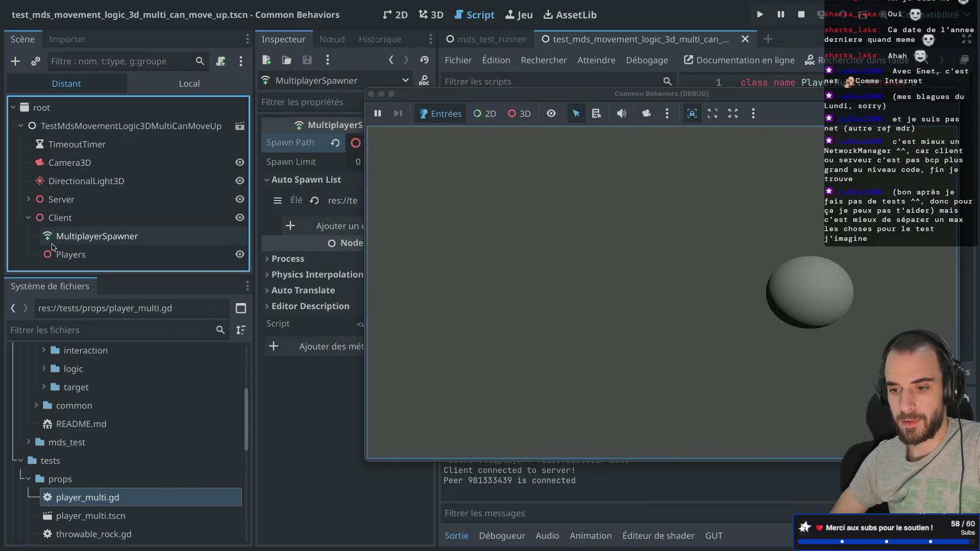
click(71, 254)
drag(485, 96, 646, 100)
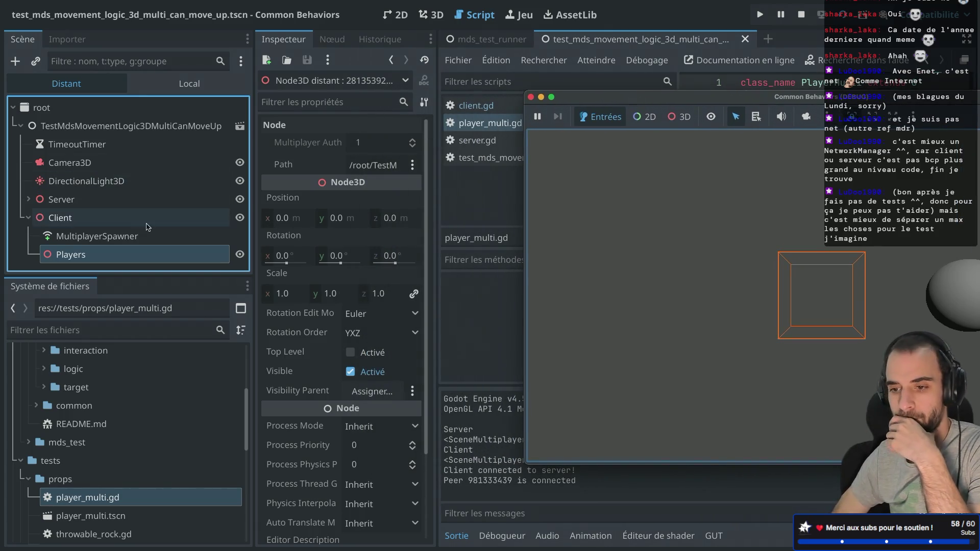
Inspect the server's live MultiplayerSpawner, then stop the running game
click(29, 200)
scroll(83, 216, down, 1)
click(122, 188)
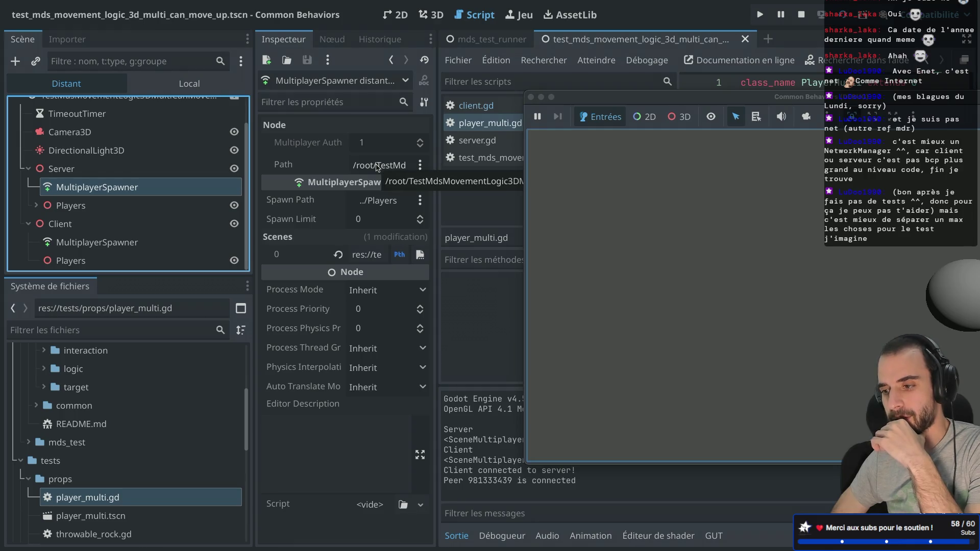
click(675, 247)
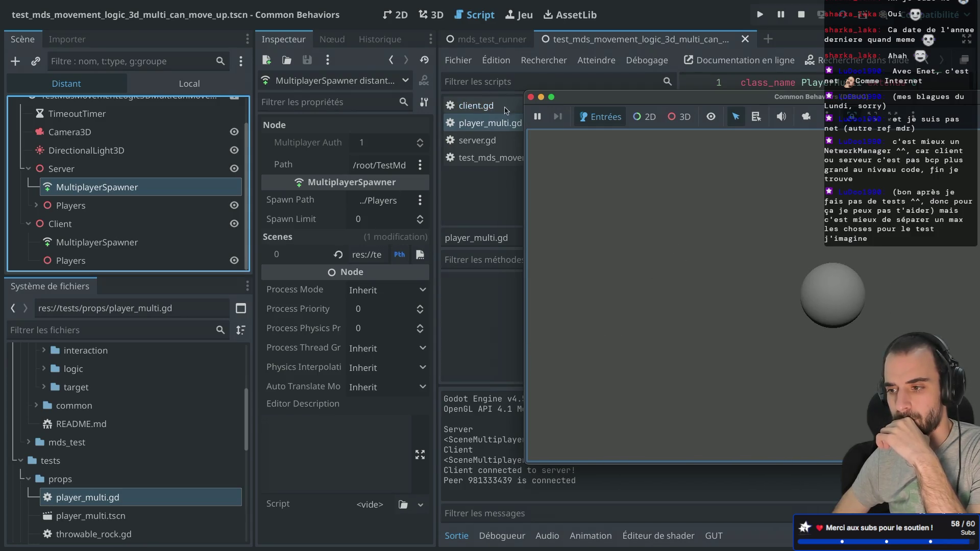
click(531, 99)
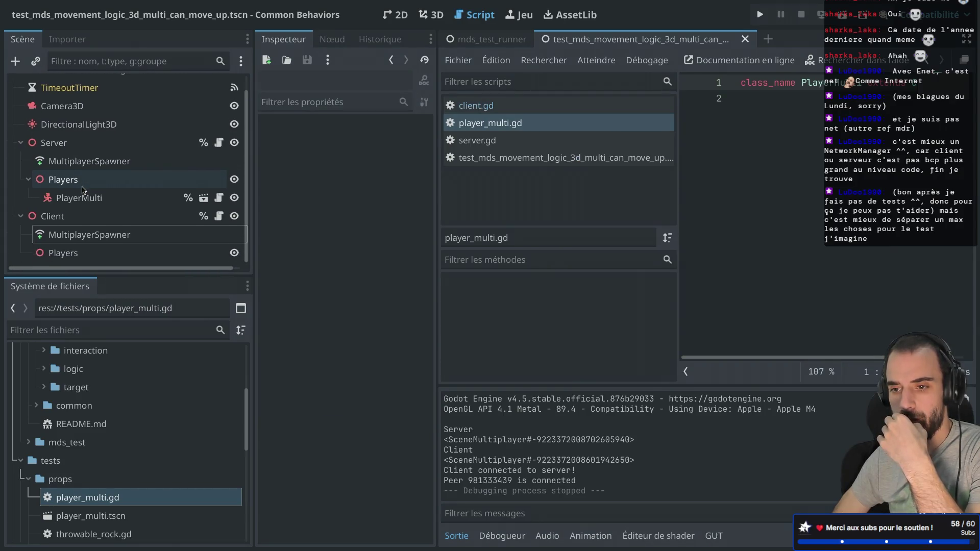
Compare the Client and Server MultiplayerSpawner inspectors, then rerun the Test scene
drag(256, 168, 288, 168)
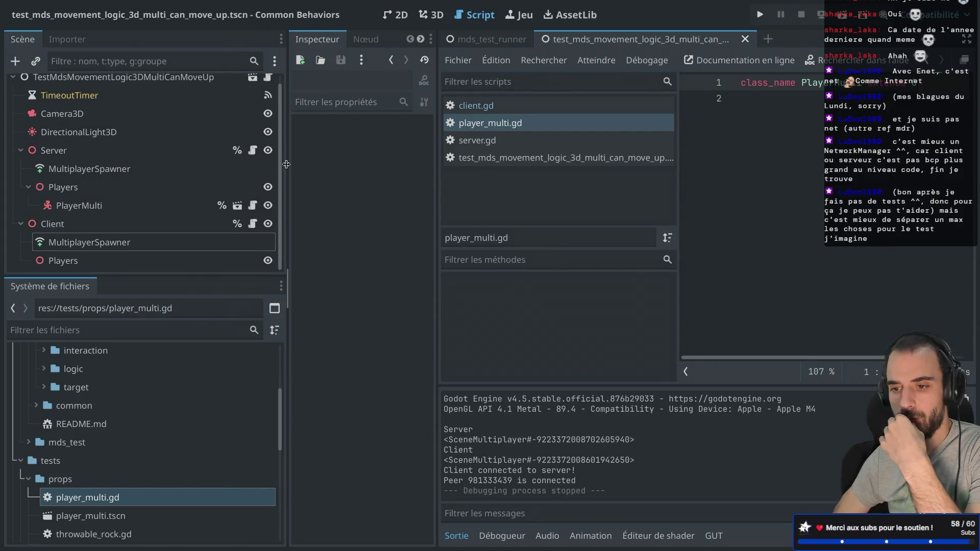
scroll(165, 164, up, 1)
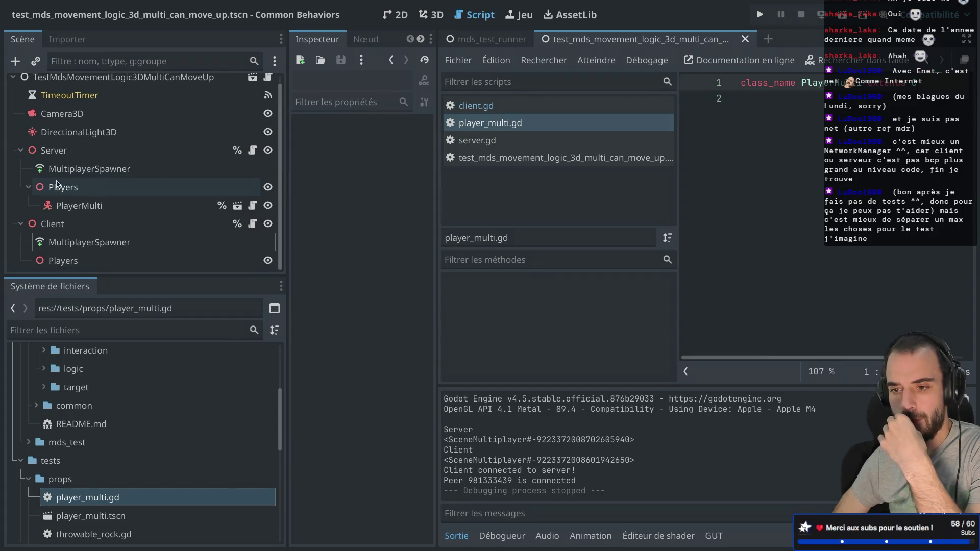
click(29, 194)
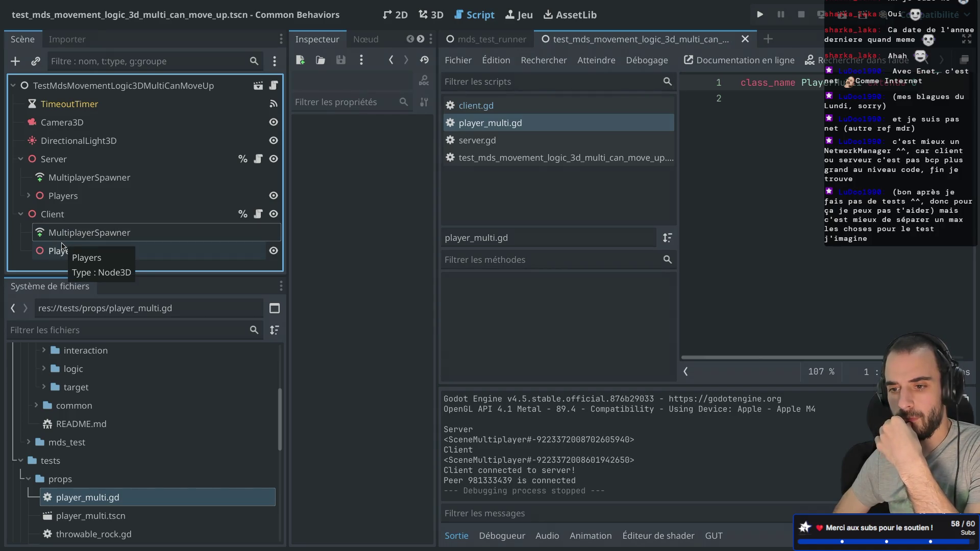
click(80, 238)
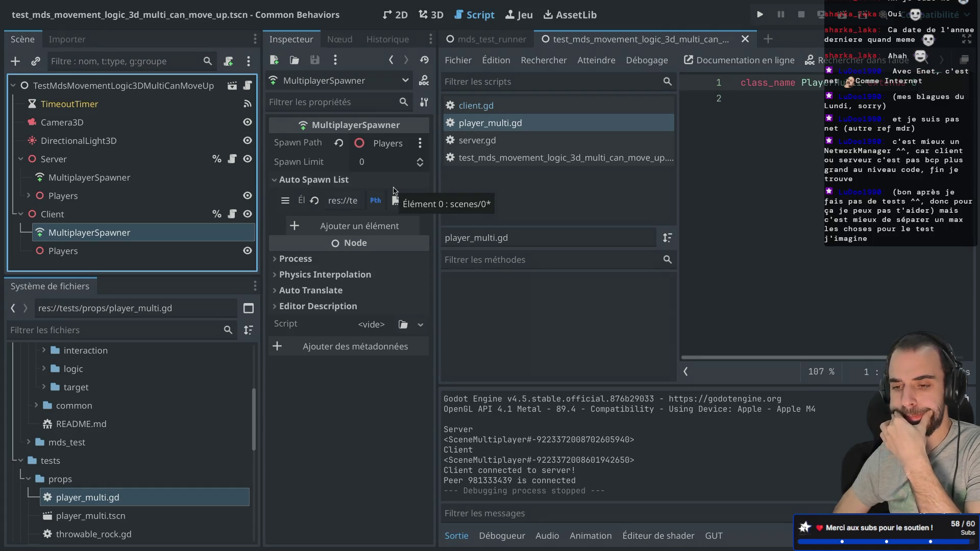
click(222, 177)
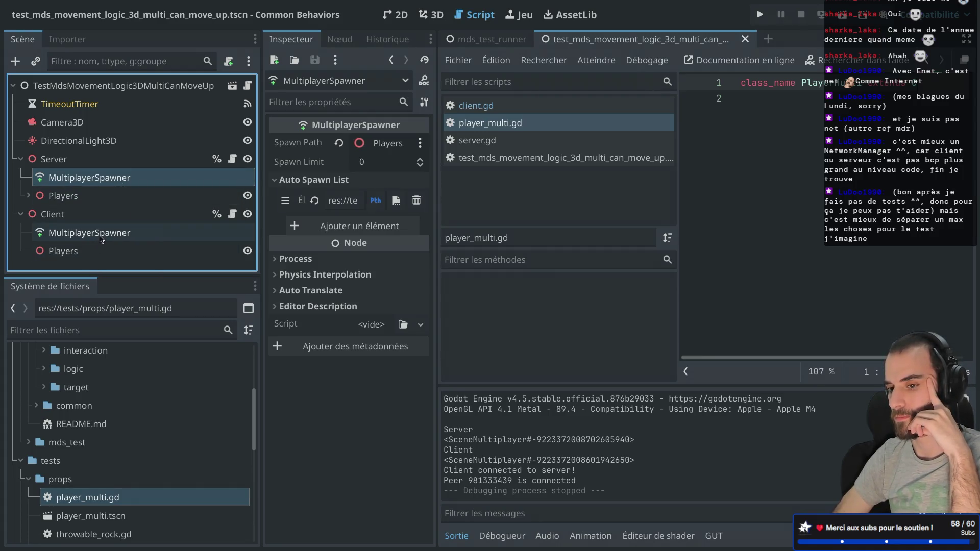
click(828, 15)
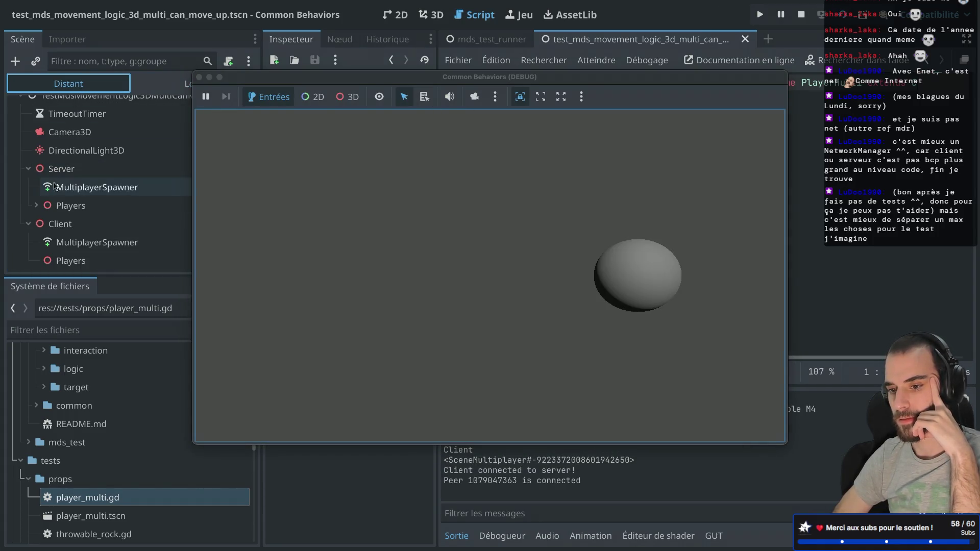
Confirm a PlayerMulti spawned under the server's Players node, closing the running game
click(36, 206)
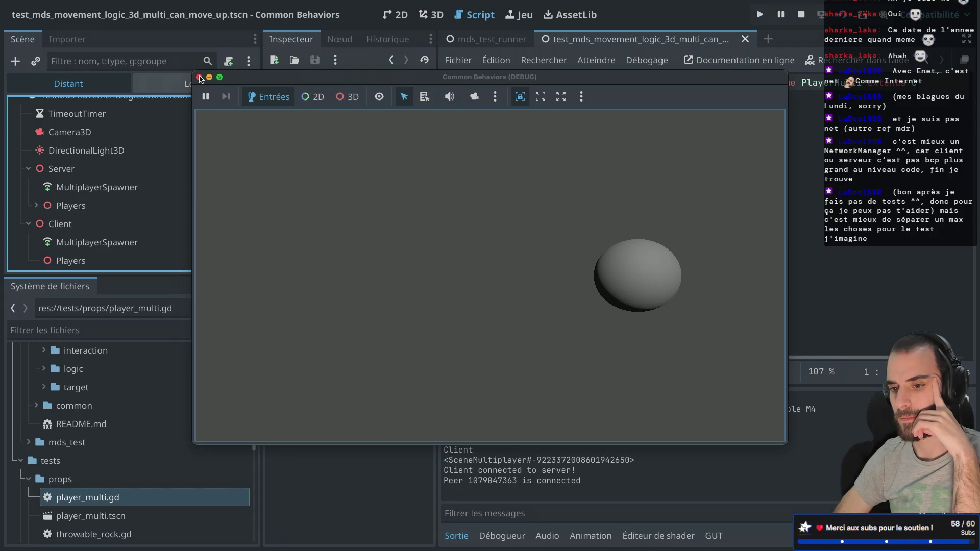
click(199, 77)
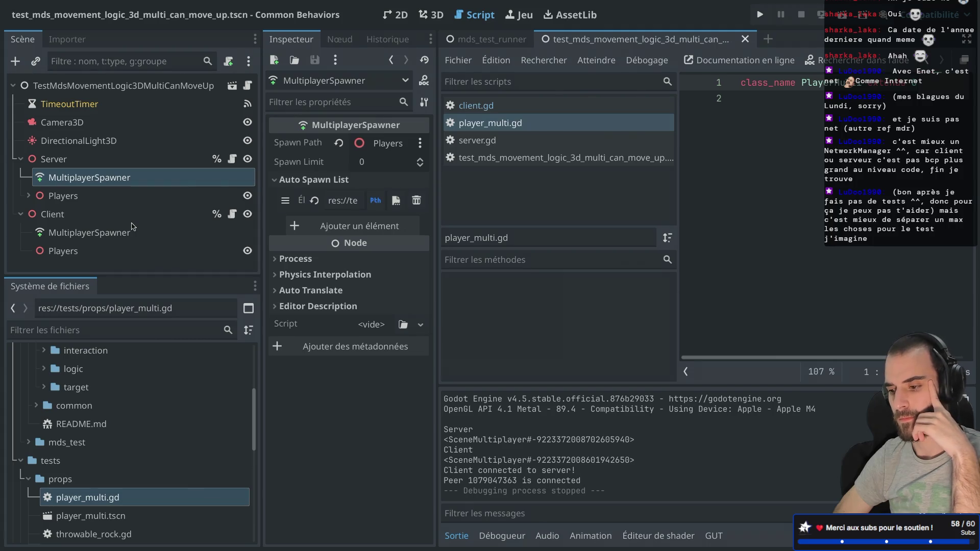
click(28, 196)
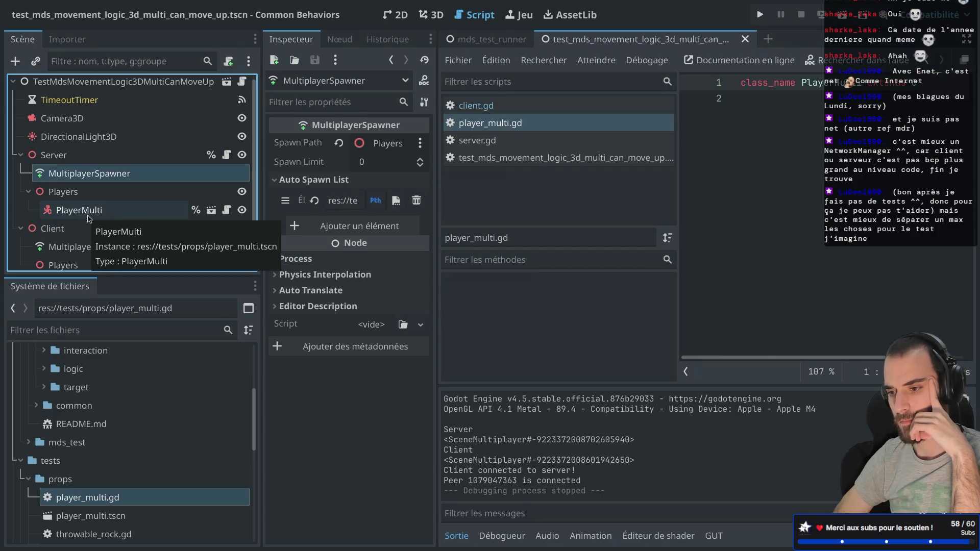
Check the Client's Players and MultiplayerSpawner nodes, then start a new browser tab
click(87, 259)
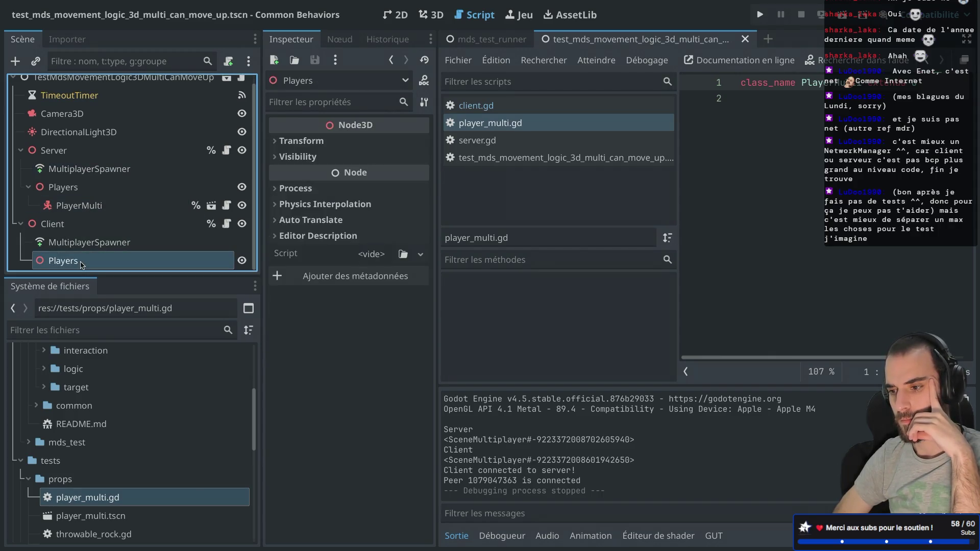
click(87, 242)
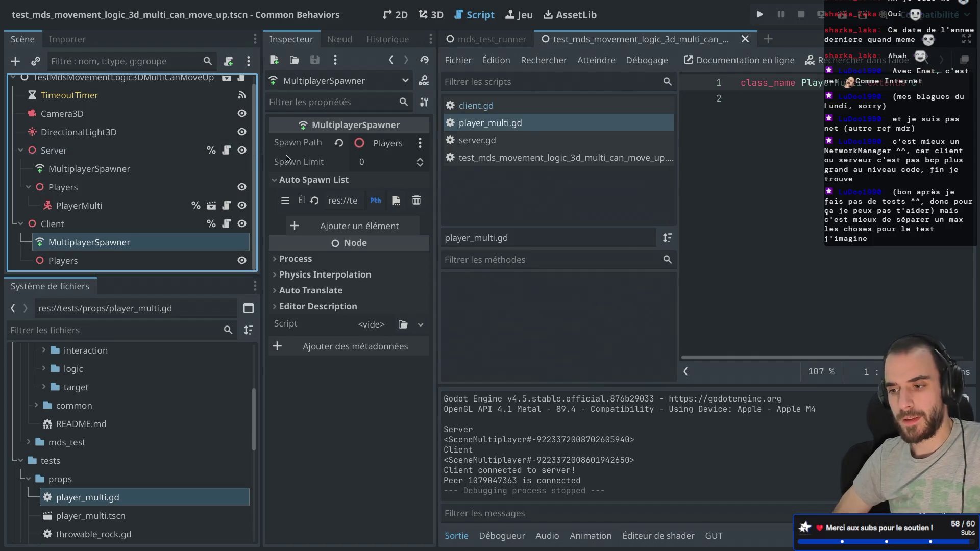
key(ctrl+Right)
click(946, 15)
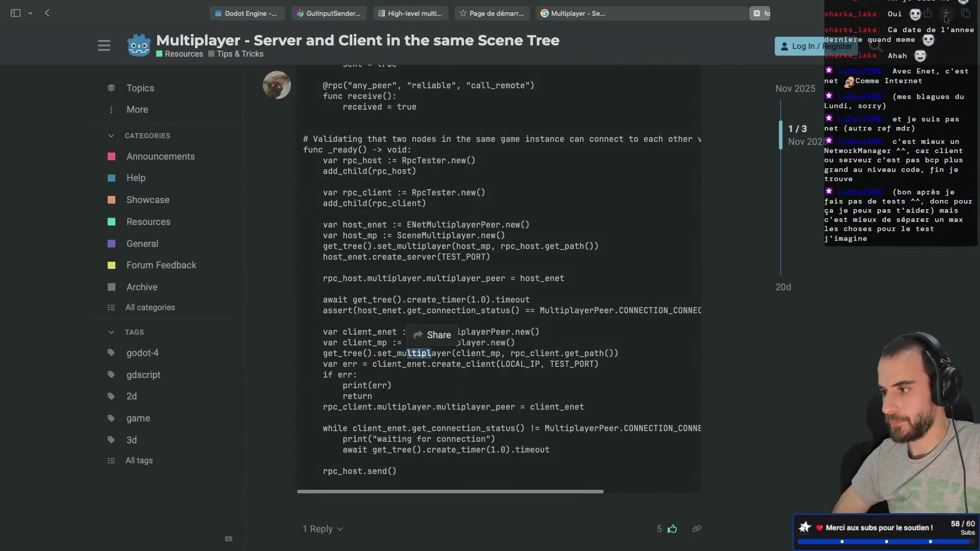
Search 'godot multiple client server multiplayerspawner' and open the forum thread on clients in different scenes
text(godot )
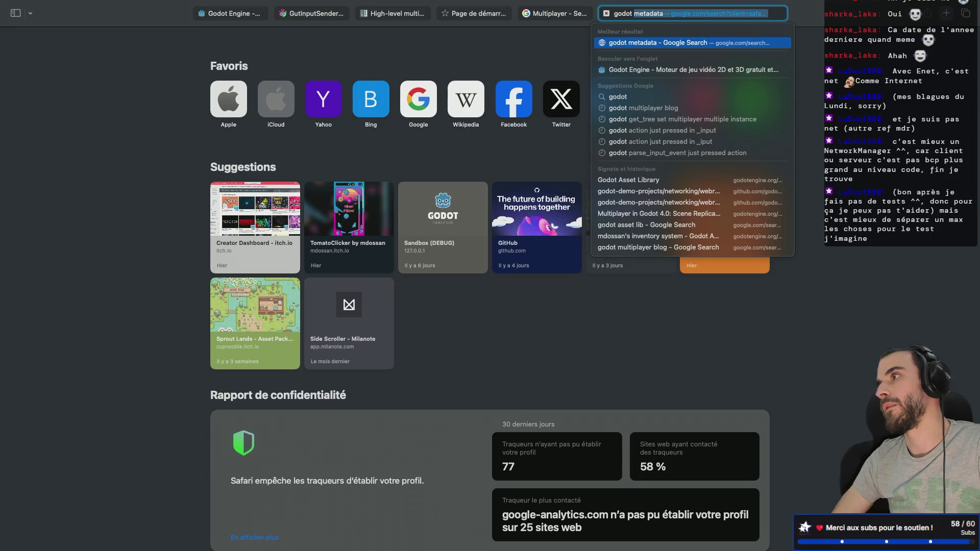
text(multip)
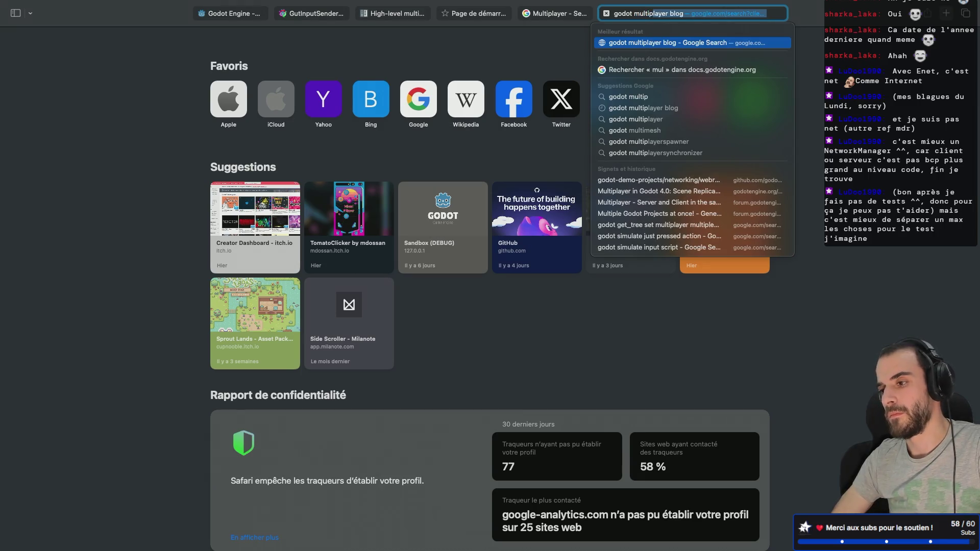
text(le client server )
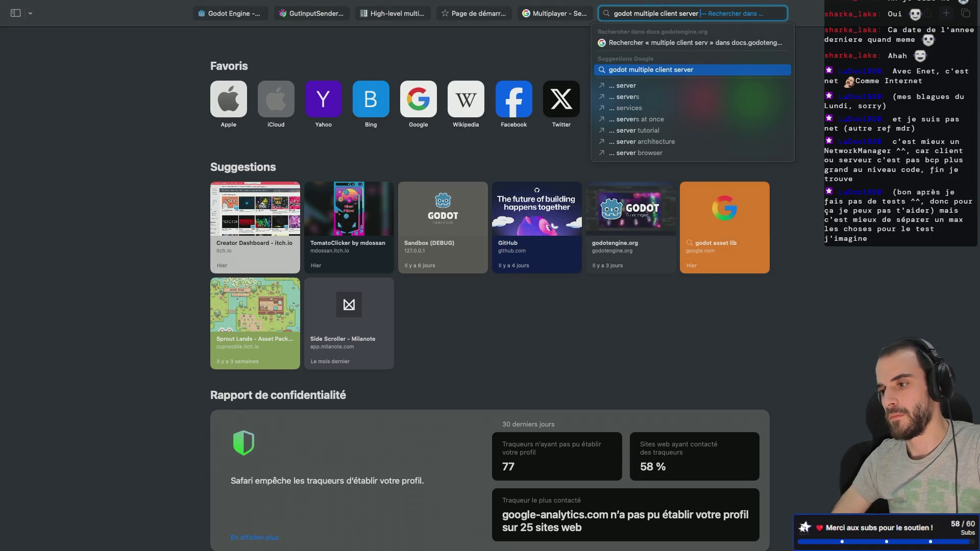
text(multiplayerspawner)
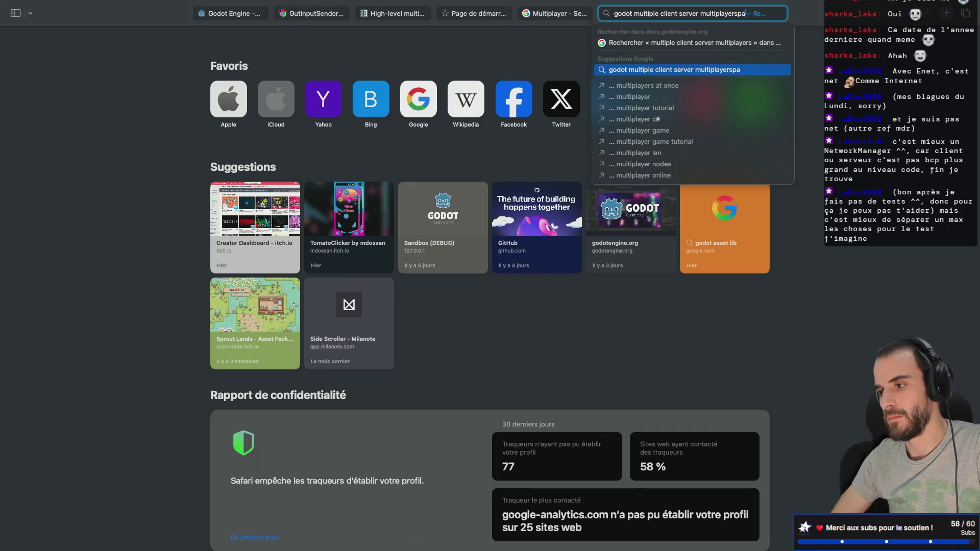
key(Return)
scroll(309, 236, down, 3)
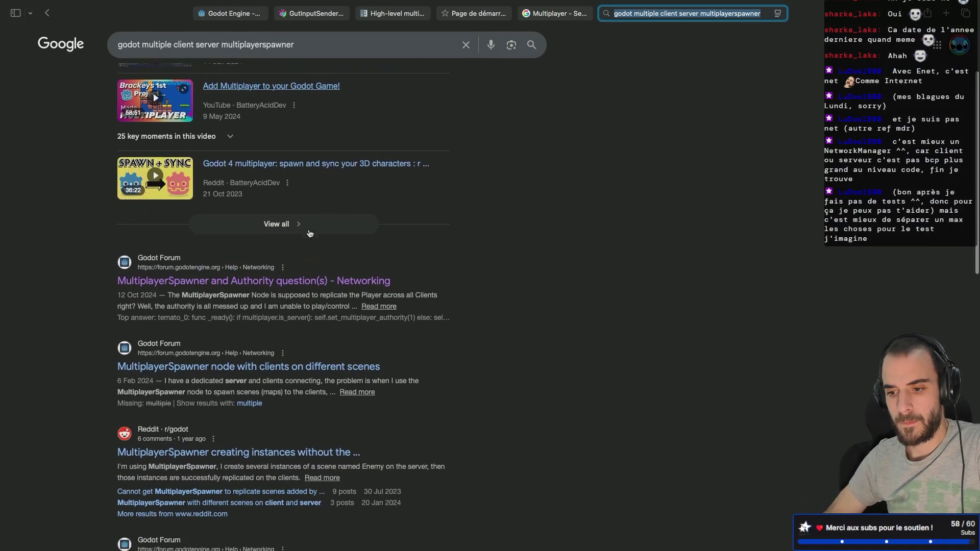
click(304, 332)
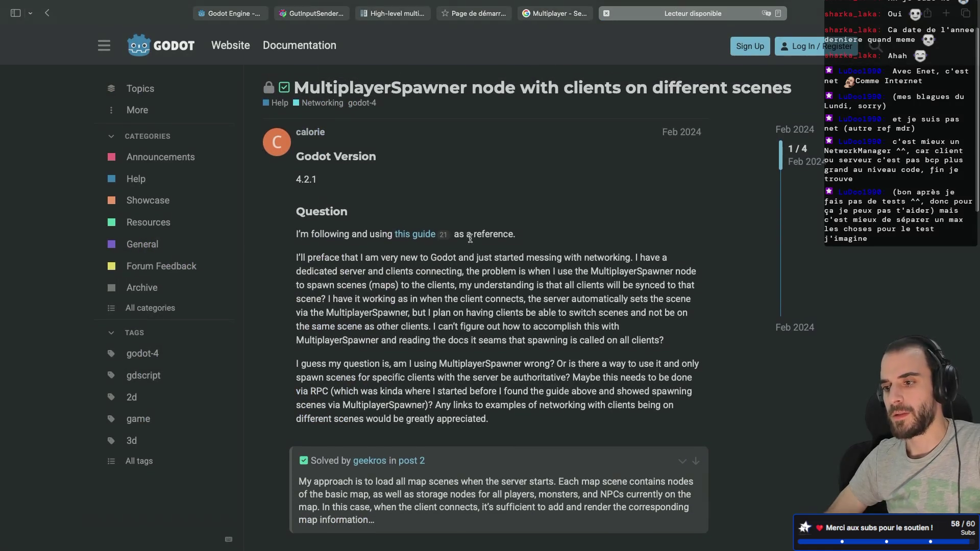
Read through the forum thread, go back to the results, and return to Godot
scroll(471, 239, down, 3)
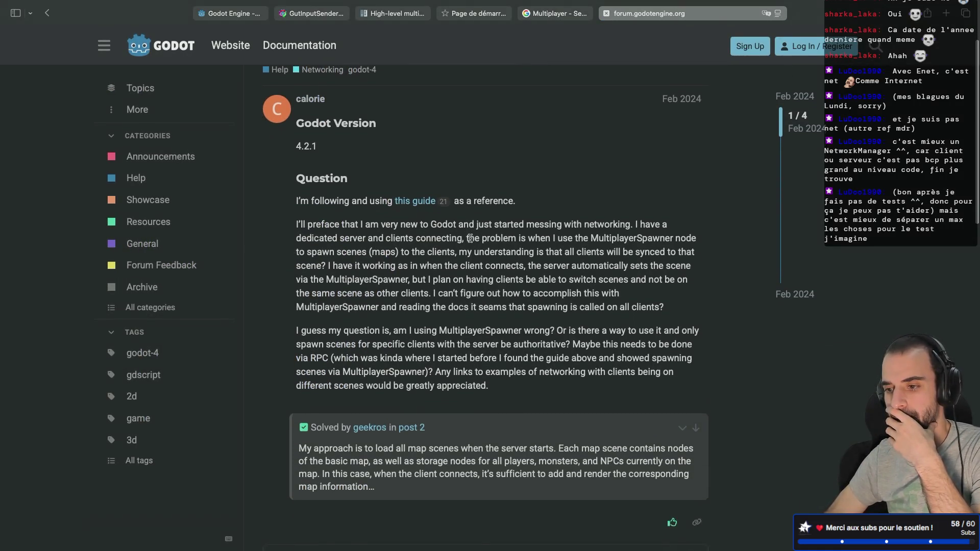
scroll(471, 238, down, 1)
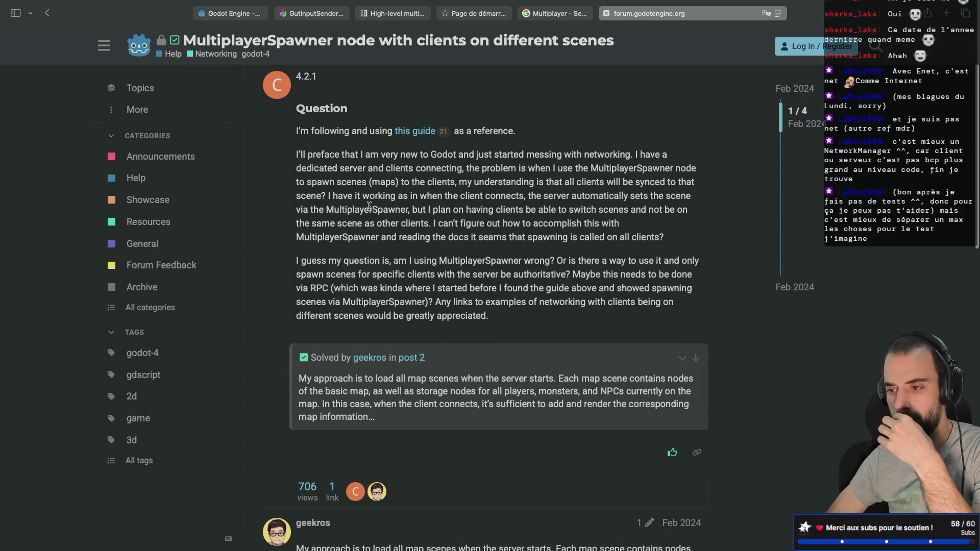
scroll(370, 205, down, 10)
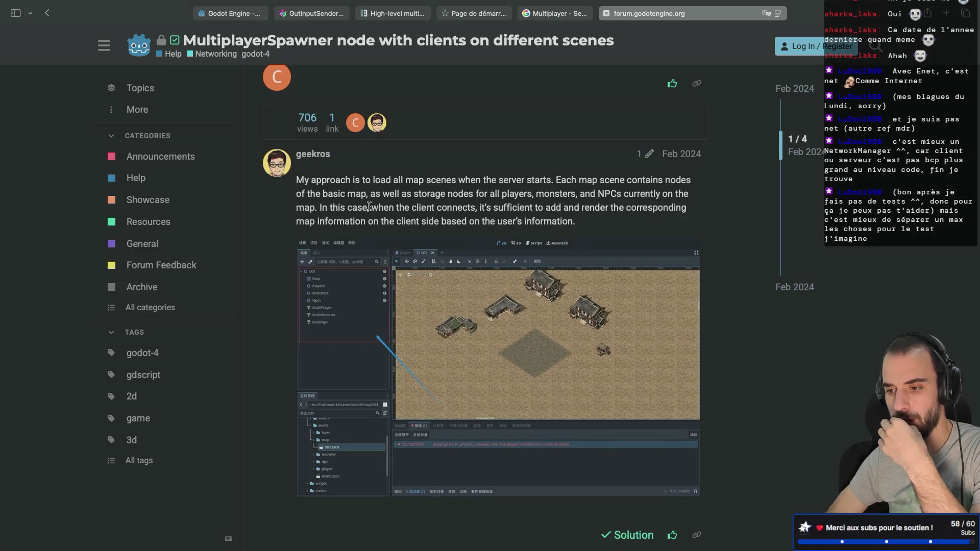
scroll(345, 311, down, 1)
scroll(346, 311, down, 6)
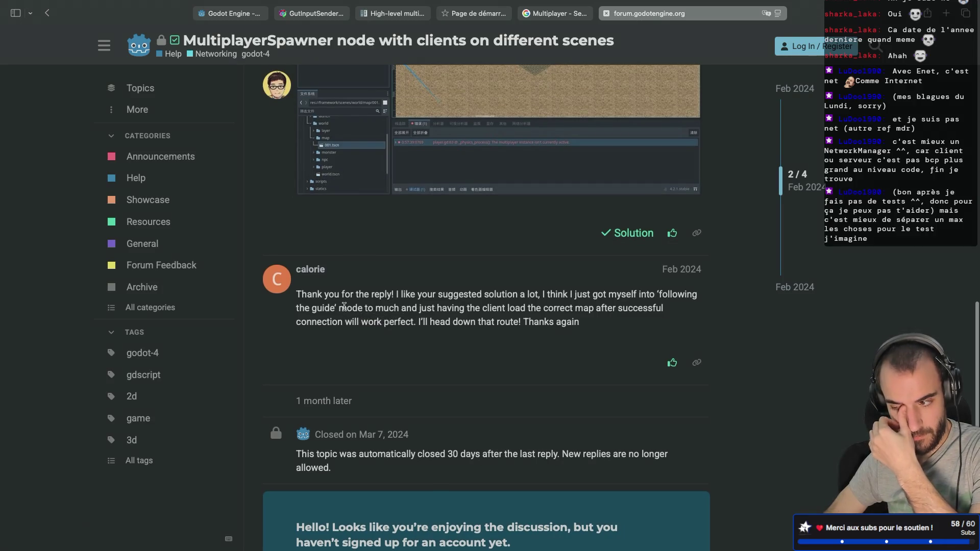
scroll(345, 308, up, 6)
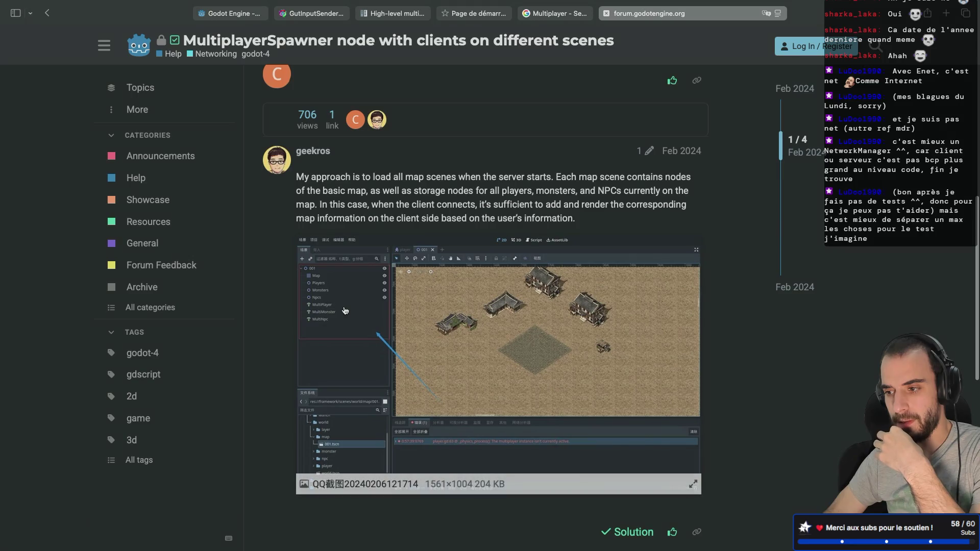
key(super+bracketleft)
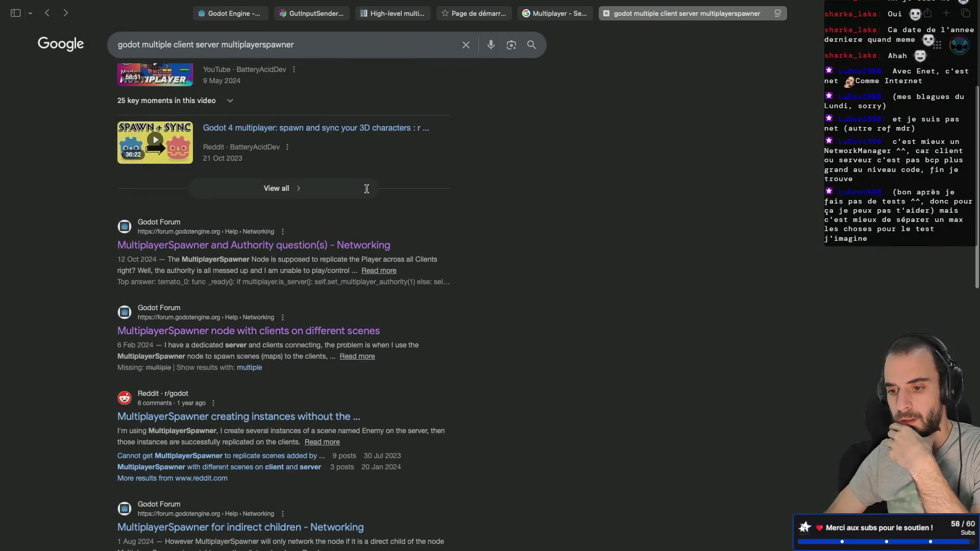
key(super+Tab)
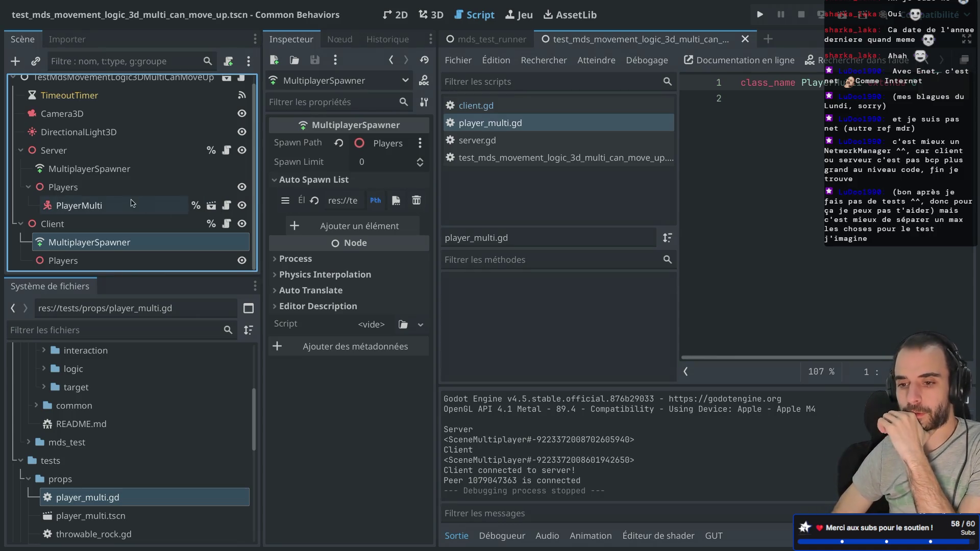
Open the class documentation for the Server's MultiplayerSpawner from its context menu
click(104, 171)
right_click(104, 171)
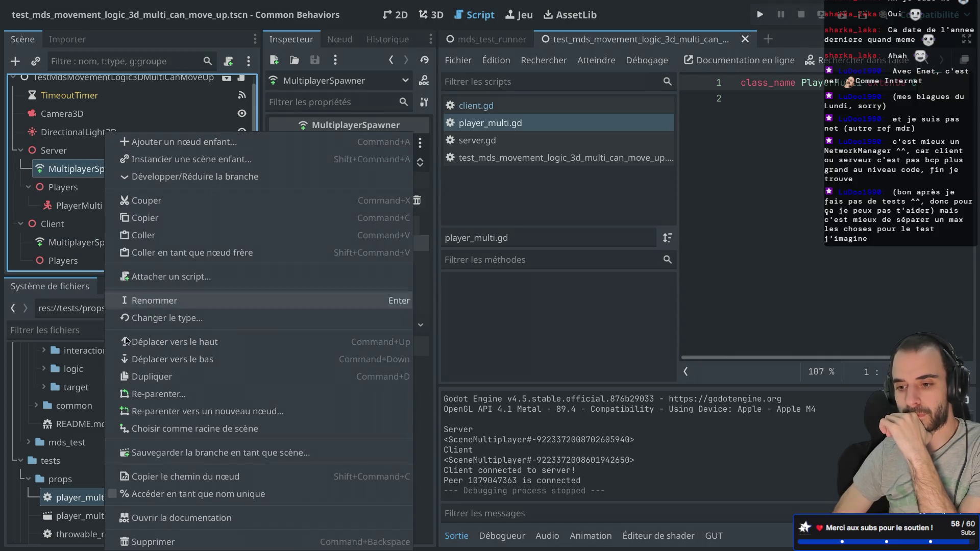
click(148, 518)
Read the MultiplayerSpawner reference in distraction-free mode, then open a fresh Safari tab
key(ctrl+shift+F11)
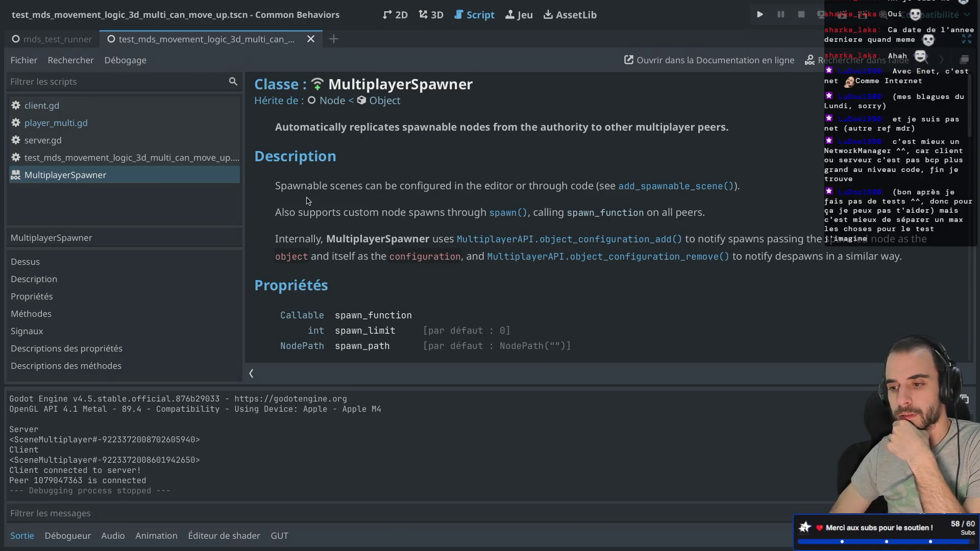
scroll(308, 201, down, 3)
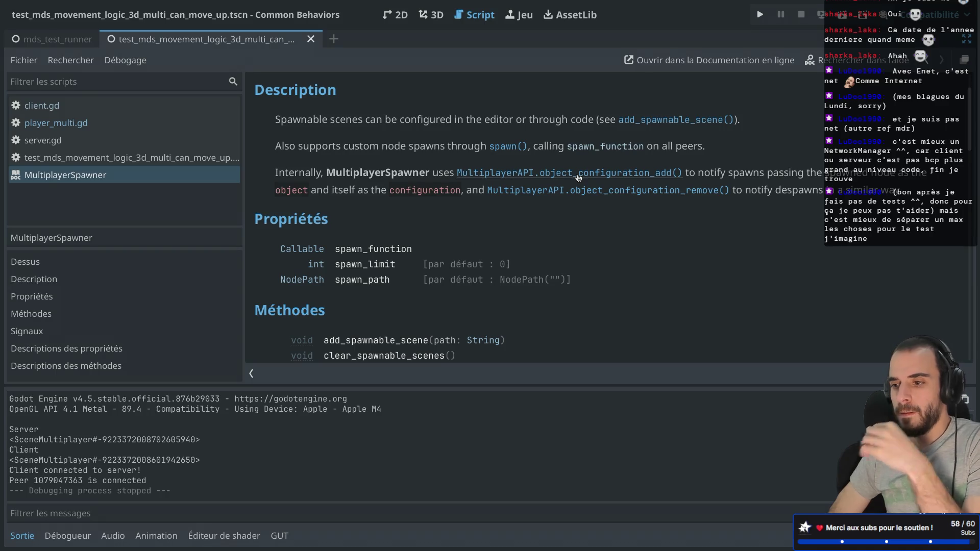
key(super+Tab)
click(945, 14)
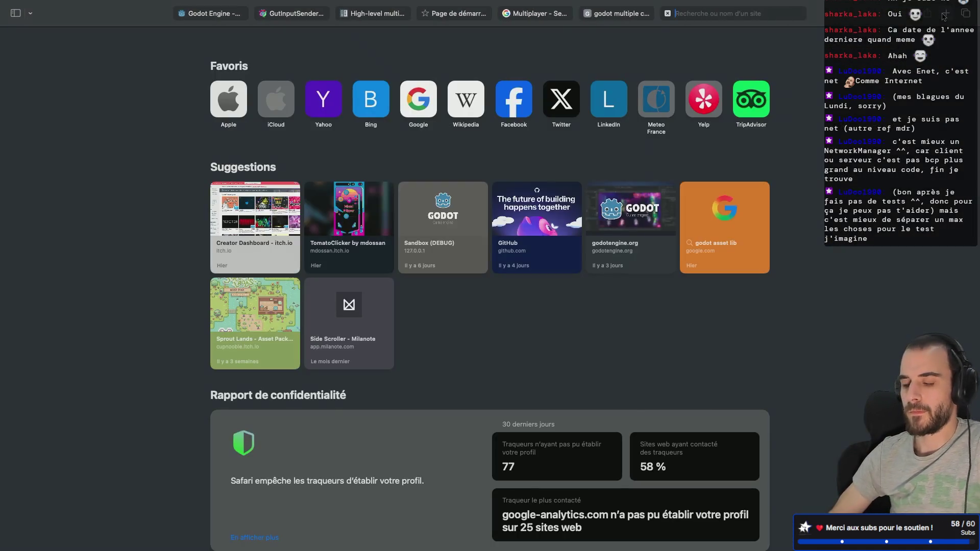
Search Google for 'multiplayerspawner godot root'
text(multiplayer)
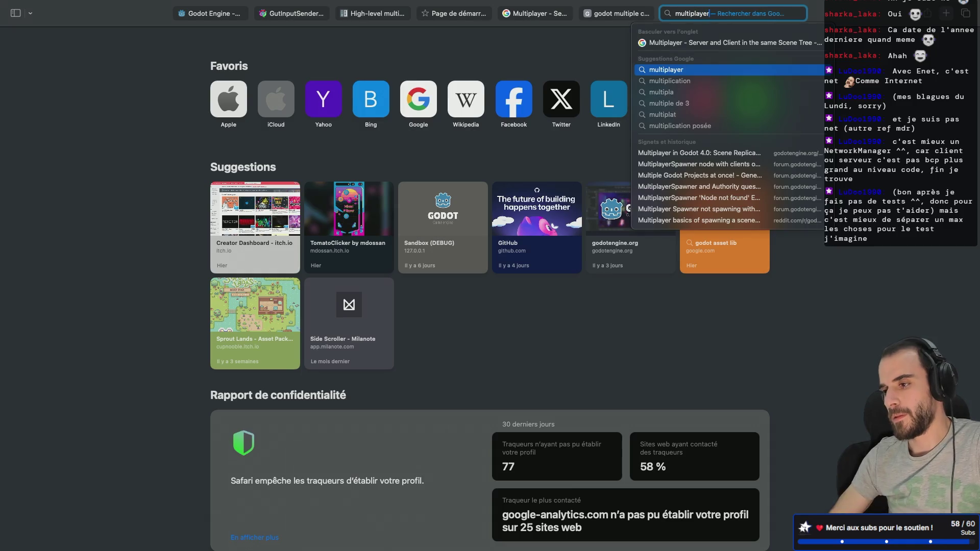
text(sp)
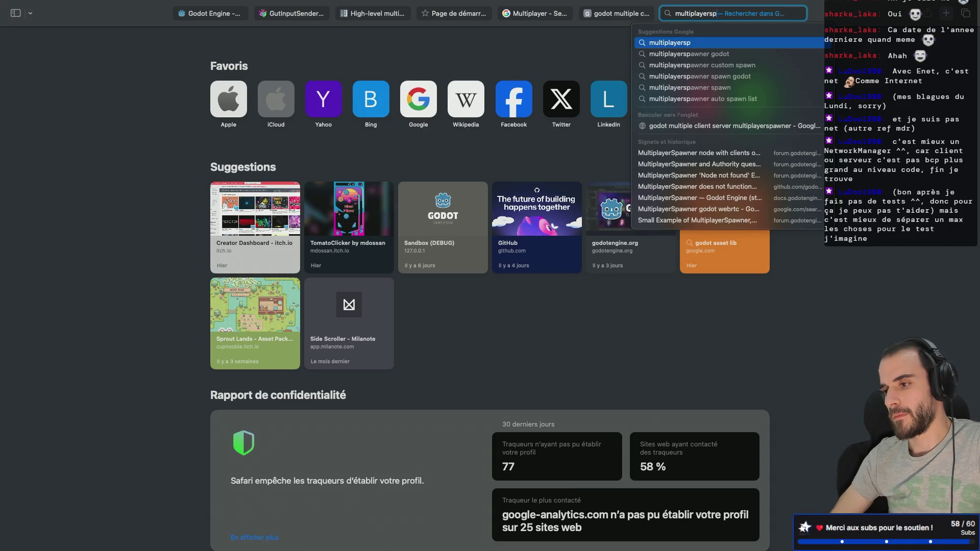
key(Down)
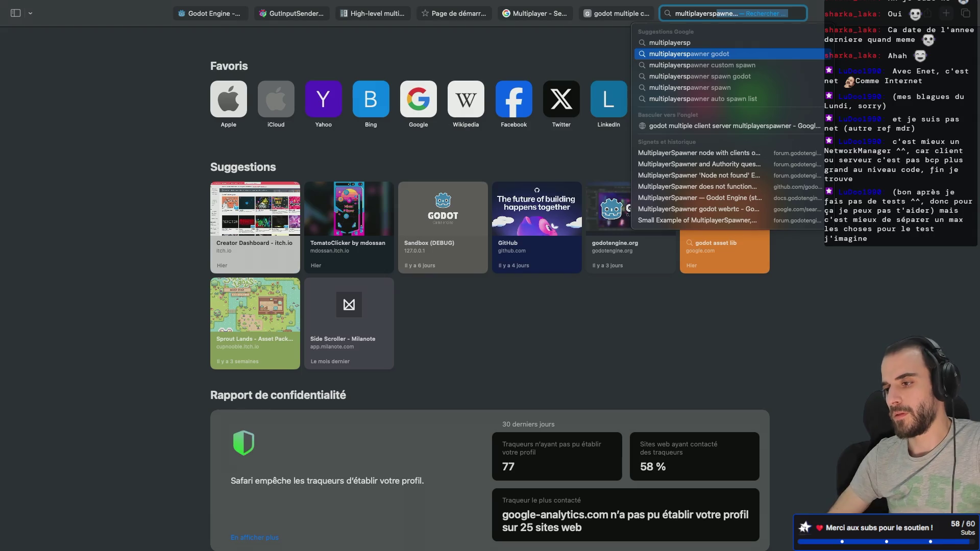
text(root)
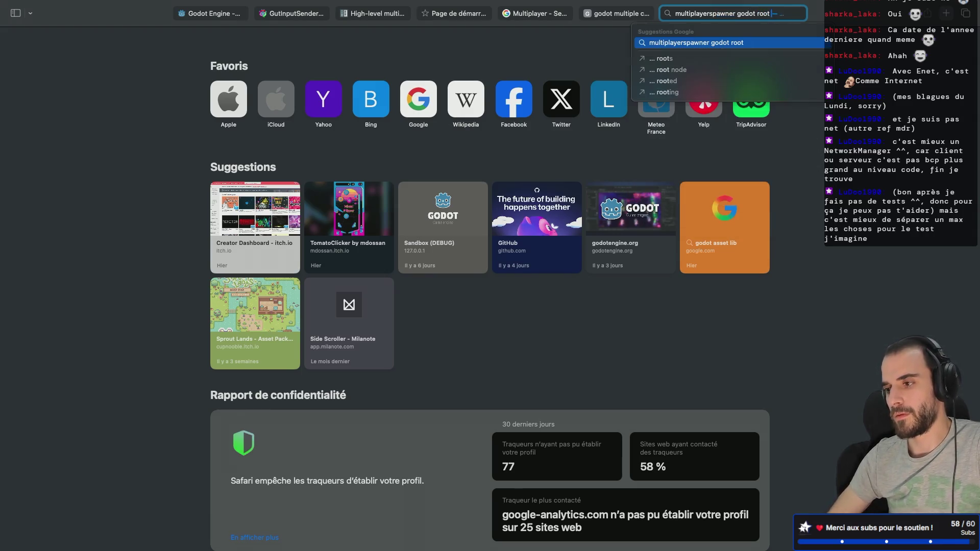
key(Return)
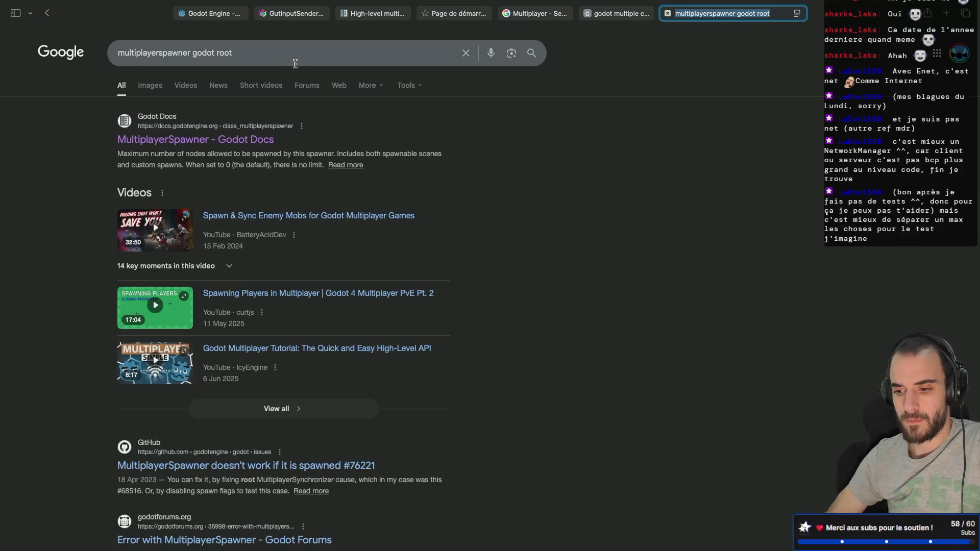
Refine the query to 'multiplayerspawner godot root change' and browse the results
click(304, 56)
text(chg)
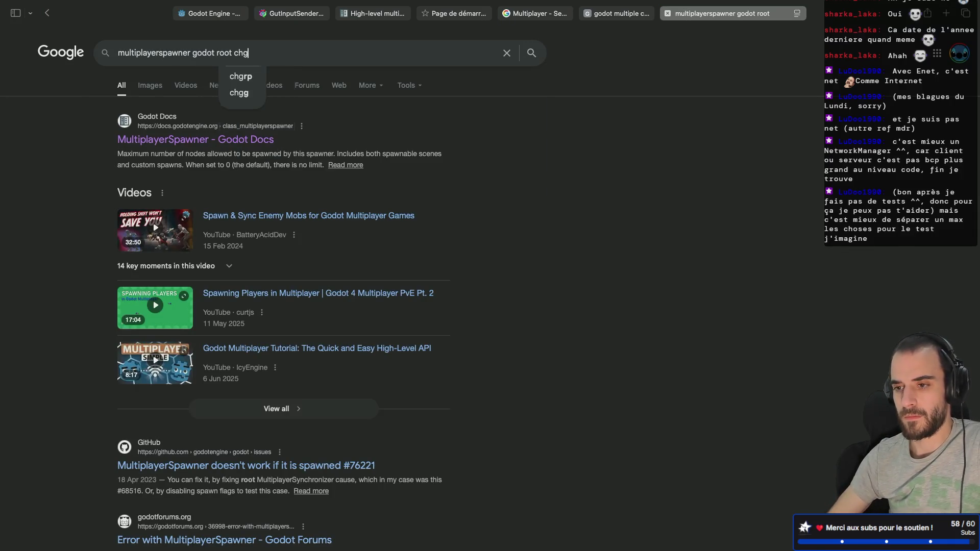
key(BackSpace)
key(BackSpace)
text(hange)
key(Return)
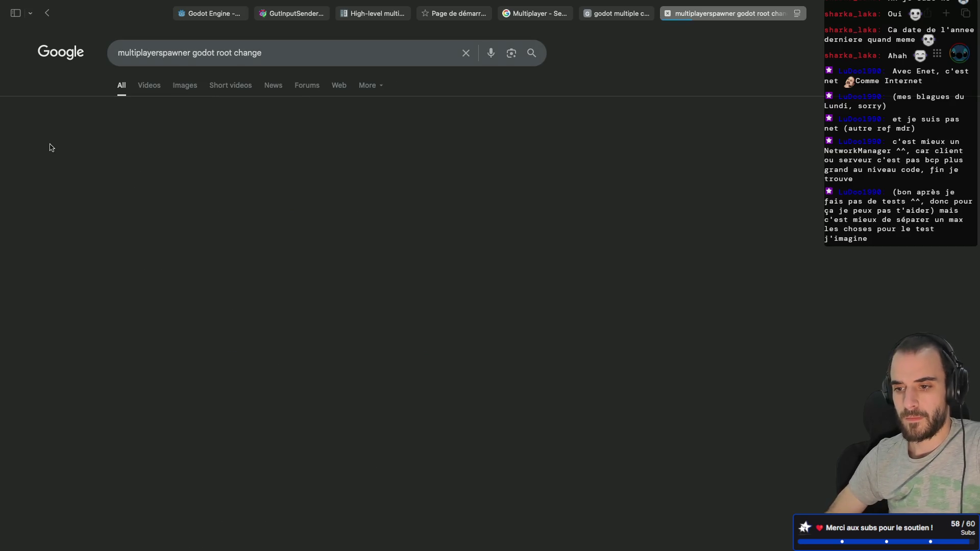
scroll(54, 219, down, 5)
scroll(54, 220, down, 2)
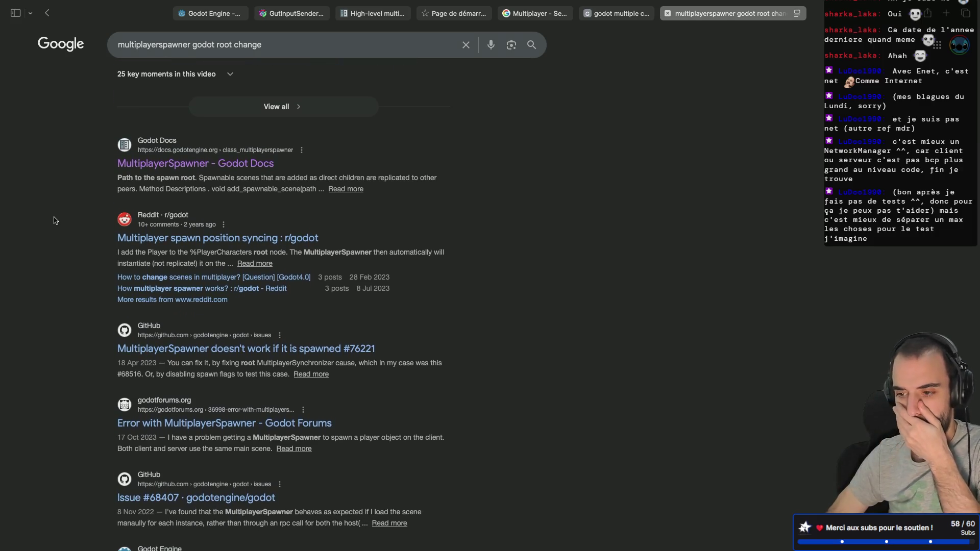
scroll(54, 220, down, 3)
scroll(55, 220, down, 1)
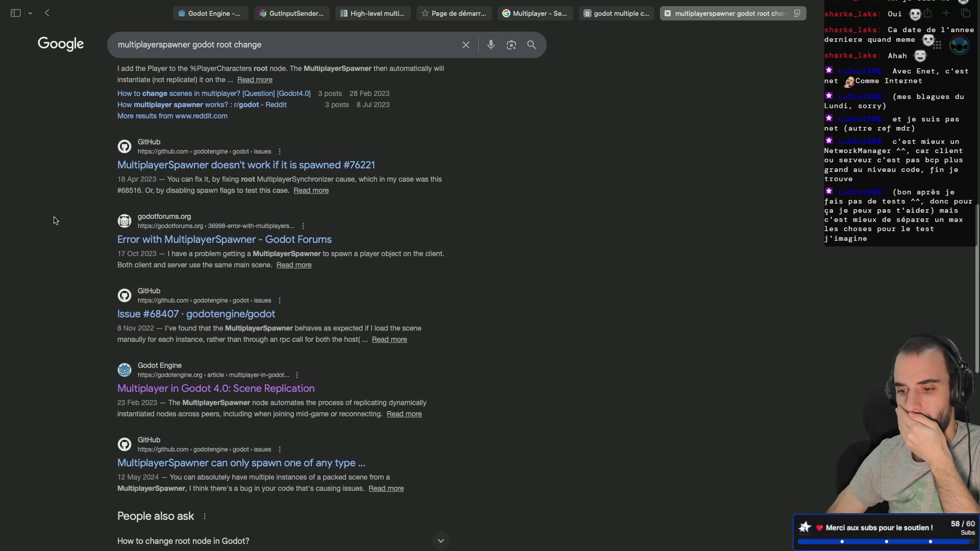
scroll(54, 221, down, 1)
scroll(55, 220, up, 10)
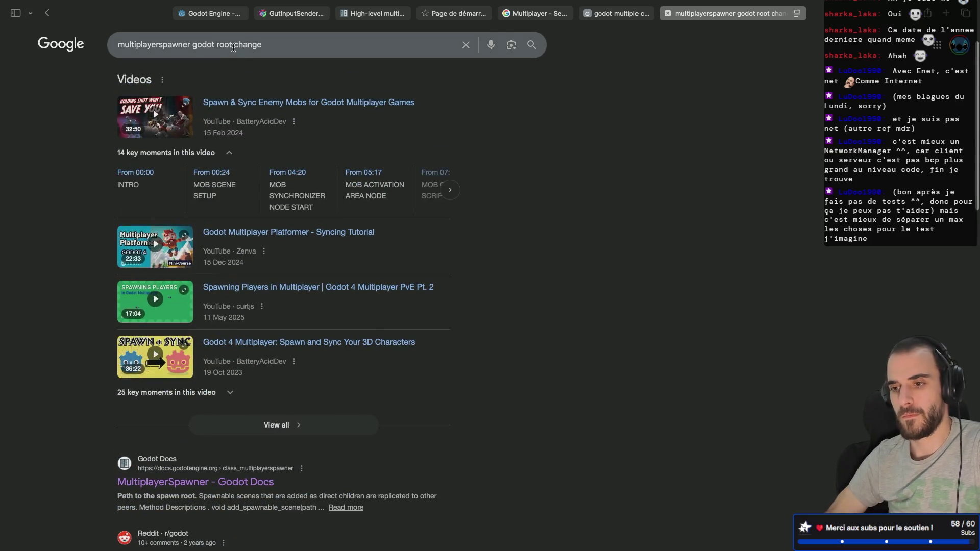
Reorder the query to 'multiplayerspawner godot change root' and browse the results
double_click(225, 46)
text(change)
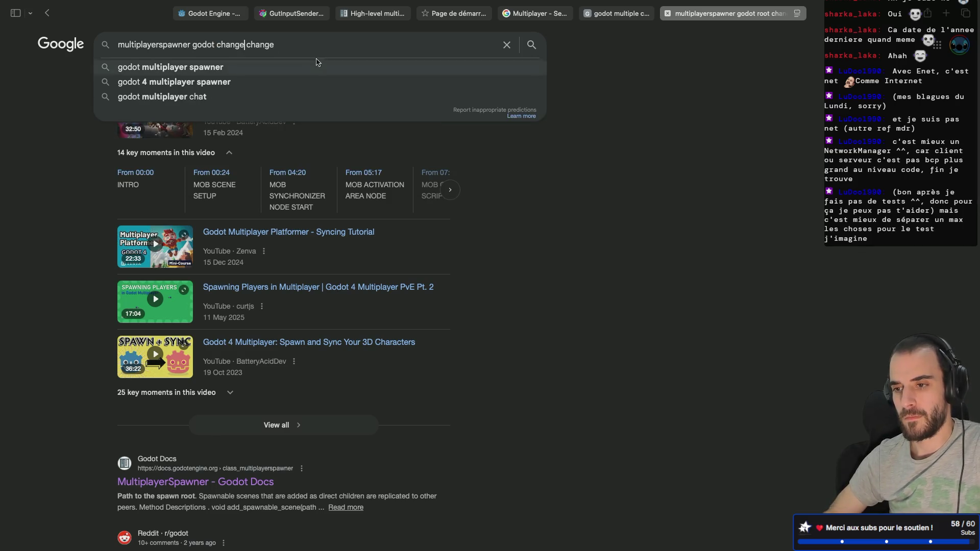
double_click(265, 47)
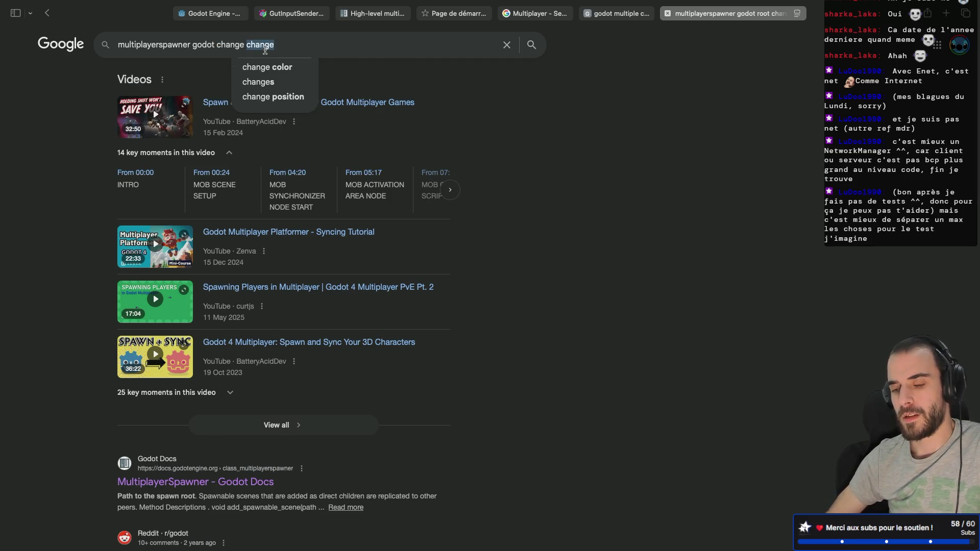
text(root)
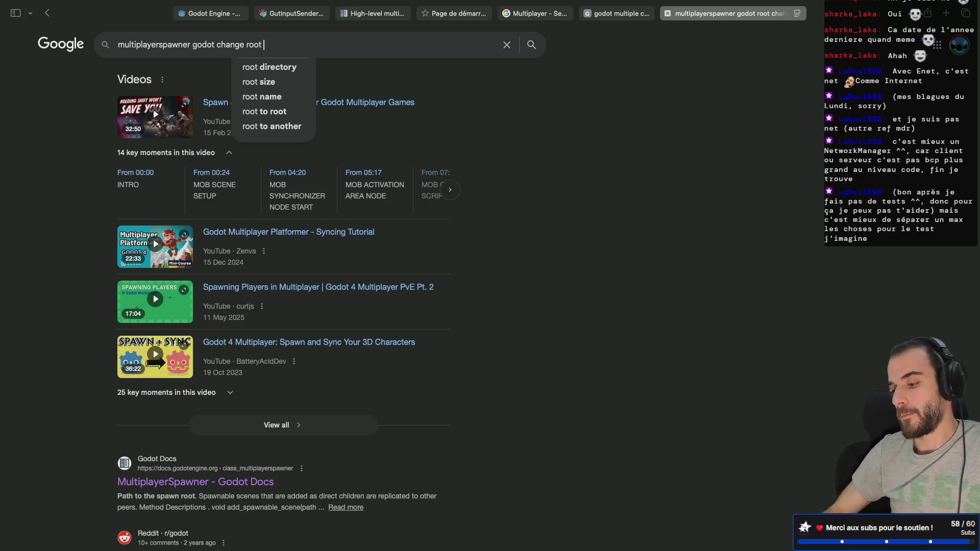
key(Return)
scroll(245, 169, down, 4)
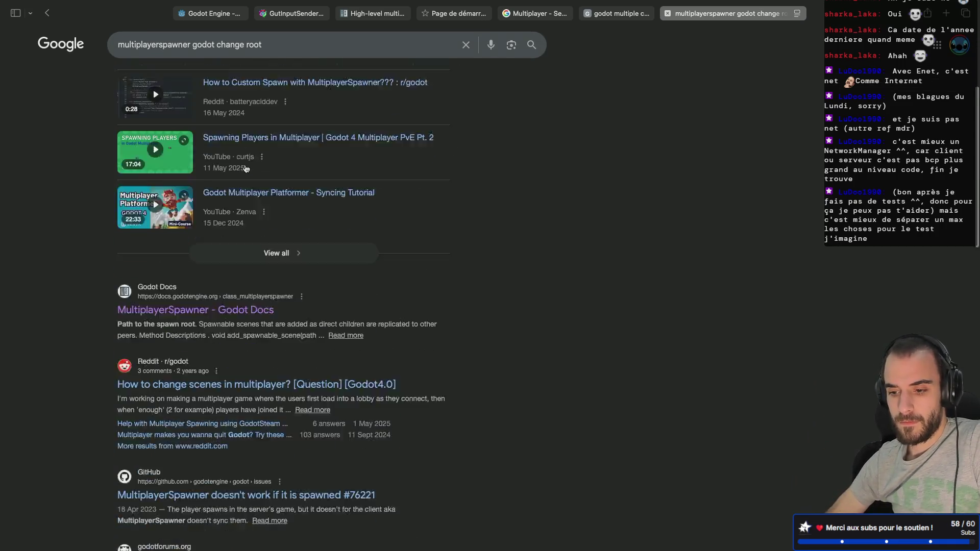
scroll(246, 169, down, 1)
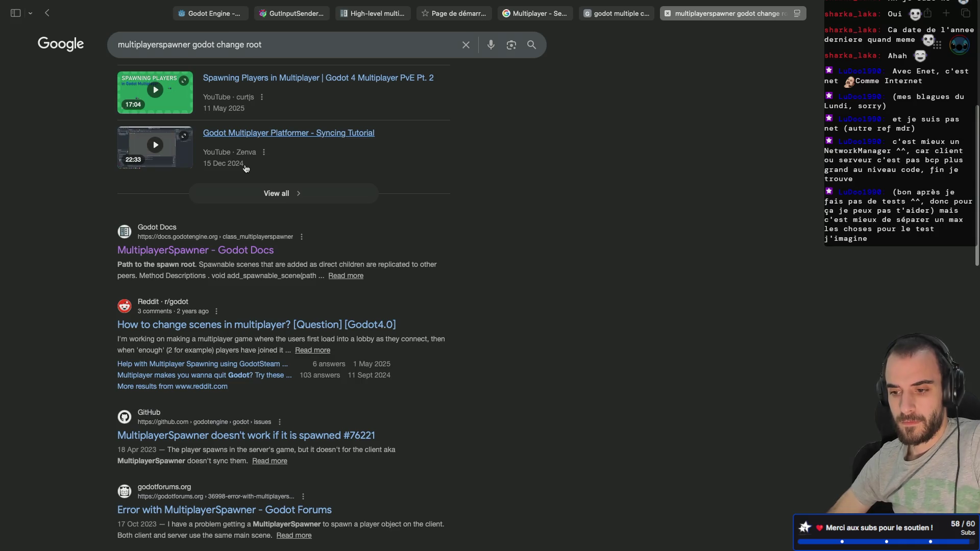
scroll(245, 168, down, 3)
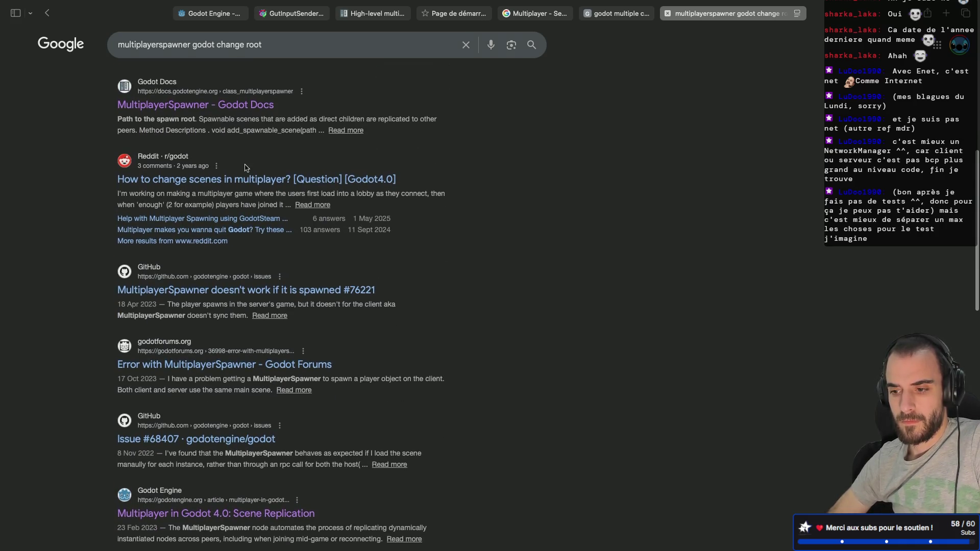
scroll(245, 168, down, 1)
Replace 'change' with 'sync' to search 'multiplayerspawner godot root sync' and scan results
double_click(231, 47)
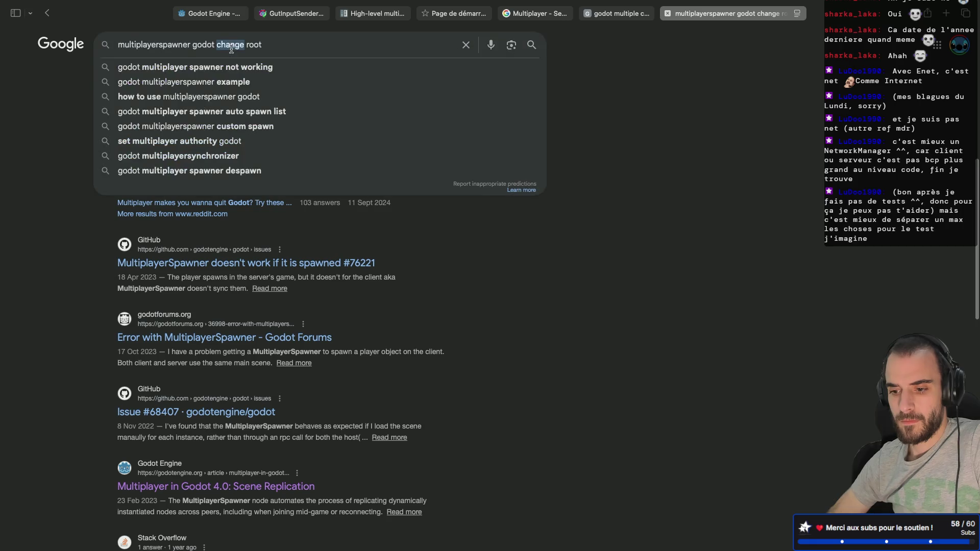
key(BackSpace)
key(BackSpace)
click(250, 45)
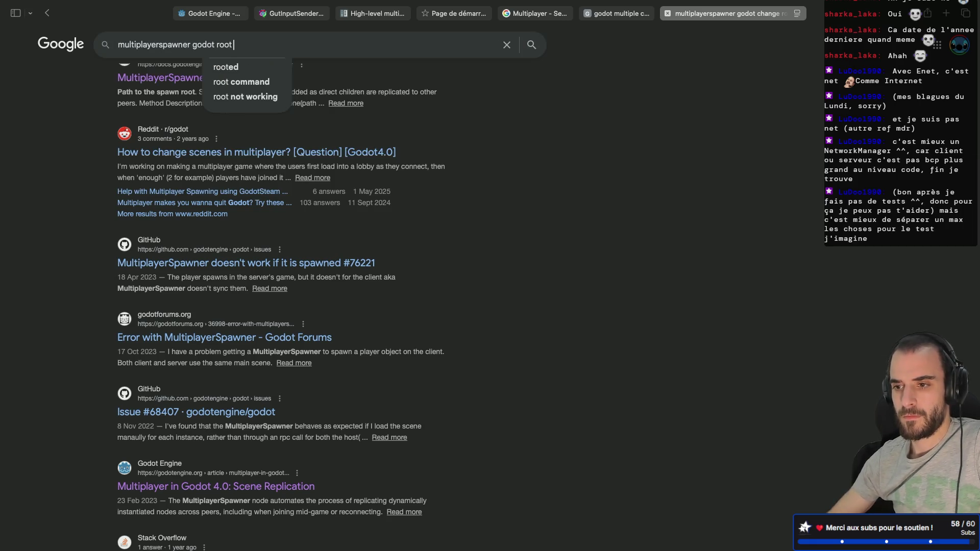
text(sync)
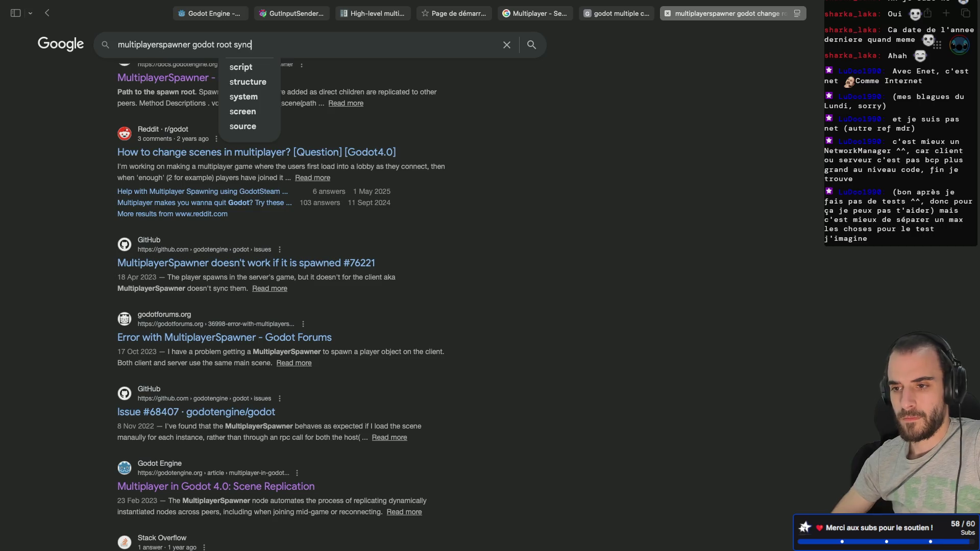
key(Return)
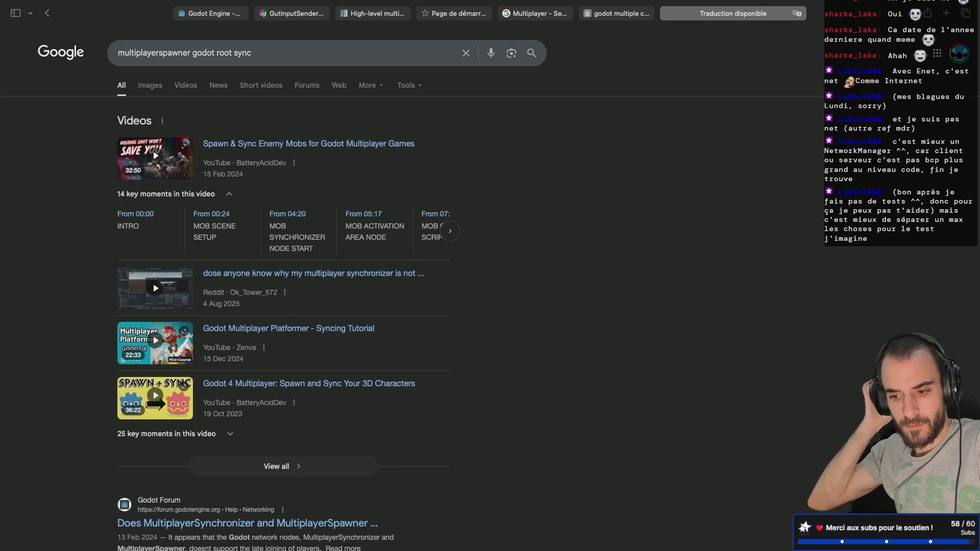
scroll(400, 199, down, 5)
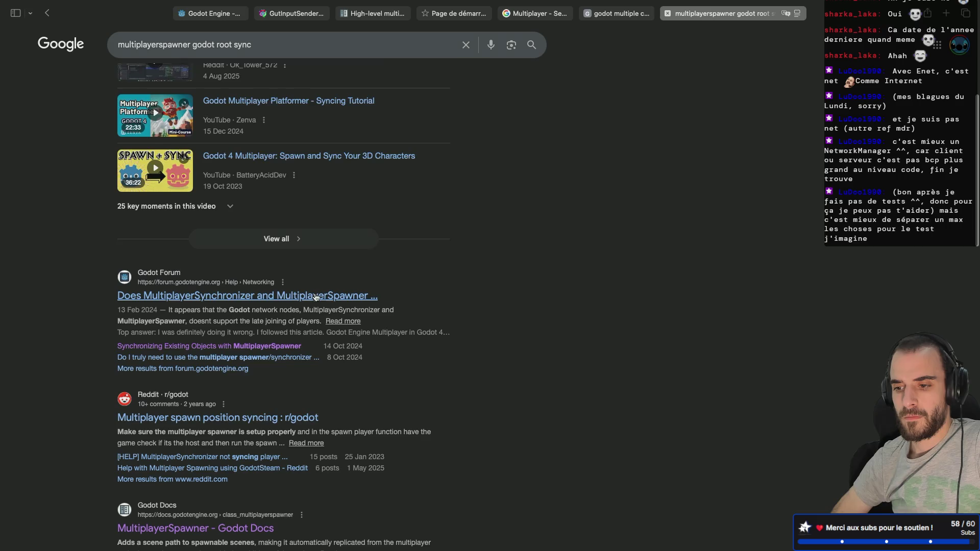
scroll(316, 298, down, 2)
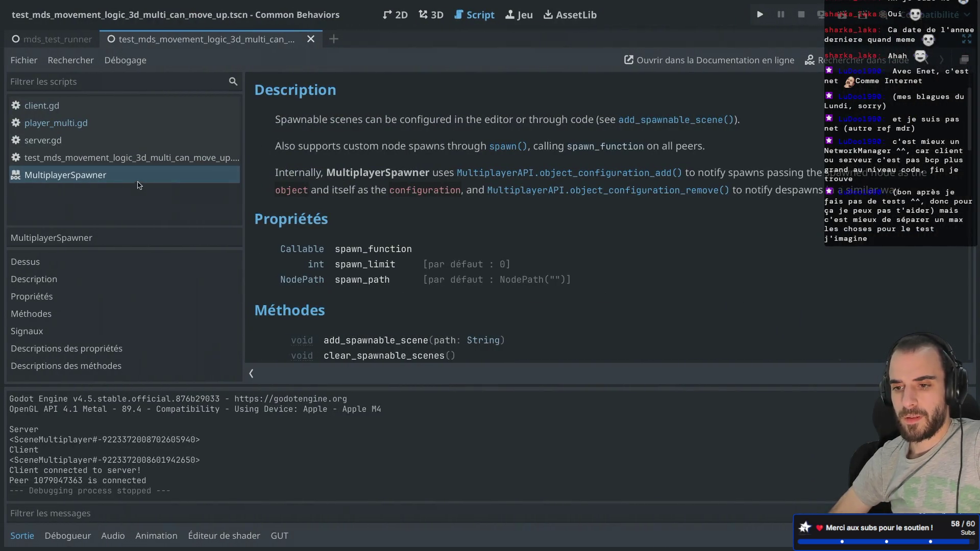
Read the MultiplayerAPI reference from the top, highlighting the scripting-extensions note, then follow the SceneMultiplayer link
click(505, 175)
click(77, 263)
scroll(363, 260, down, 3)
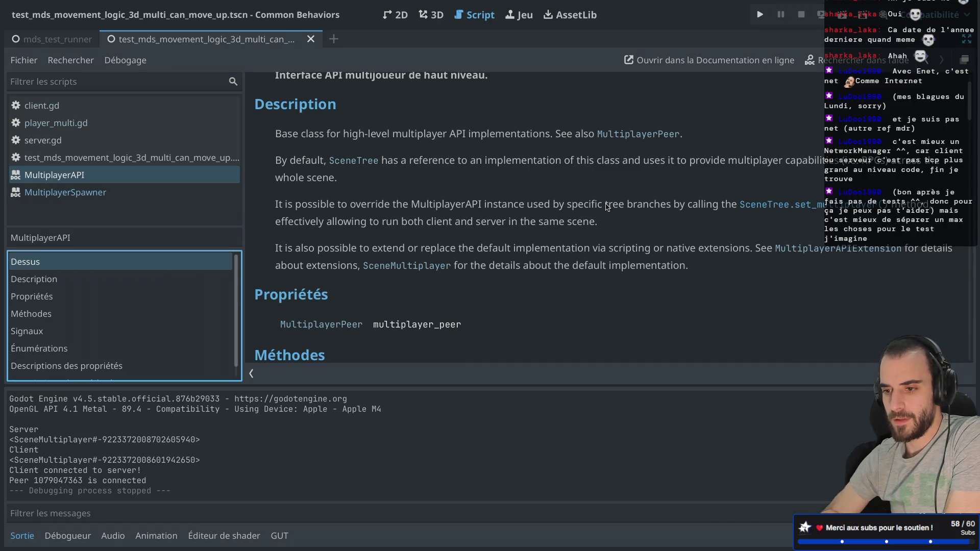
scroll(607, 207, down, 2)
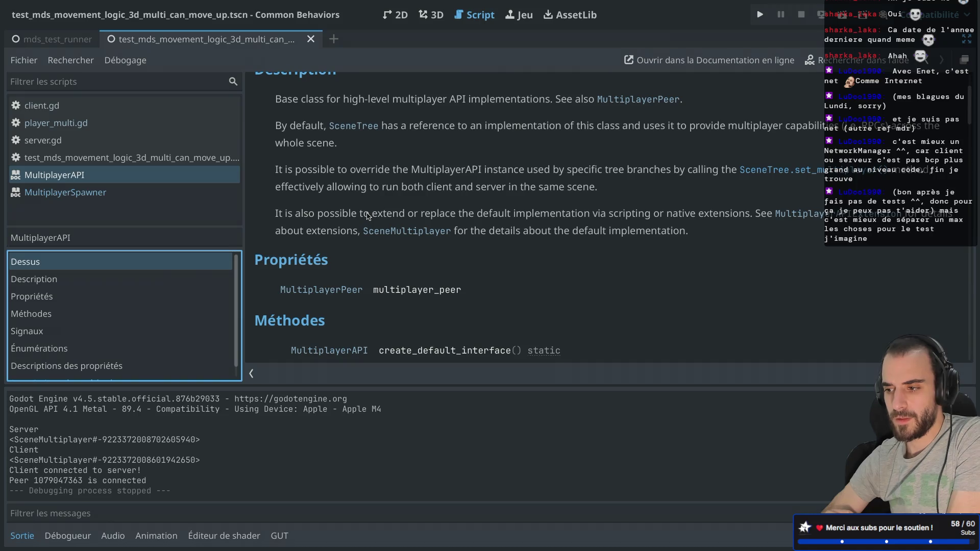
drag(610, 214, 673, 217)
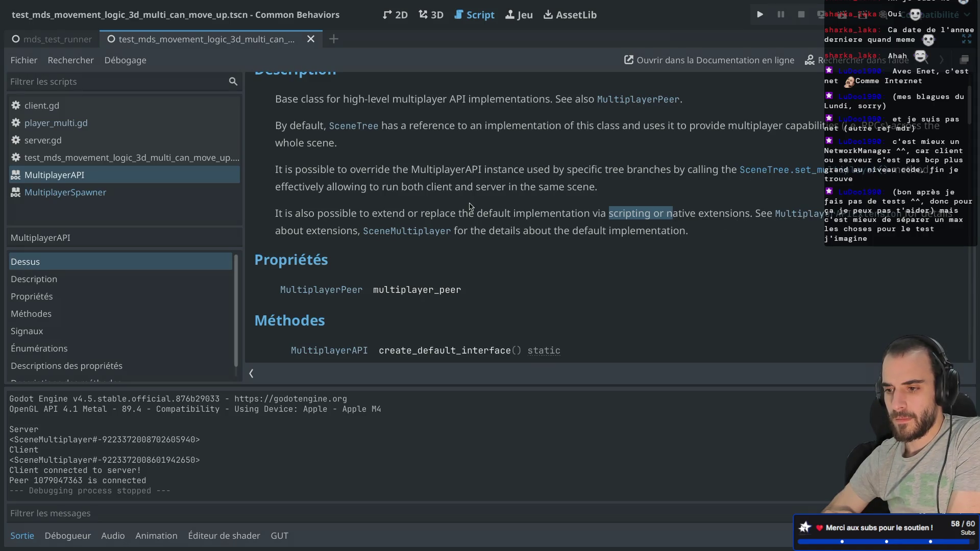
scroll(471, 206, down, 2)
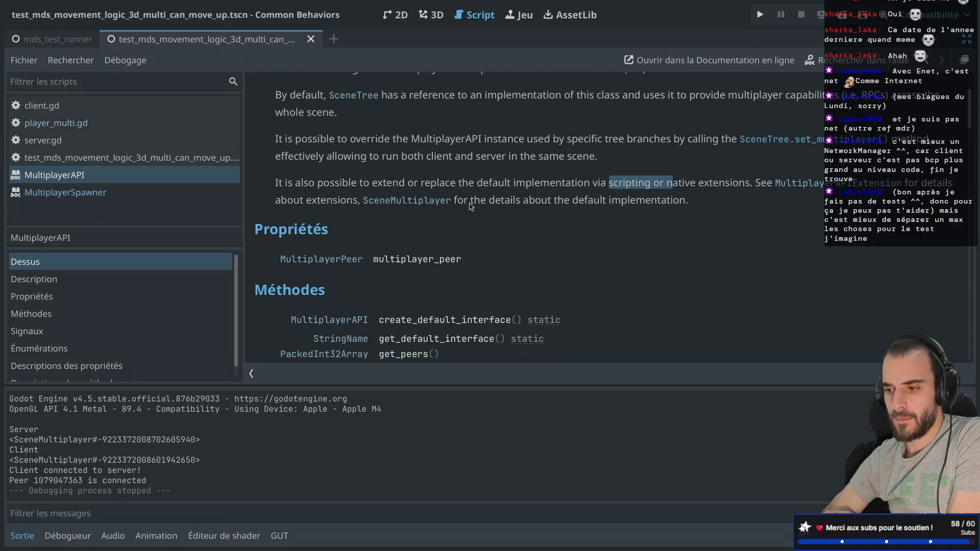
click(396, 203)
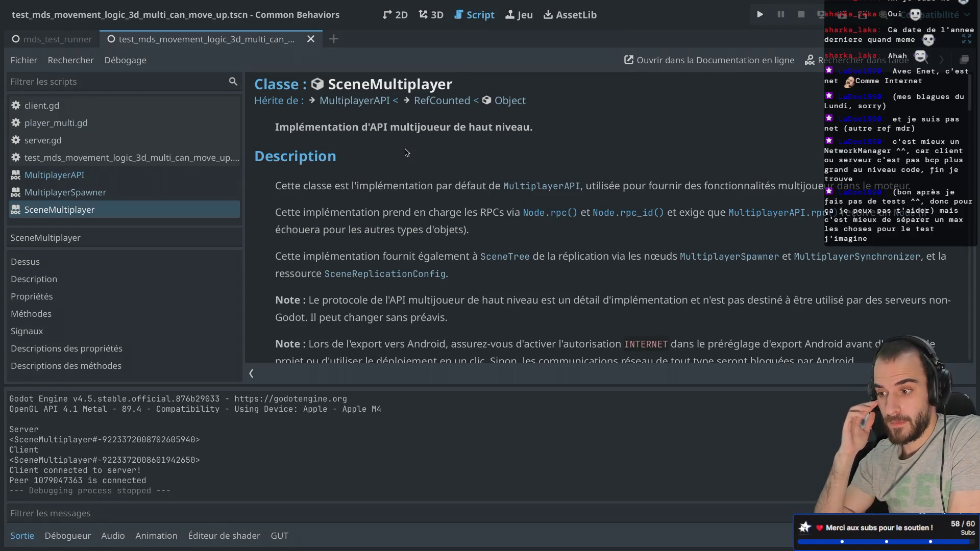
scroll(407, 153, down, 3)
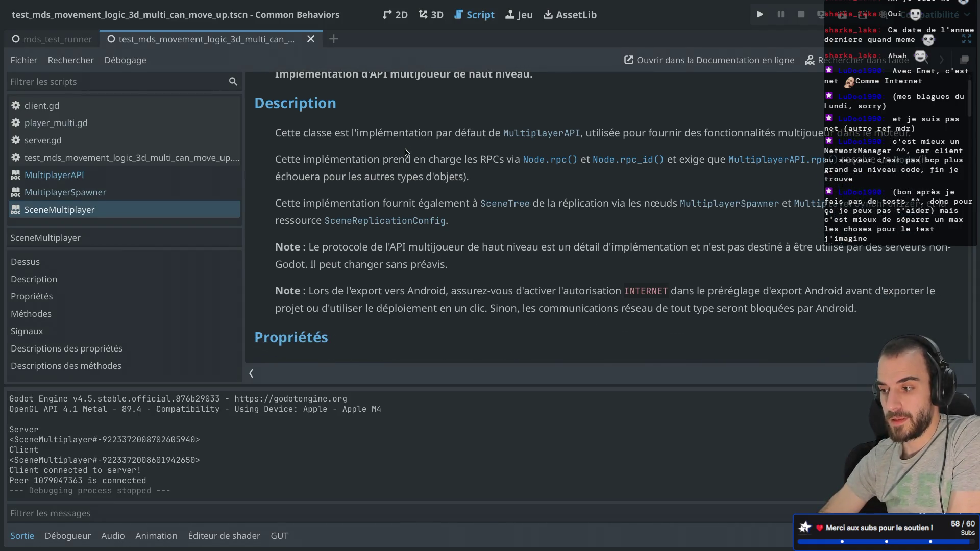
scroll(407, 153, down, 1)
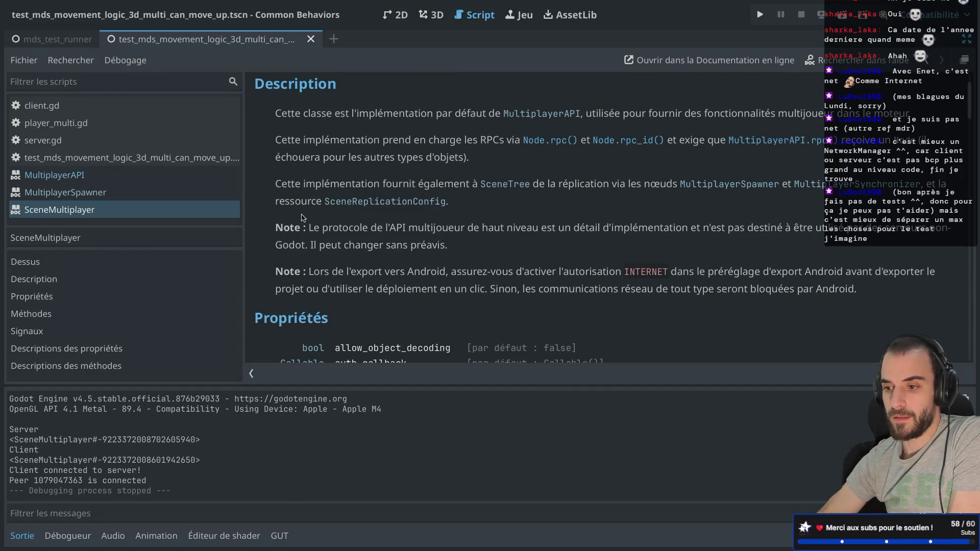
click(363, 204)
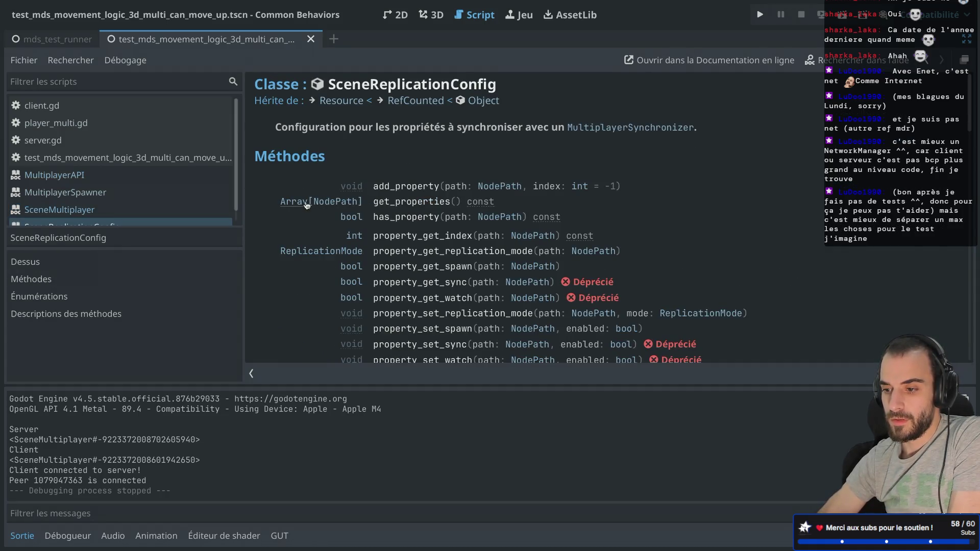
scroll(306, 205, down, 1)
scroll(307, 206, up, 1)
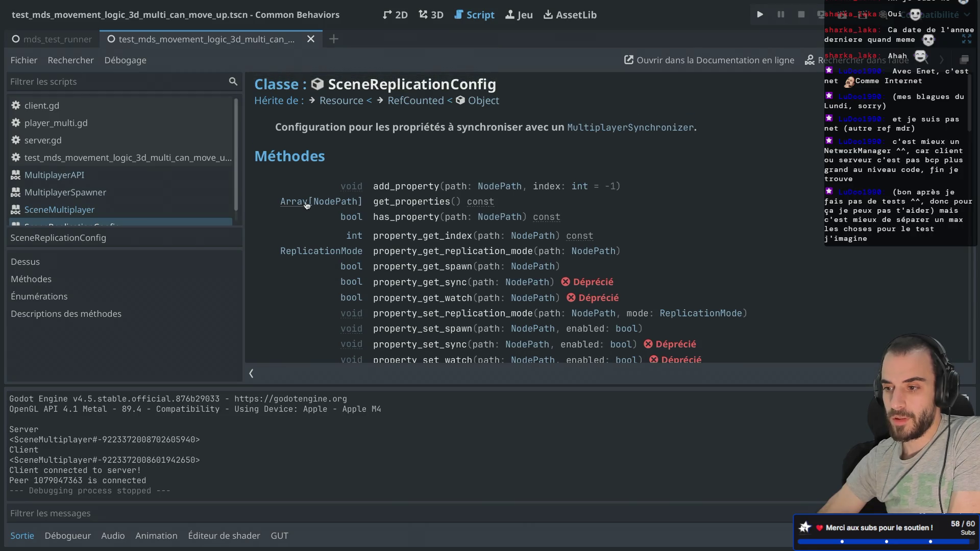
scroll(307, 205, down, 6)
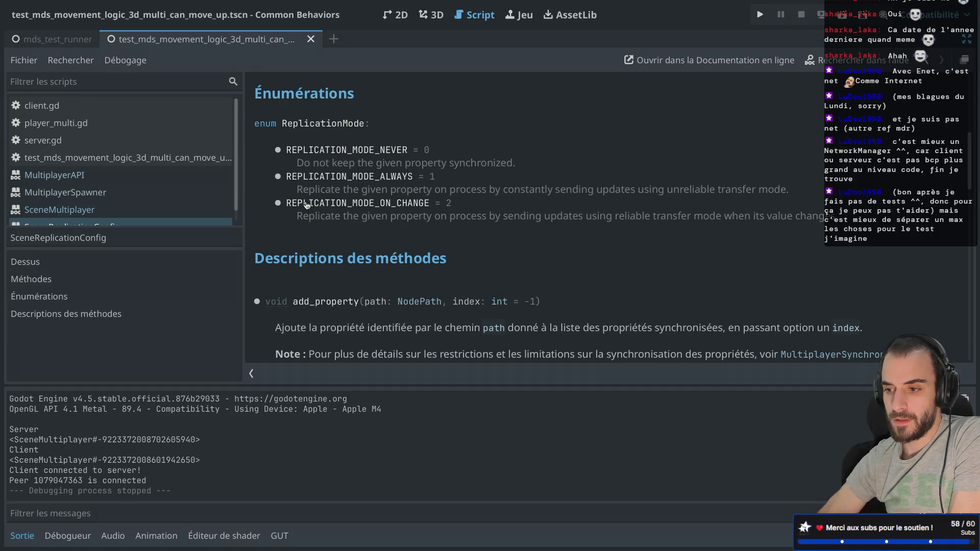
scroll(306, 206, down, 5)
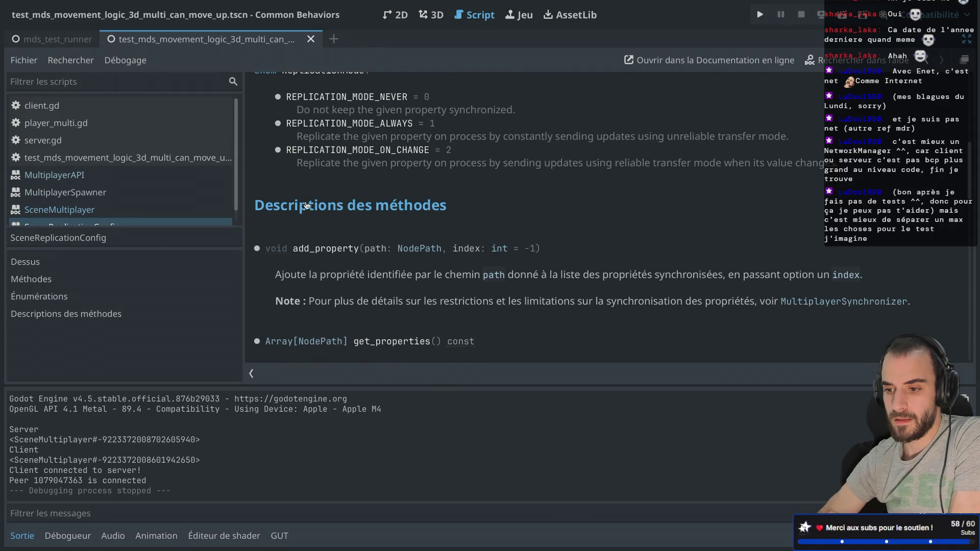
scroll(307, 205, down, 1)
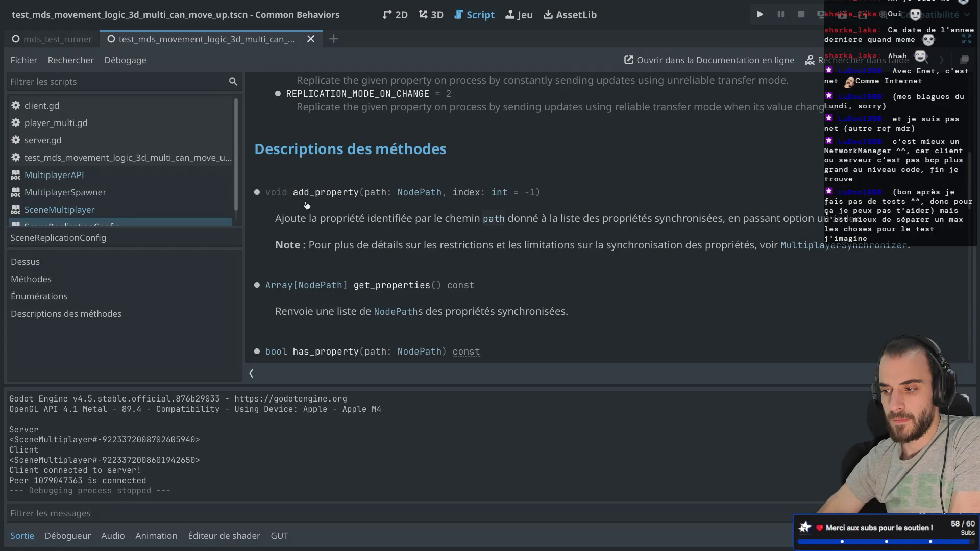
scroll(306, 205, down, 3)
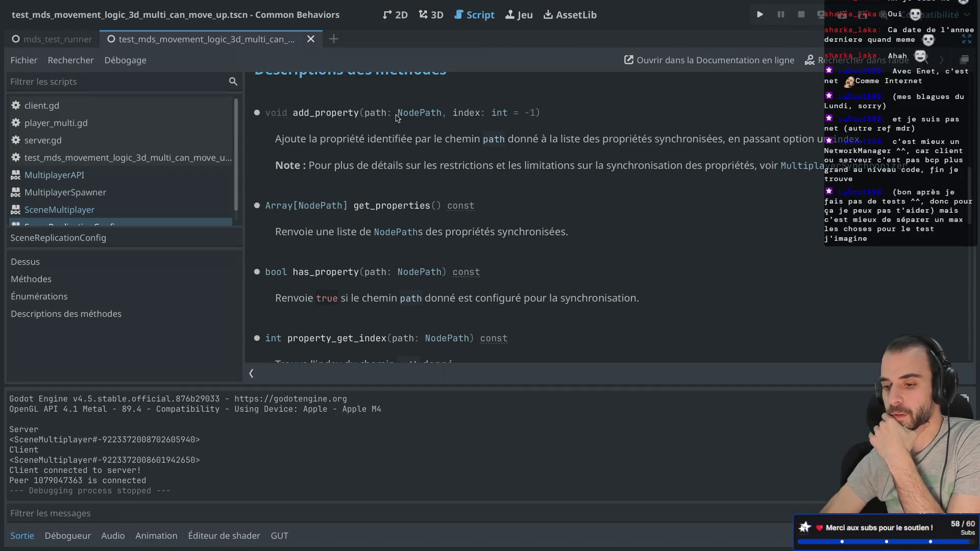
scroll(396, 118, down, 4)
scroll(398, 119, down, 1)
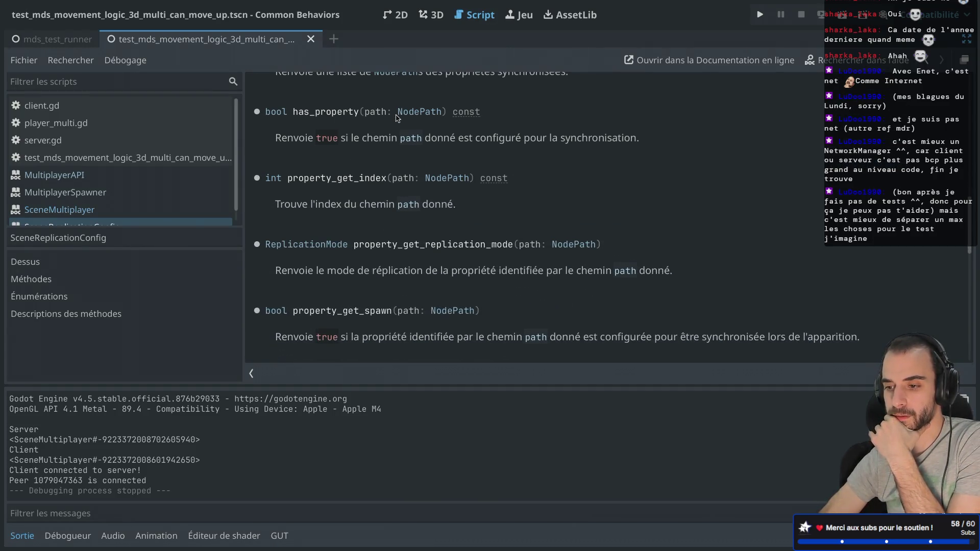
scroll(398, 119, down, 10)
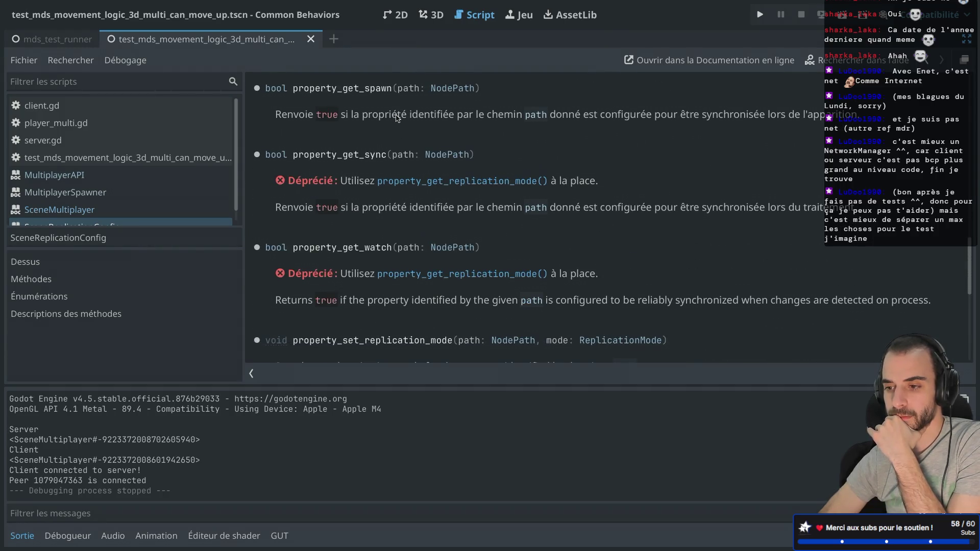
scroll(397, 119, down, 8)
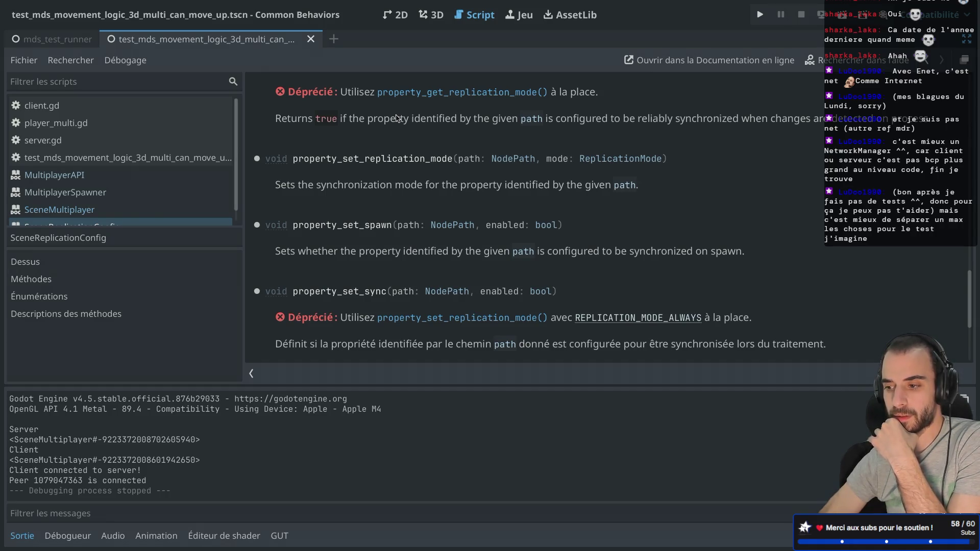
scroll(397, 118, down, 8)
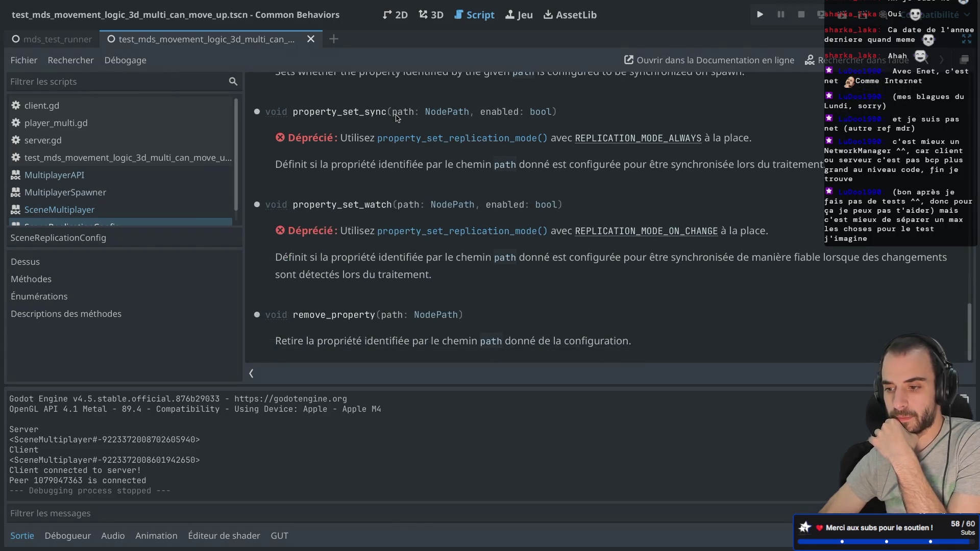
scroll(398, 118, up, 1)
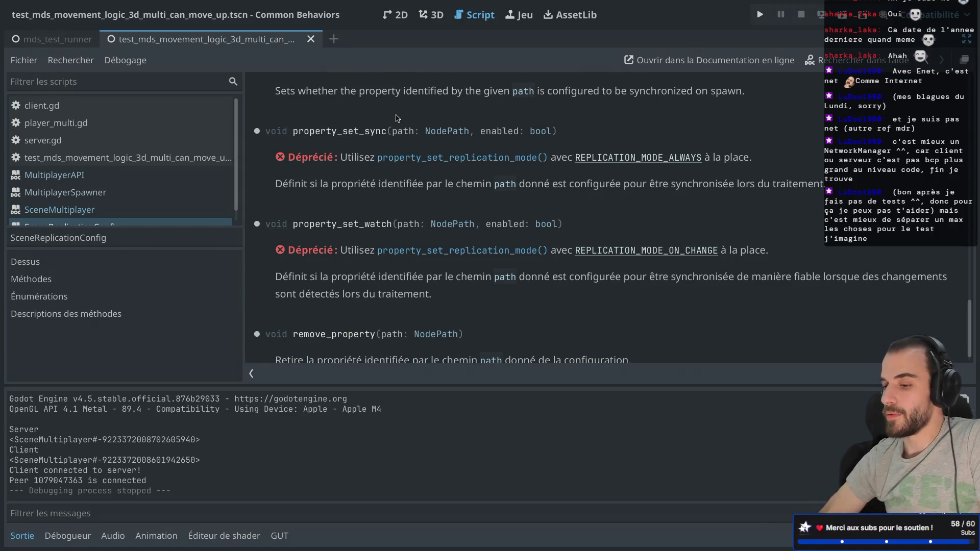
scroll(398, 119, up, 2)
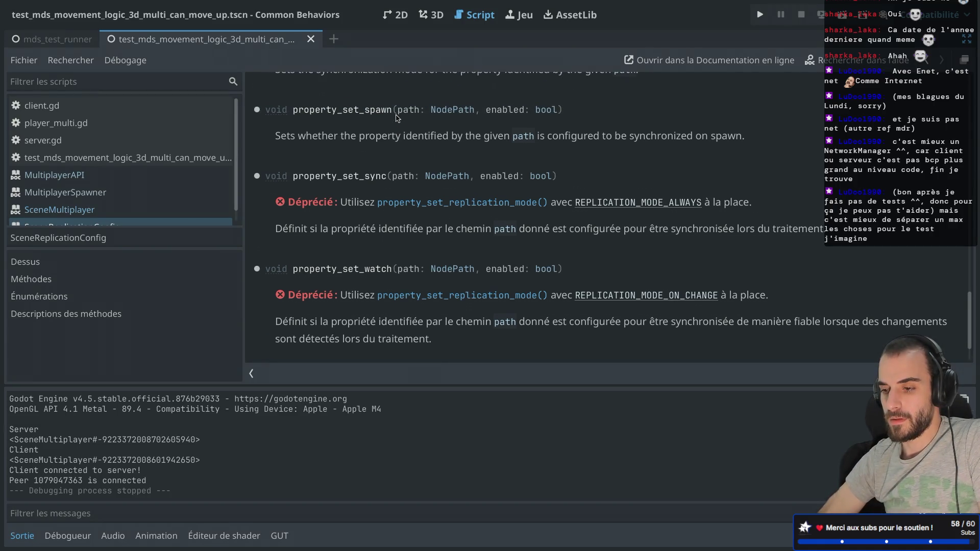
key(ctrl+w)
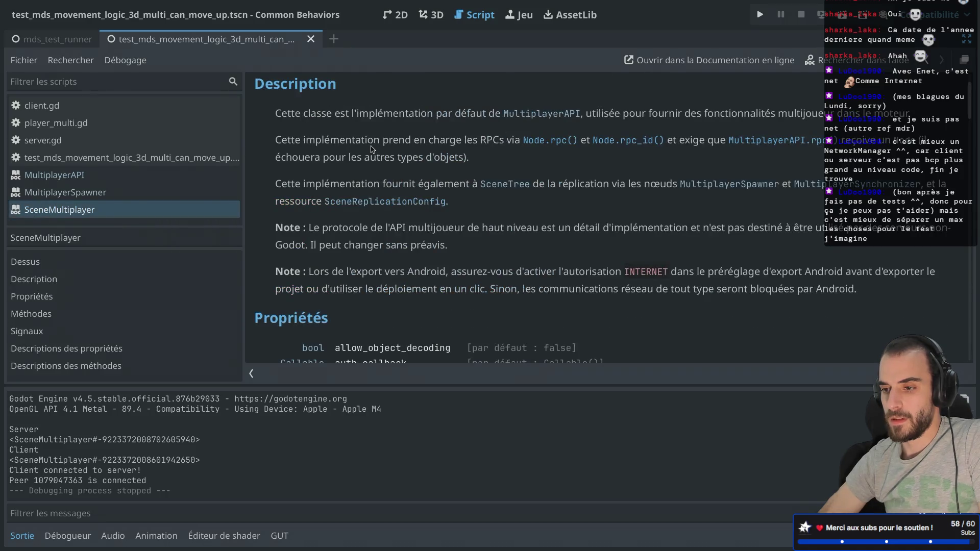
Scroll the SceneMultiplayer reference down to its Properties list
scroll(383, 164, down, 1)
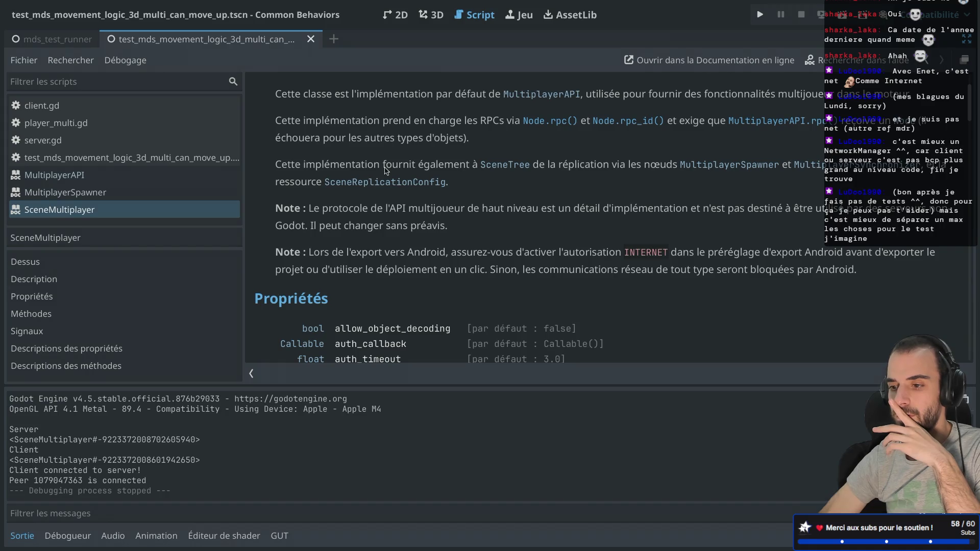
scroll(386, 171, down, 3)
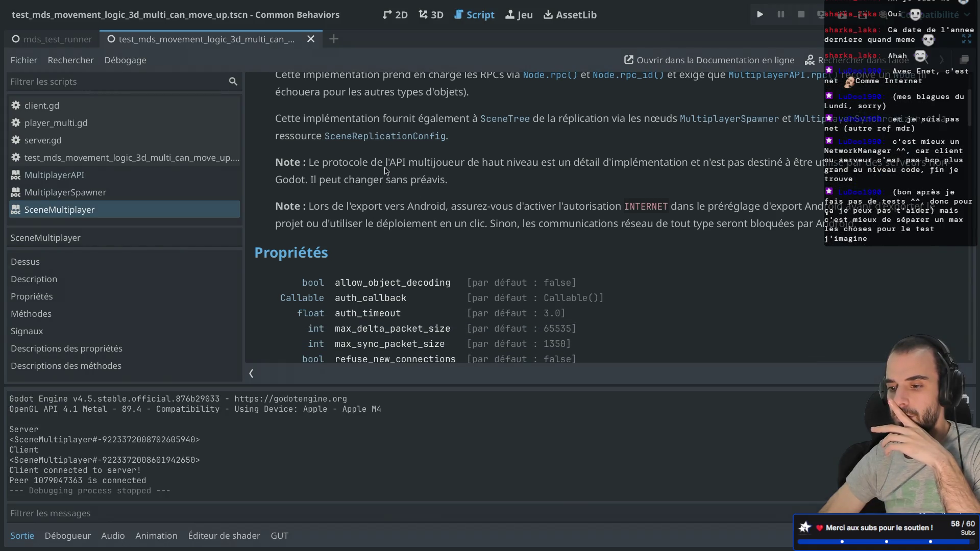
scroll(386, 171, down, 7)
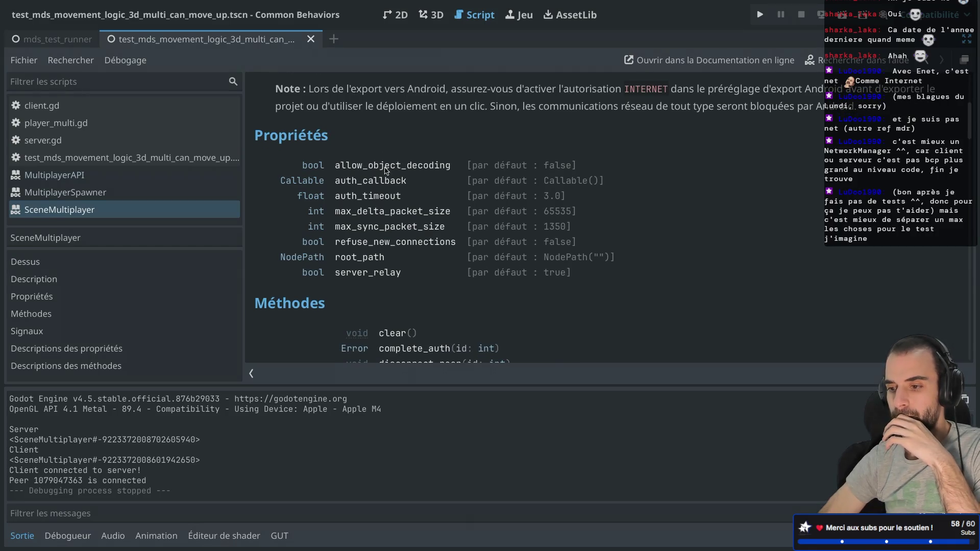
scroll(385, 171, down, 4)
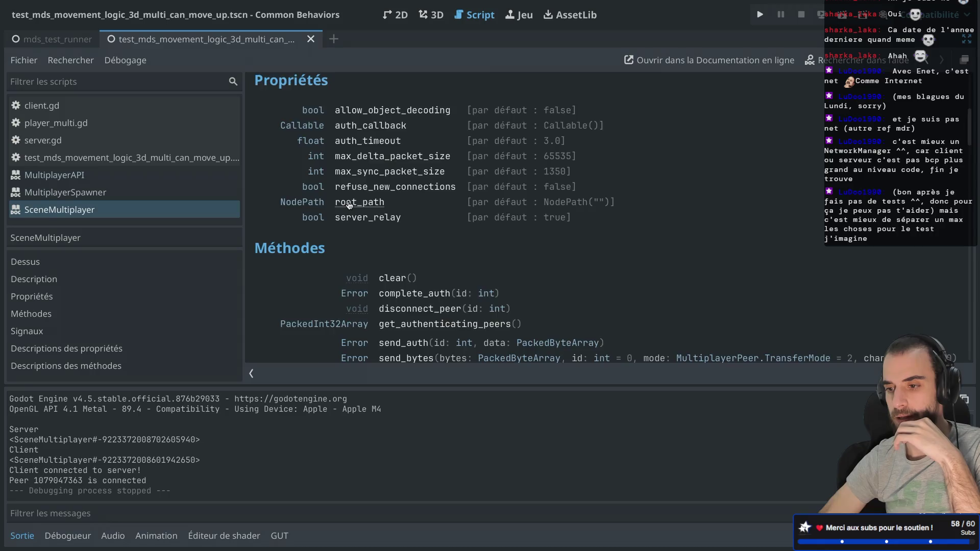
Read the full root_path description, then switch to the mds_test_runner scene
click(349, 203)
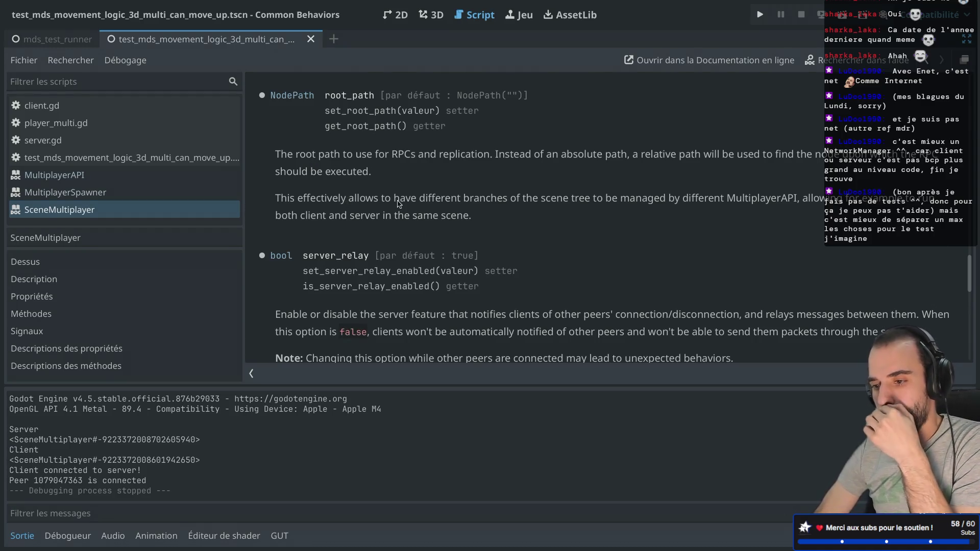
scroll(399, 203, up, 1)
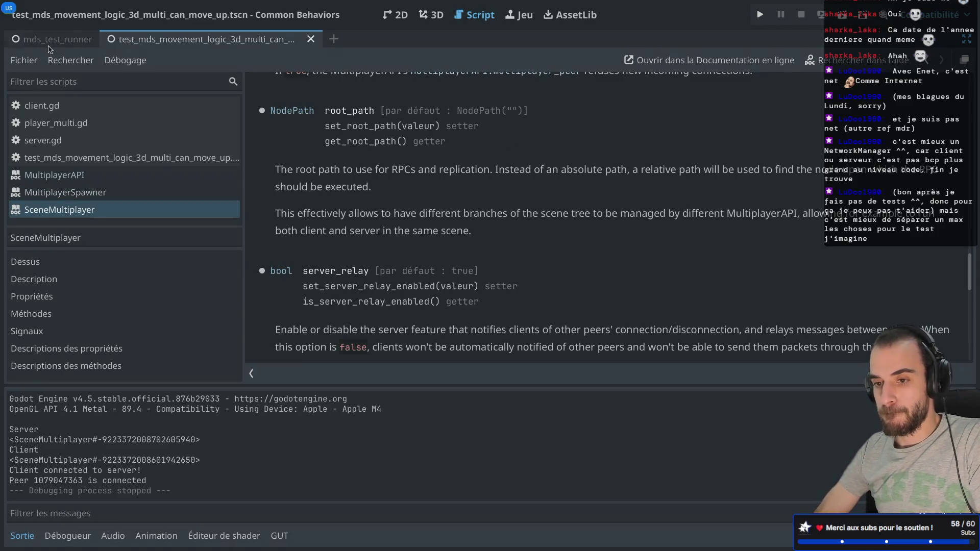
mouse_move(43, 43)
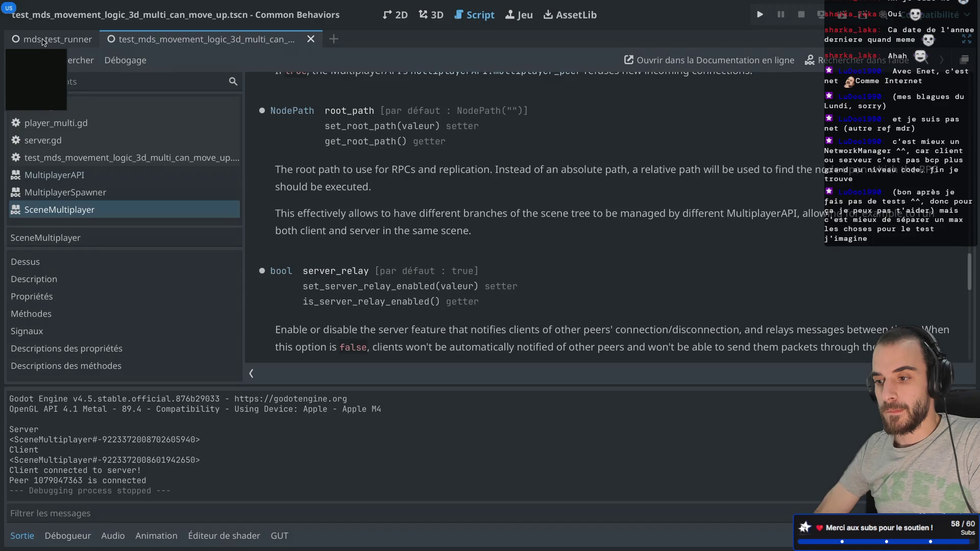
click(44, 41)
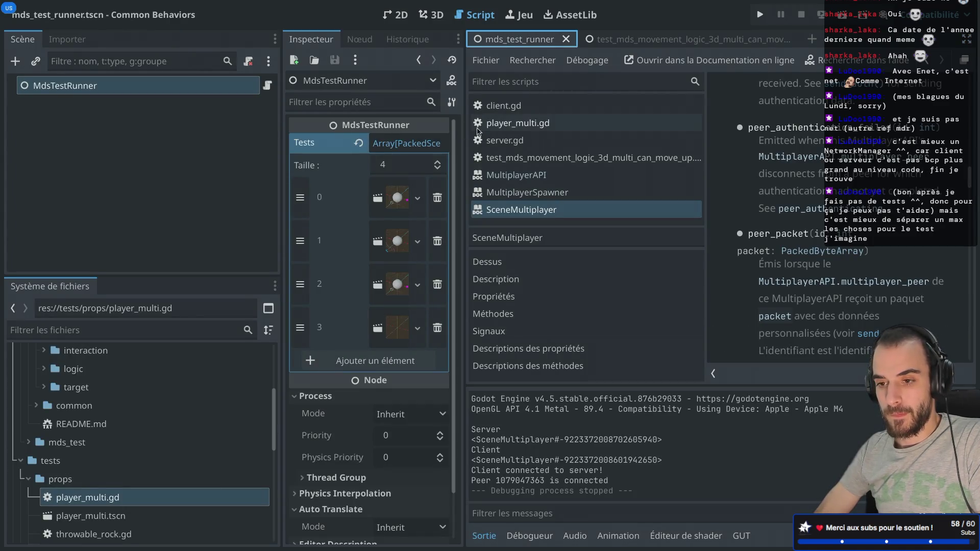
Return to the multi-can-move-up test scene and open its script with the docks hidden
click(617, 39)
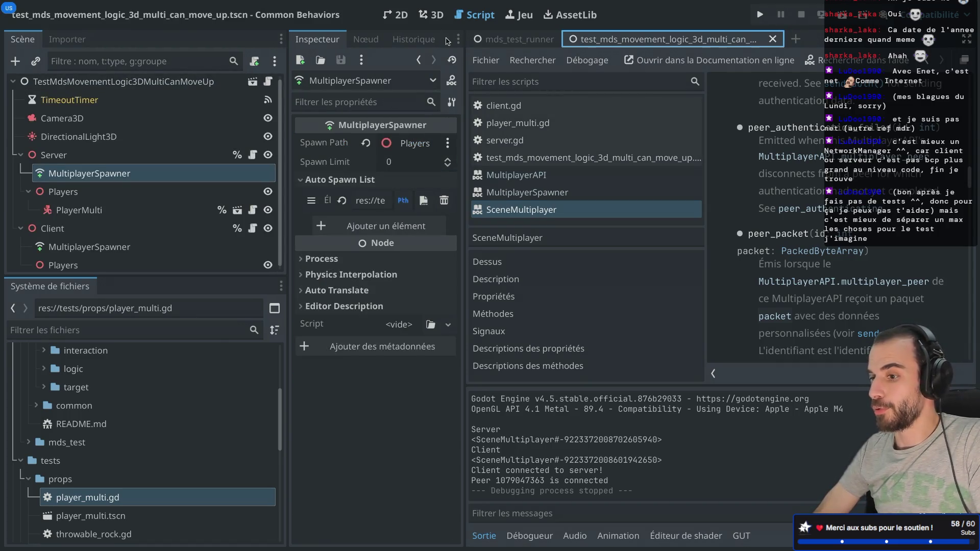
key(ctrl+shift+F11)
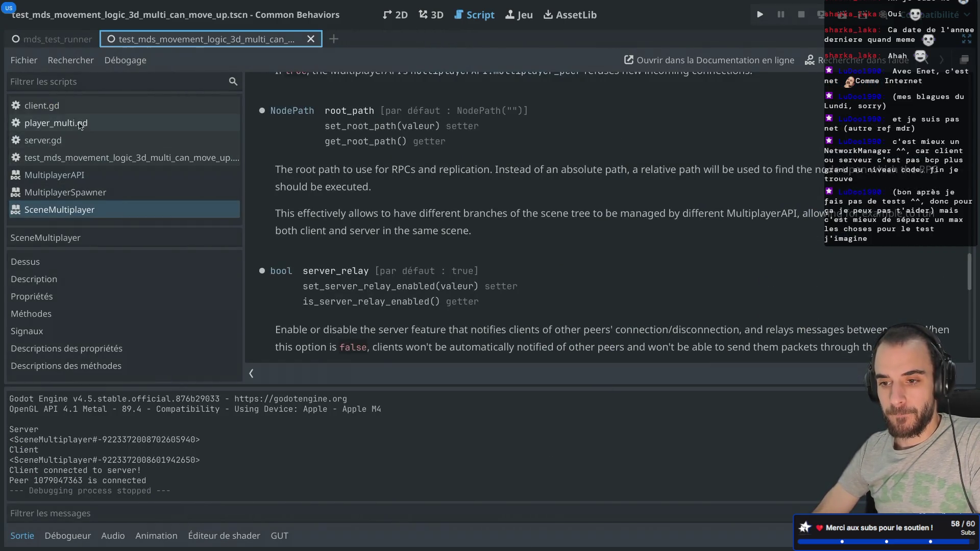
click(92, 158)
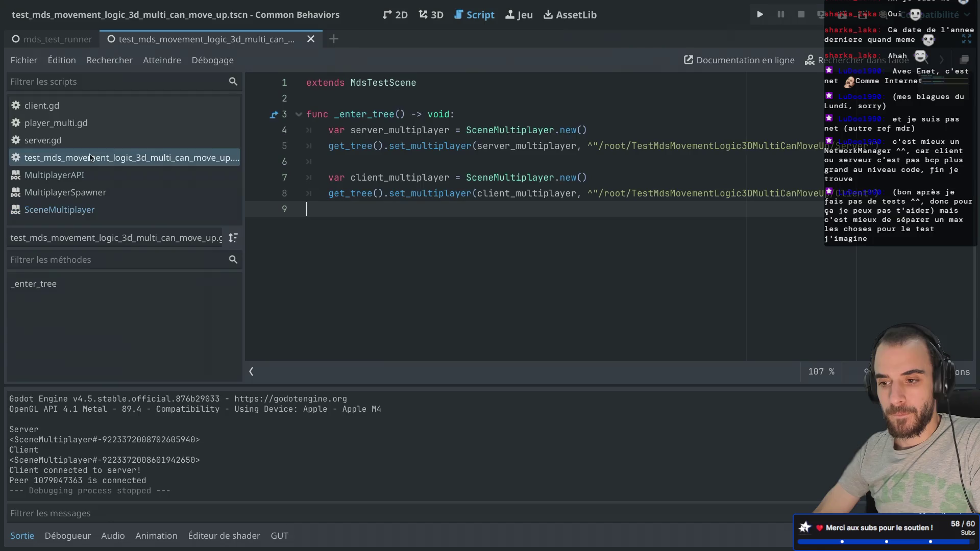
Start a new line 5 reading server_multiplayer.root_path = ^"/root/
click(619, 127)
key(Return)
text(server)
key(Return)
text(.roo)
key(Return)
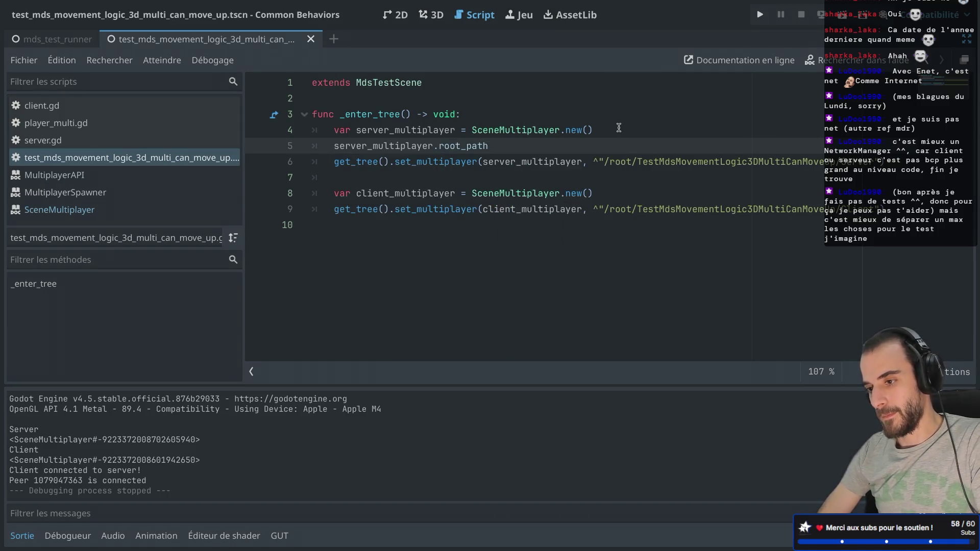
text( = )
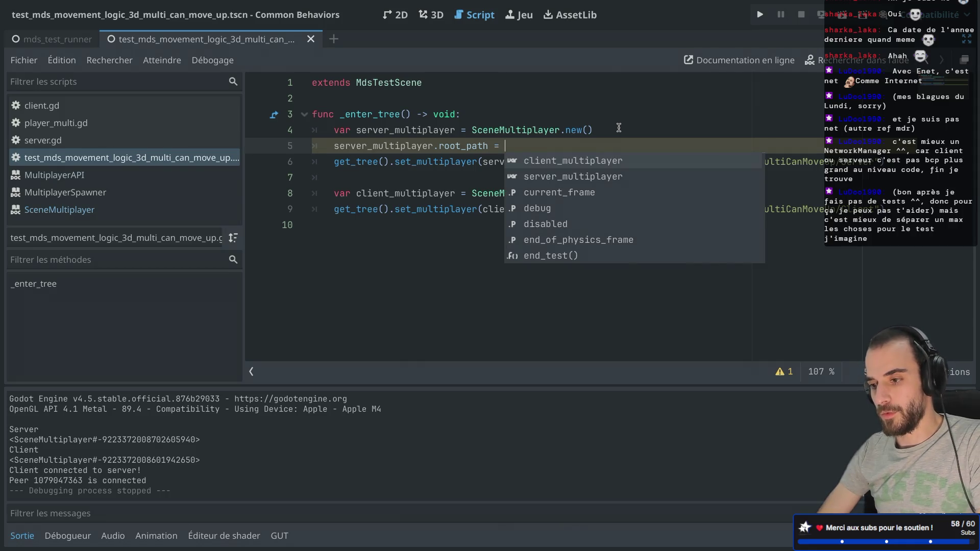
text($)
key(BackSpace)
text(^"/)
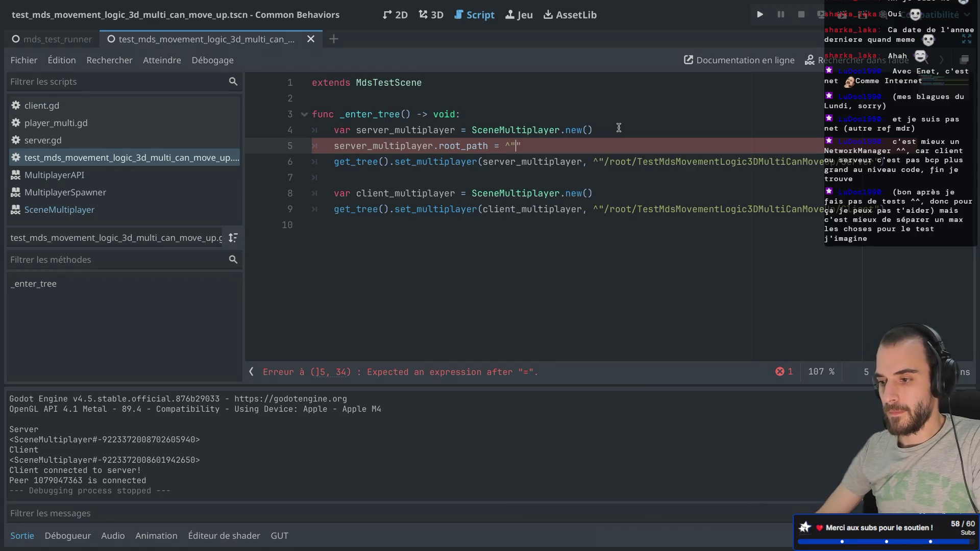
text(root/)
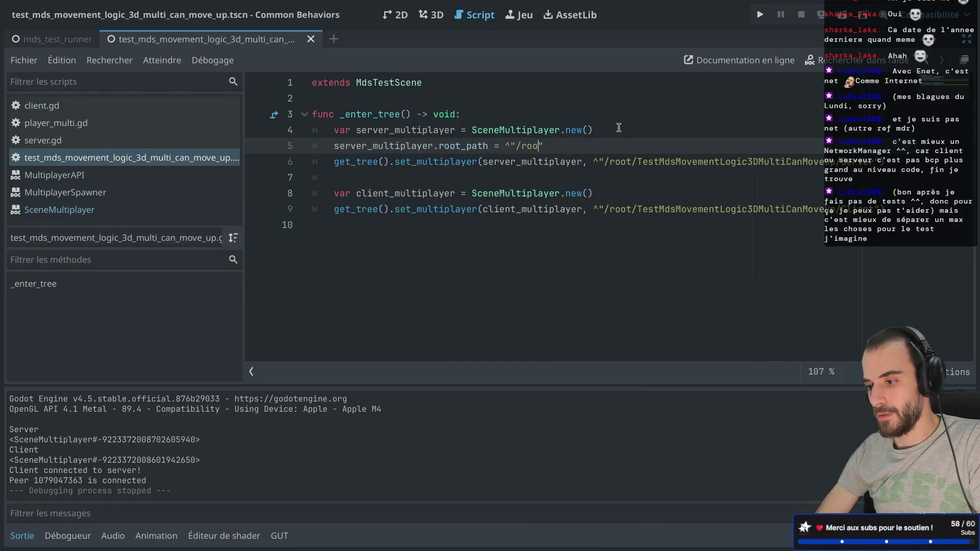
Complete the path with the copied scene root name plus /Server, then view set_multiplayer's docs
double_click(648, 161)
key(super+c)
click(551, 145)
key(super+v)
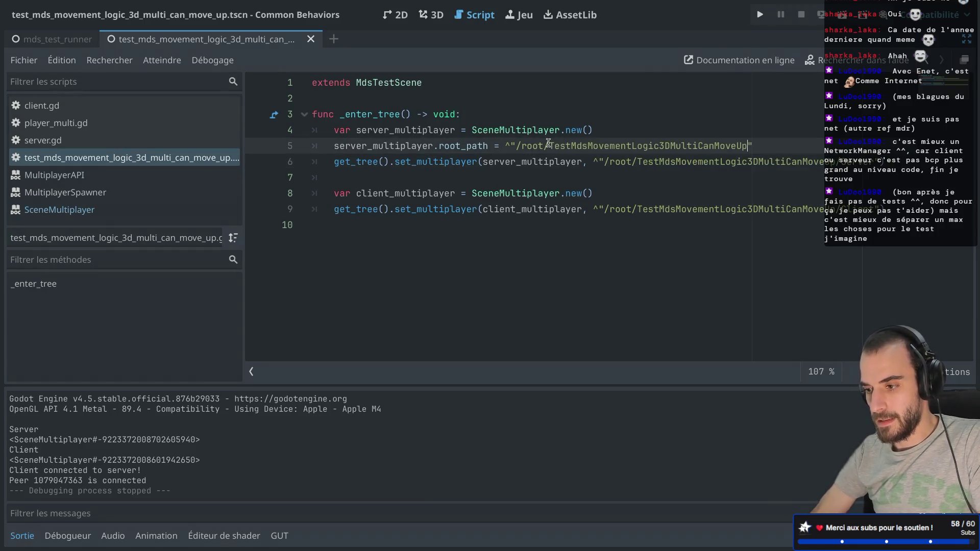
text(/Server)
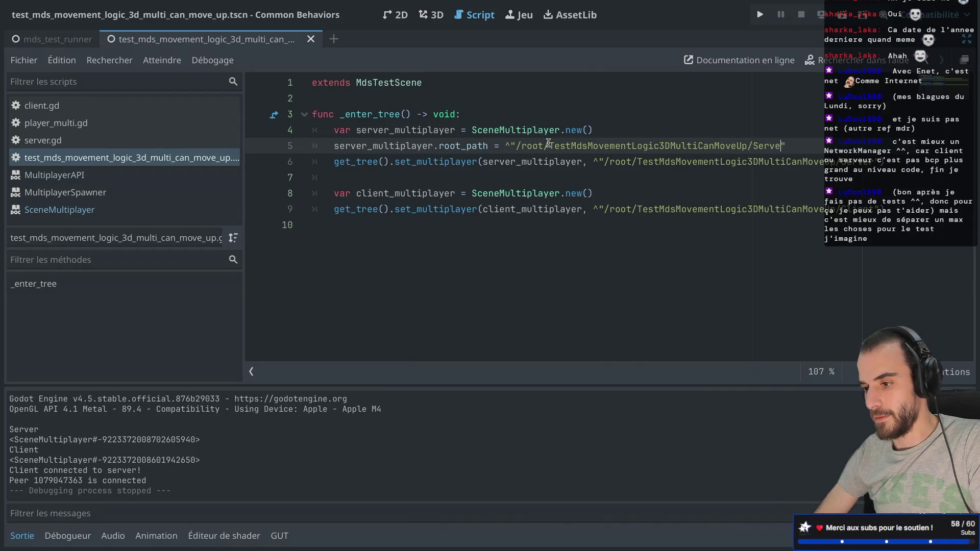
click(430, 162)
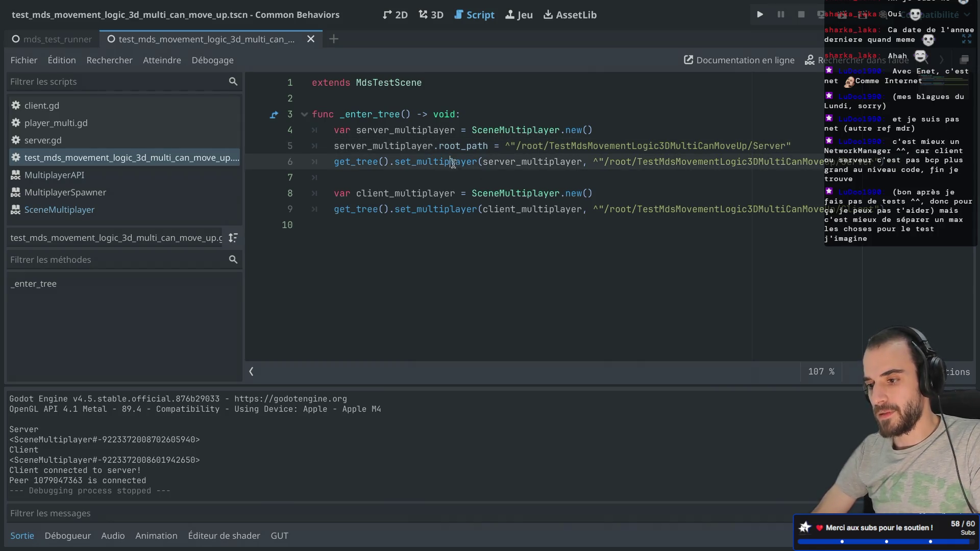
super+click(429, 162)
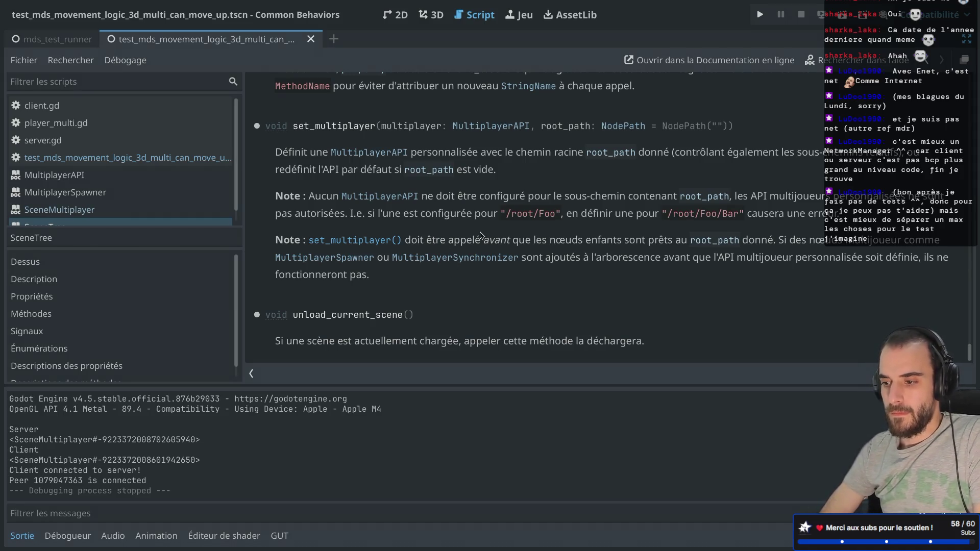
Close the SceneTree documentation page with Ctrl+W
key(ctrl+w)
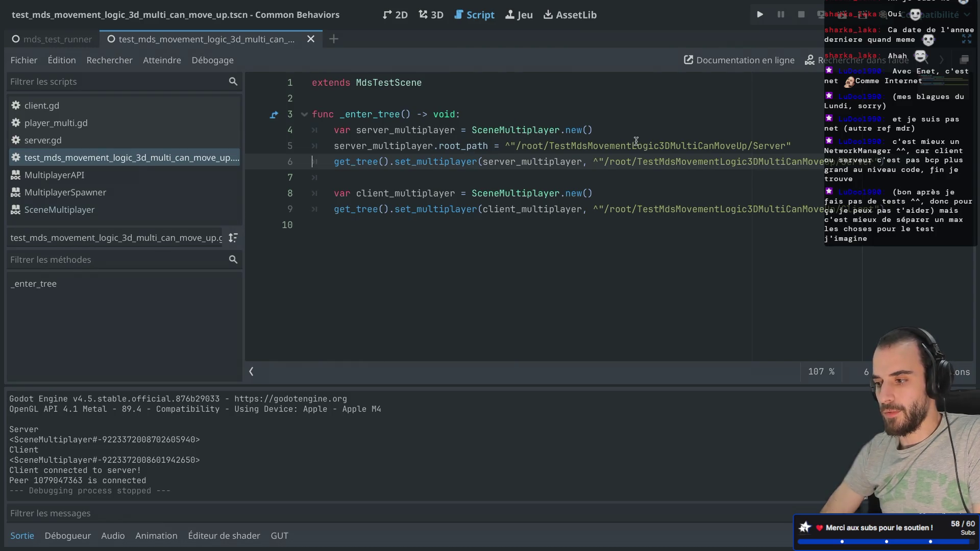
Duplicate the server root_path line below the client creation on line 8
drag(796, 146, 798, 138)
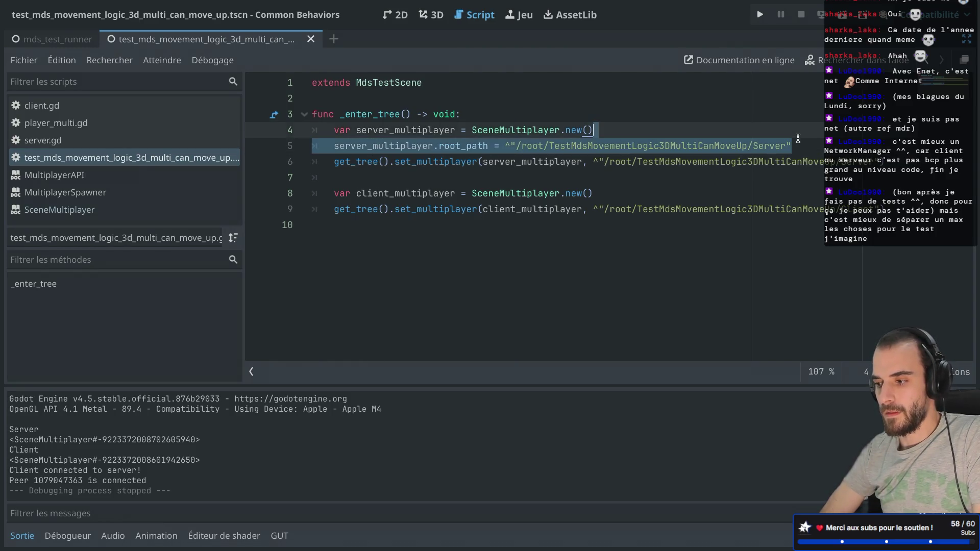
key(ctrl+c)
click(698, 199)
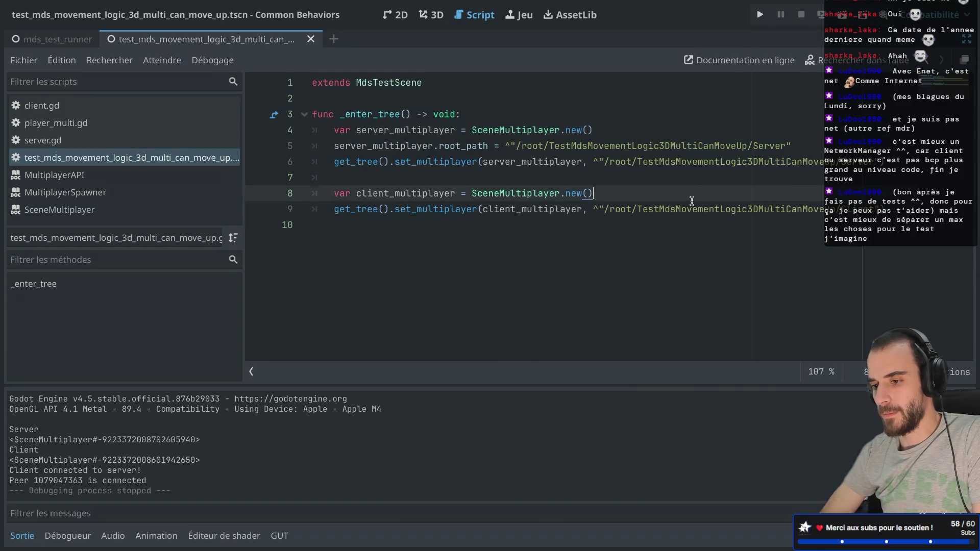
key(ctrl+v)
Change the copy to client_multiplayer with a path ending in /Client, then run the scene
double_click(388, 194)
key(ctrl+c)
double_click(375, 210)
key(ctrl+v)
double_click(761, 209)
text(Client)
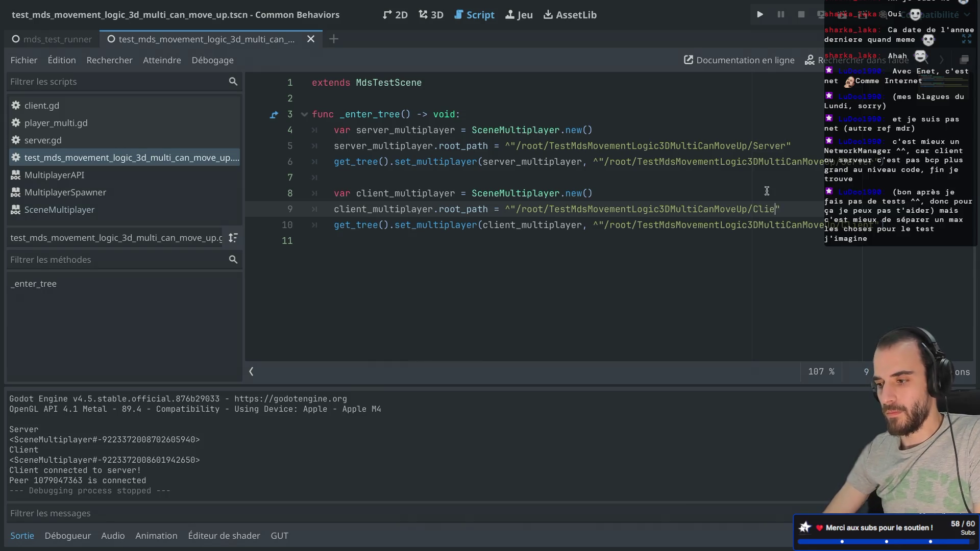
click(843, 15)
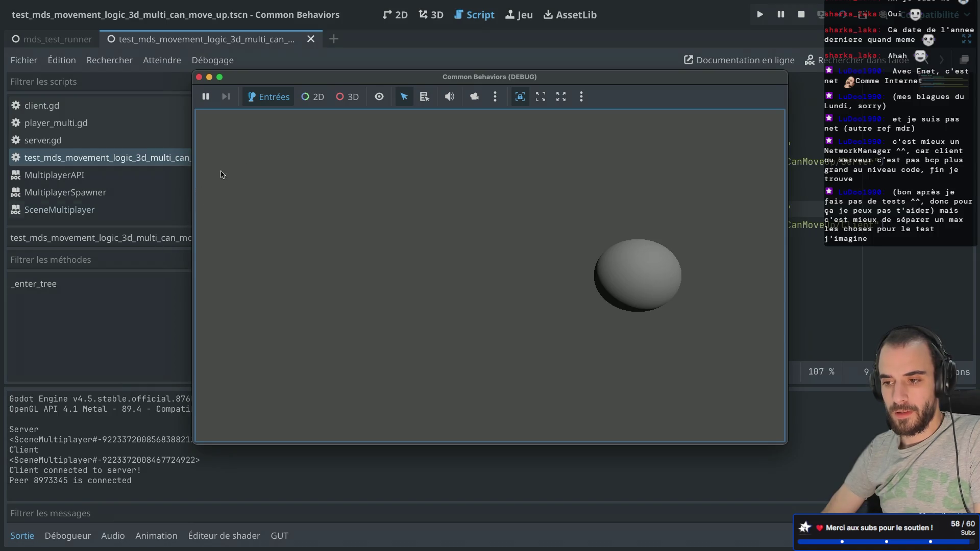
click(374, 53)
In the Remote scene tree, expand and inspect the Client node and its MultiplayerSpawner
key(ctrl+shift+F11)
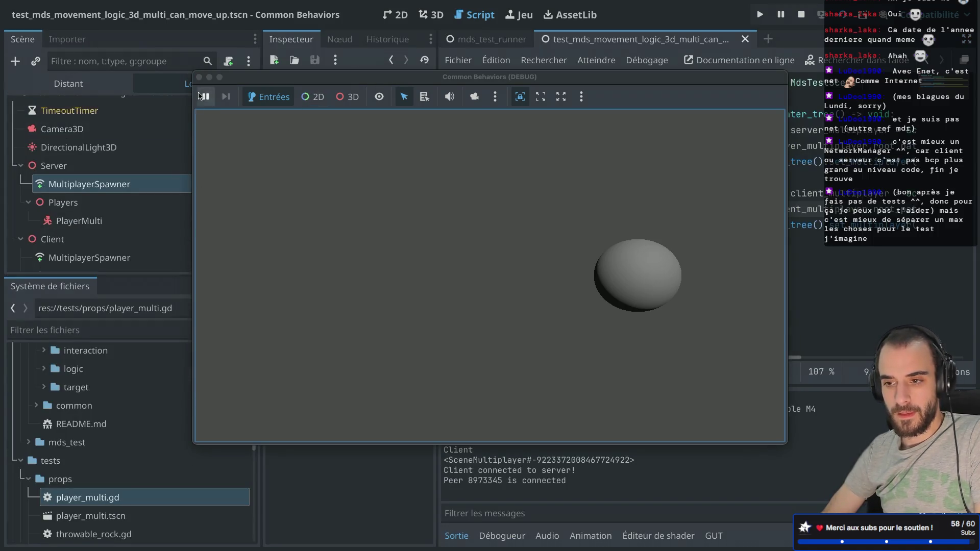
click(99, 88)
click(29, 218)
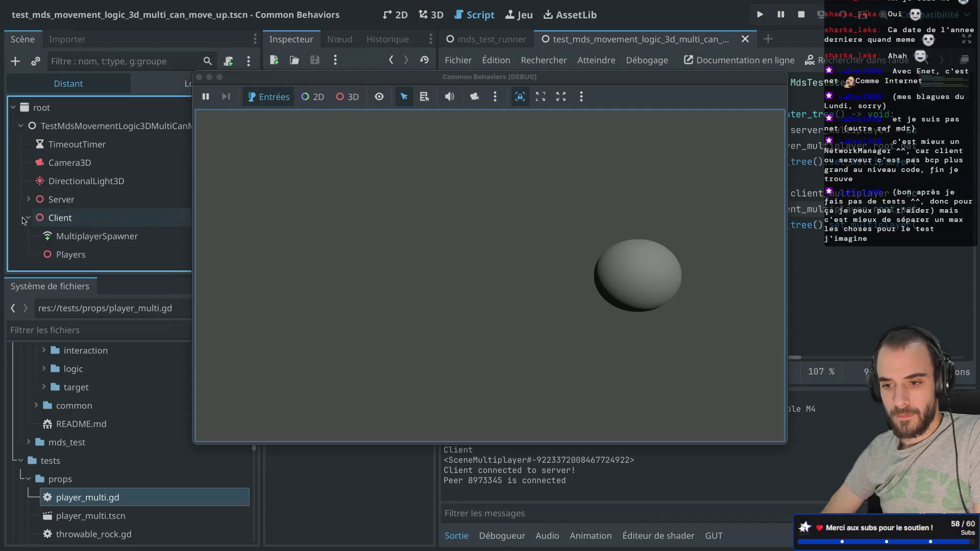
drag(303, 81, 594, 162)
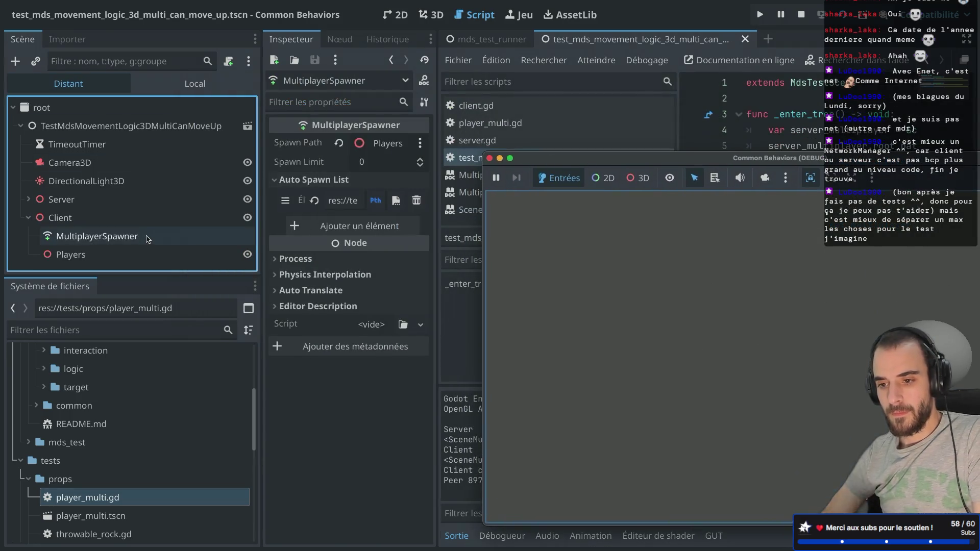
click(143, 236)
click(130, 225)
Inspect the remote Server, its spawner, light and camera, then stop the game and hide the docks
double_click(92, 201)
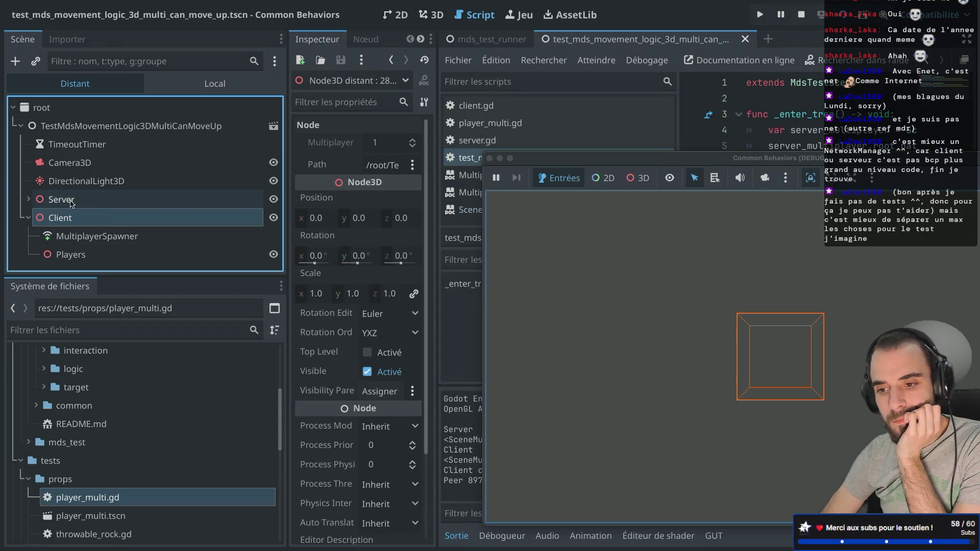
click(87, 189)
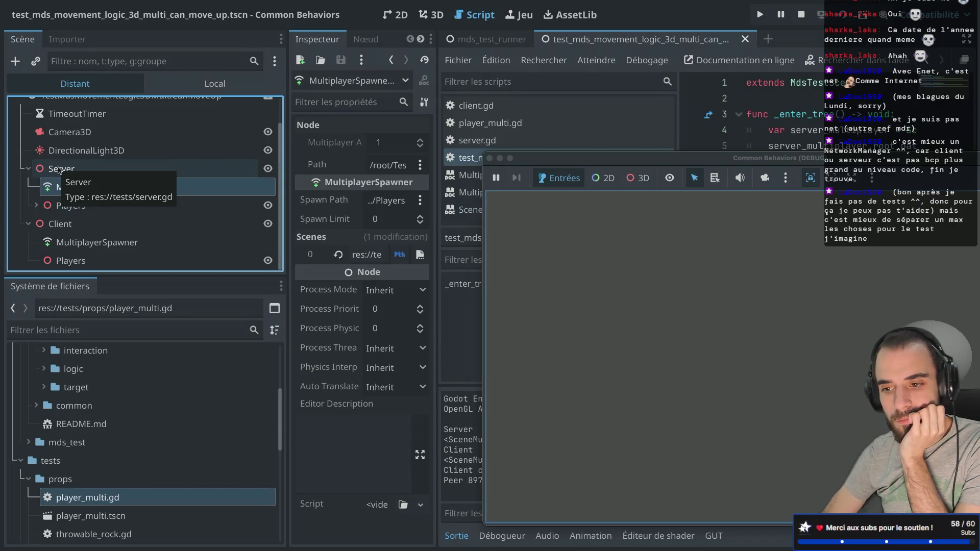
click(60, 170)
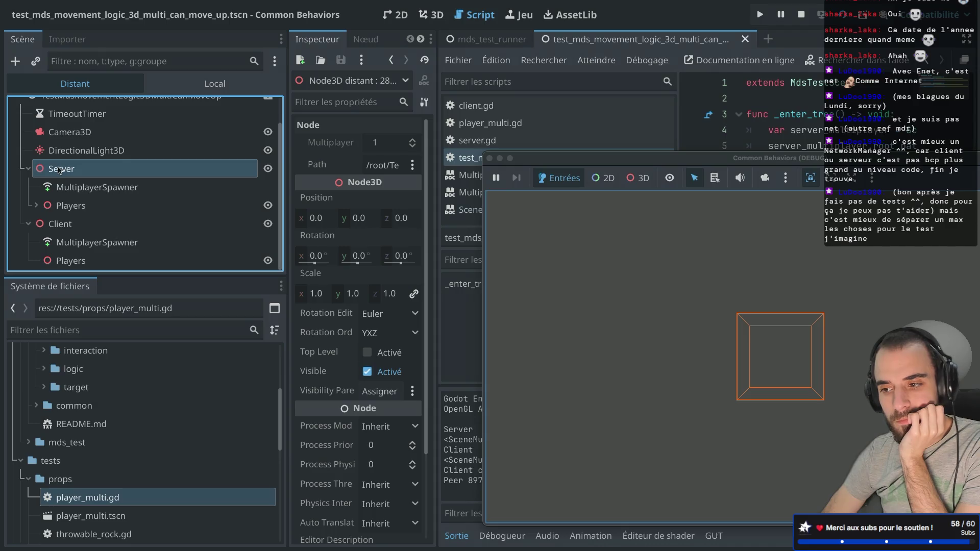
click(131, 150)
click(120, 134)
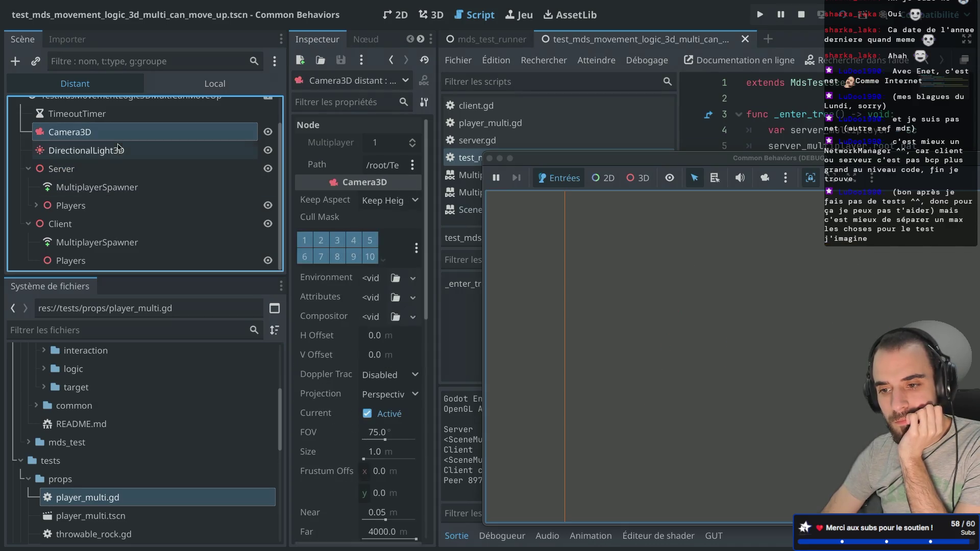
click(105, 168)
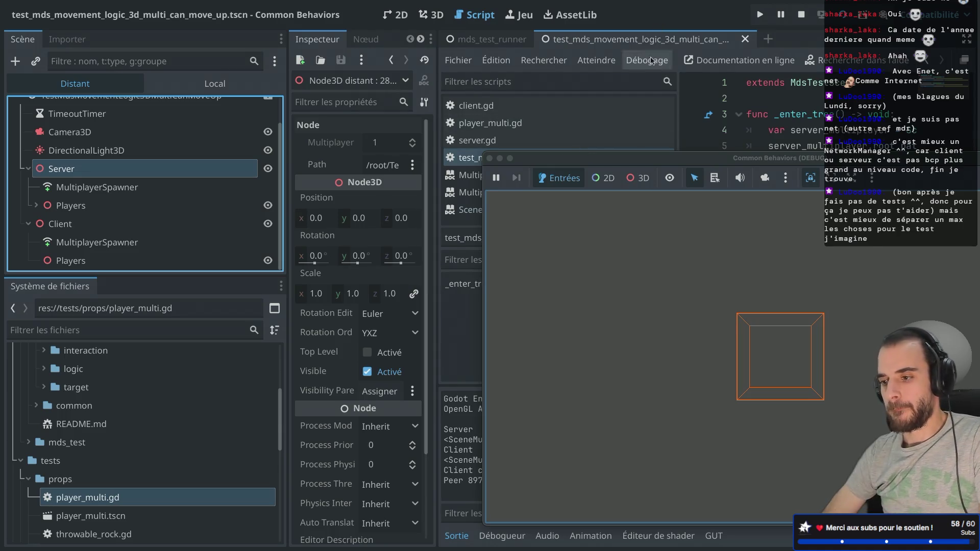
click(492, 160)
key(ctrl+super+d)
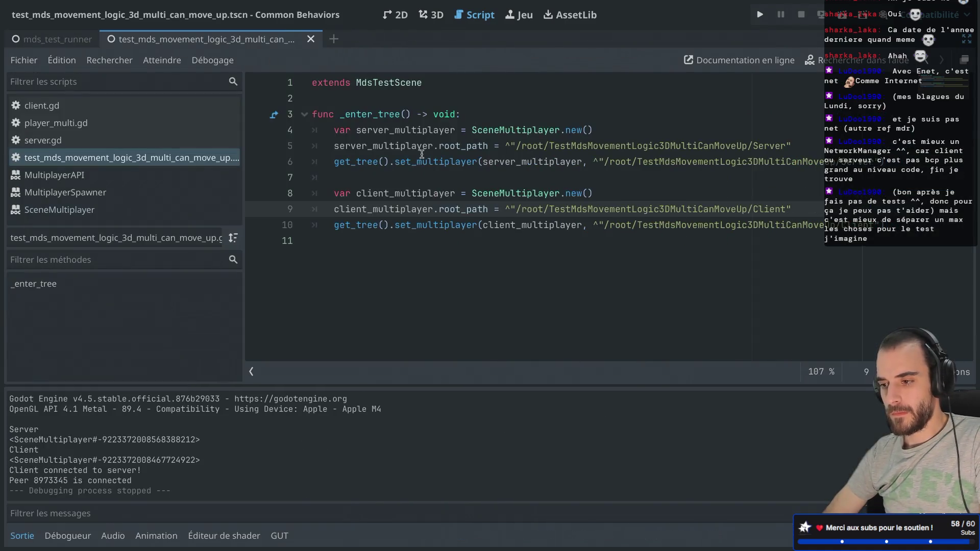
Open the Server node's server.gd (ENet server on port 7777) with the scene tree and inspector beside it
mouse_move(444, 142)
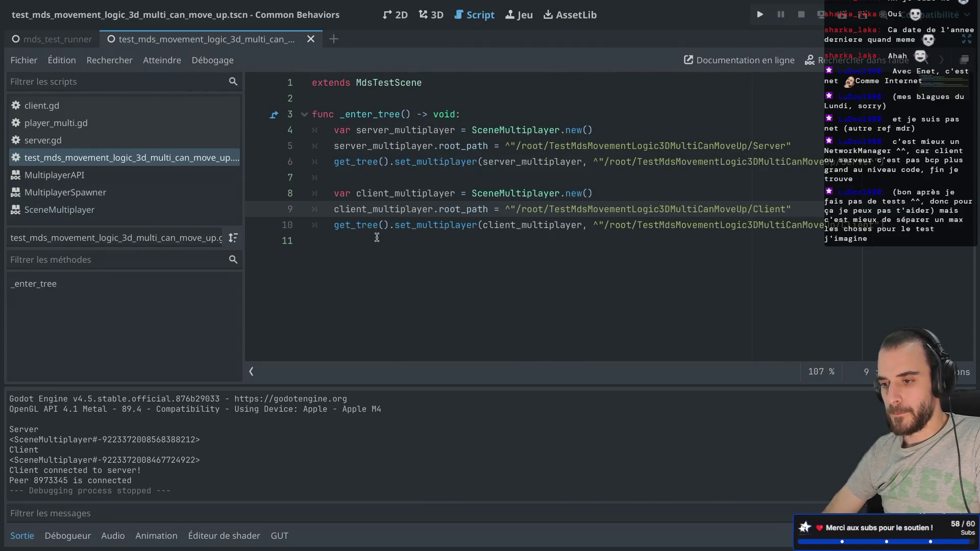
key(ctrl+Right)
key(ctrl+Left)
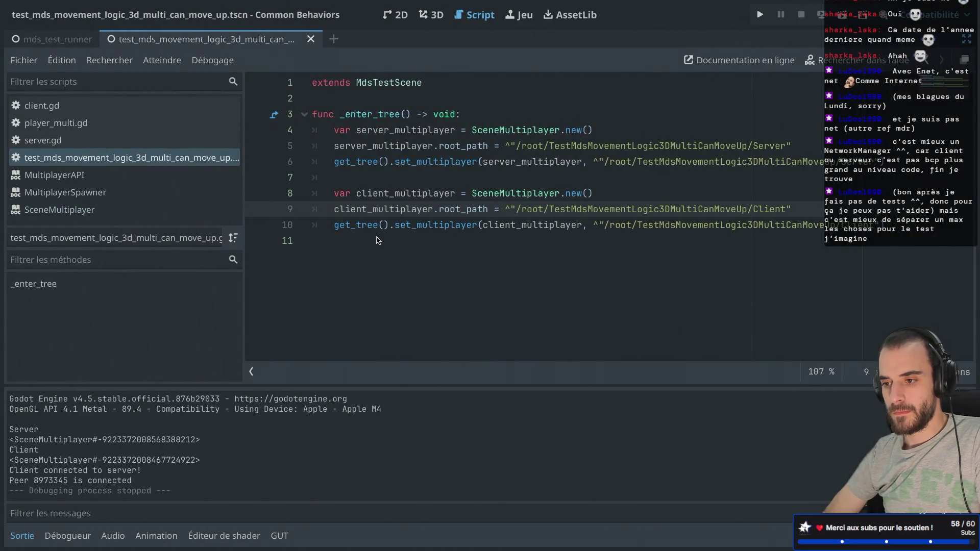
key(ctrl+super+d)
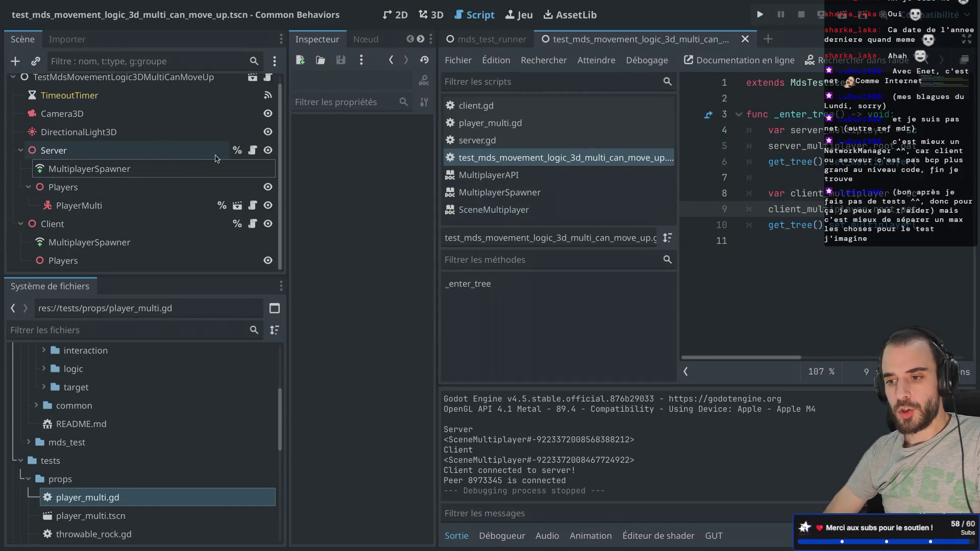
click(252, 150)
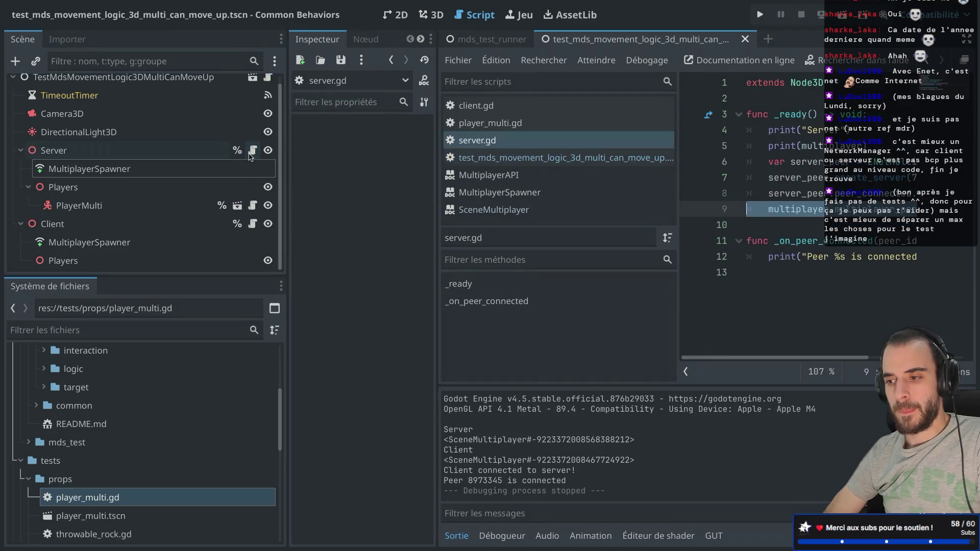
key(ctrl+super+d)
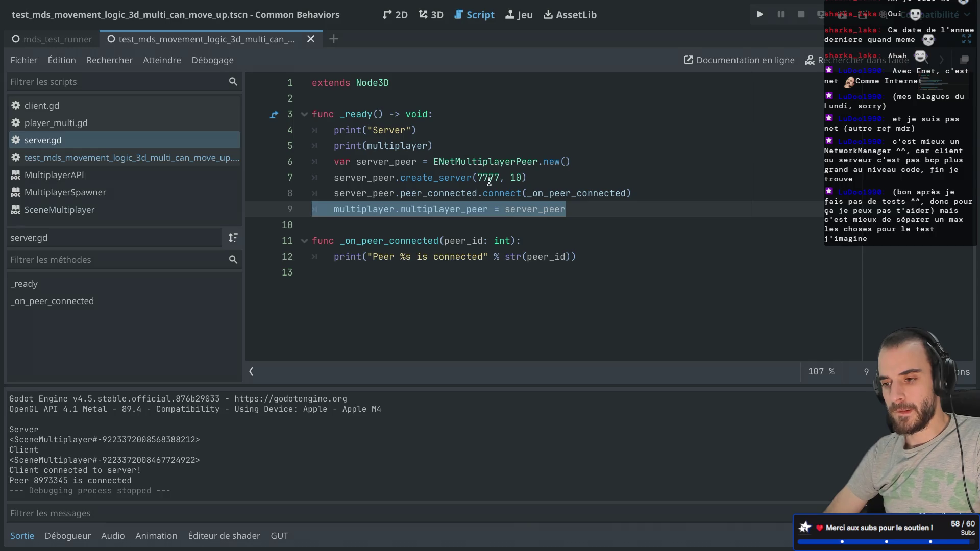
key(ctrl+super+d)
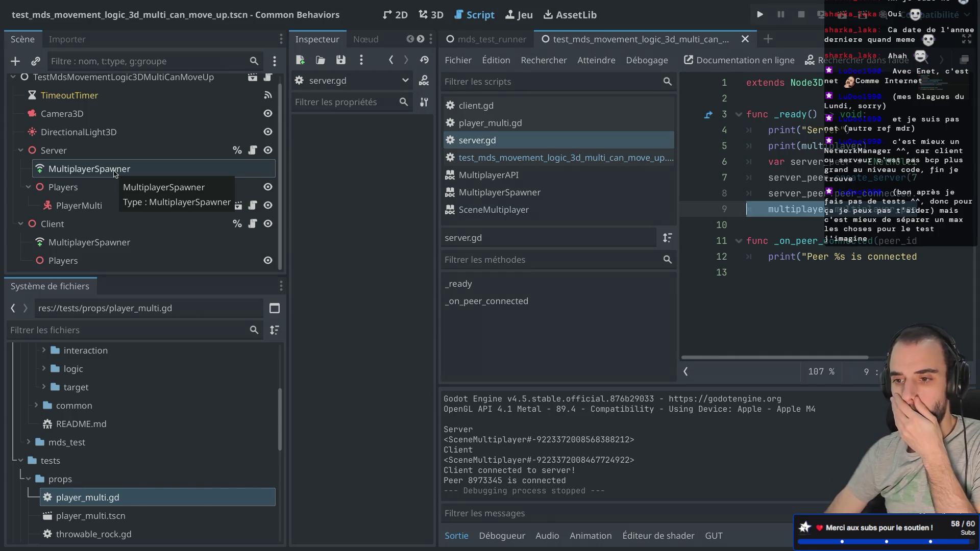
Attach a new script, multiplayer_spawner.gd, to the Server's MultiplayerSpawner
right_click(115, 174)
click(188, 282)
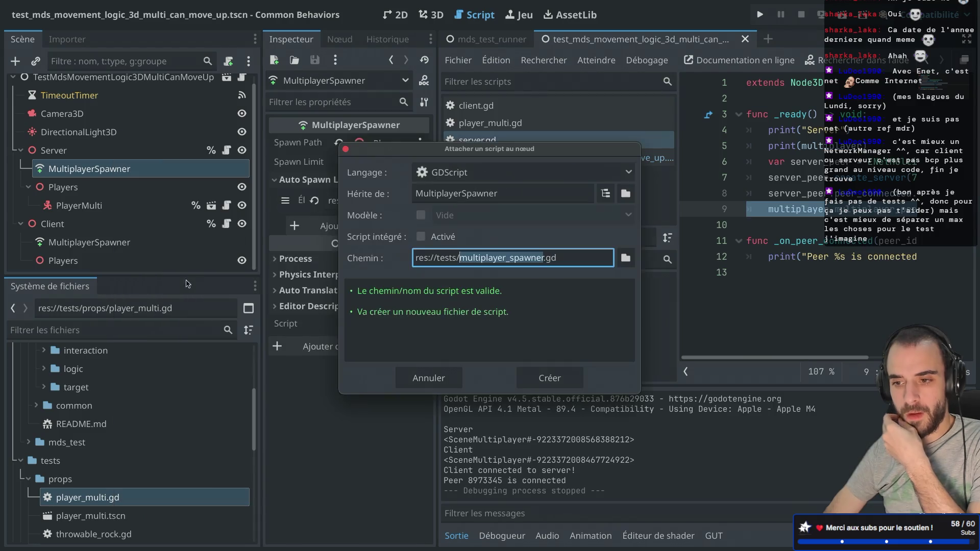
click(565, 377)
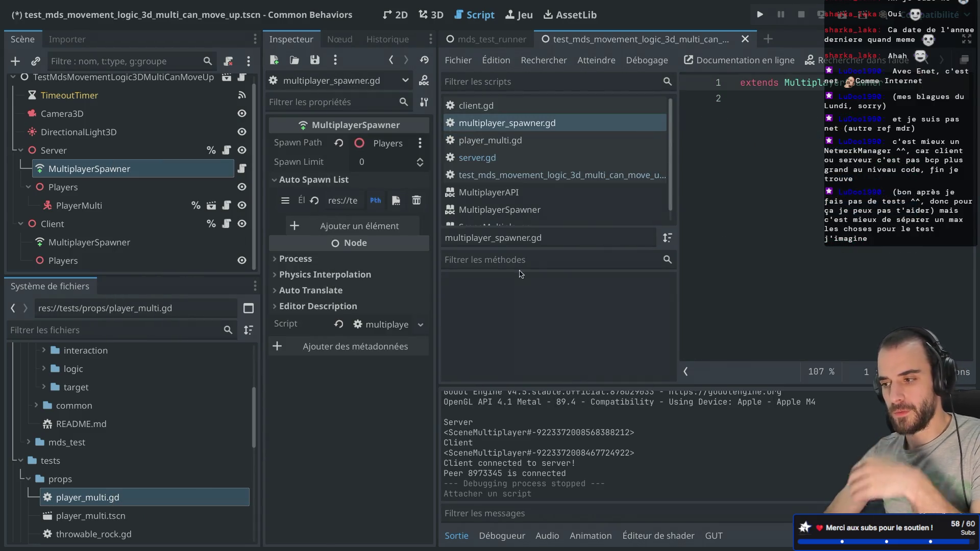
click(775, 139)
key(Return)
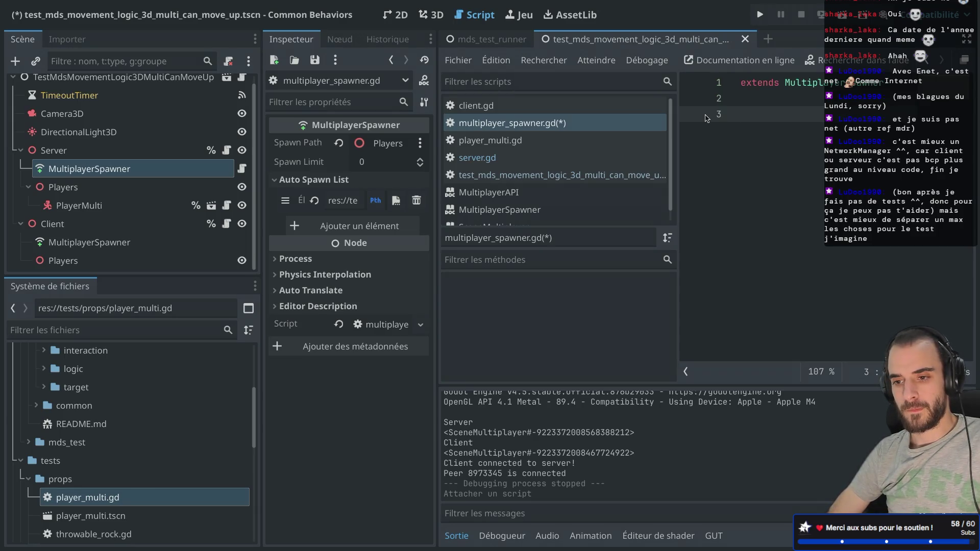
key(ctrl+super+d)
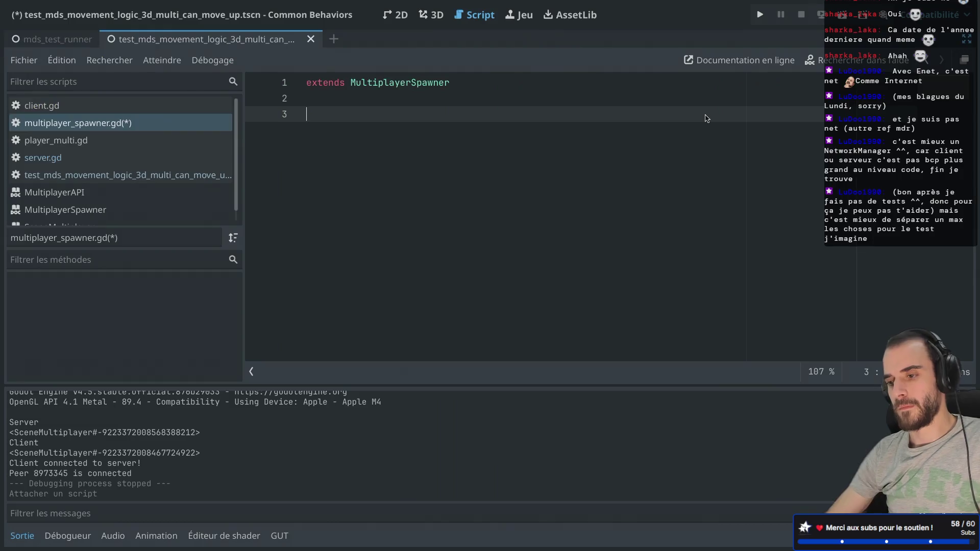
Declare func _ready() and func _on_spawn() with a placeholder print( line
text(func _ready():)
key(Return)
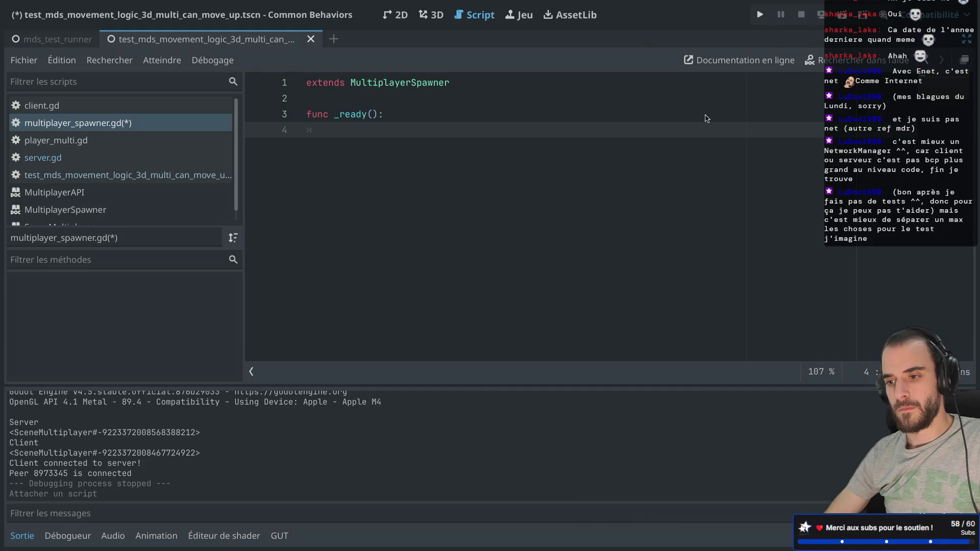
key(Return)
key(BackSpace)
text(func _)
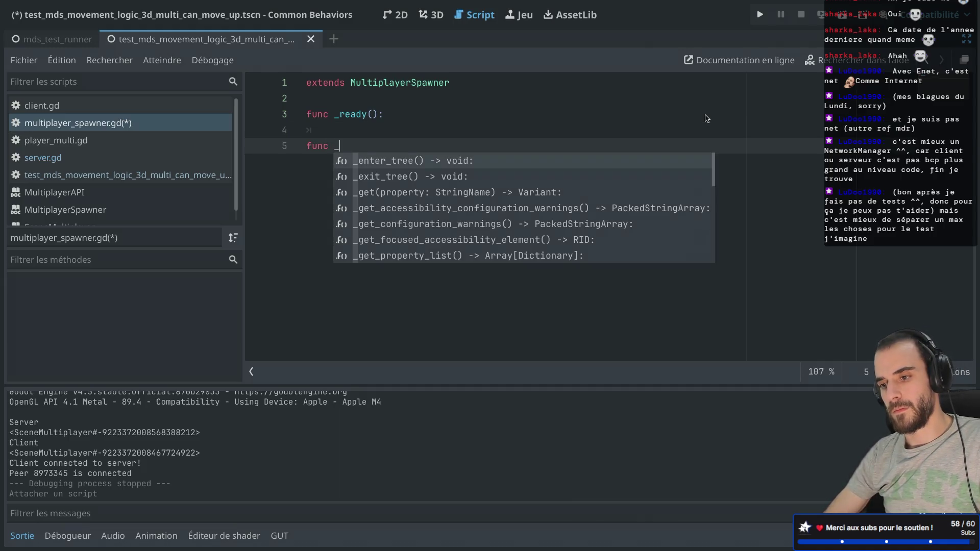
key(BackSpace)
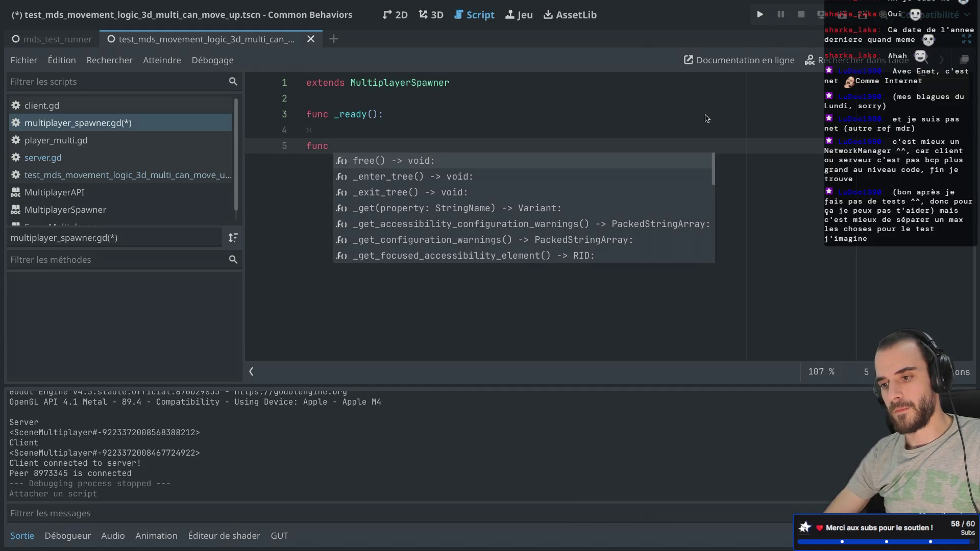
text(_on_spawn():)
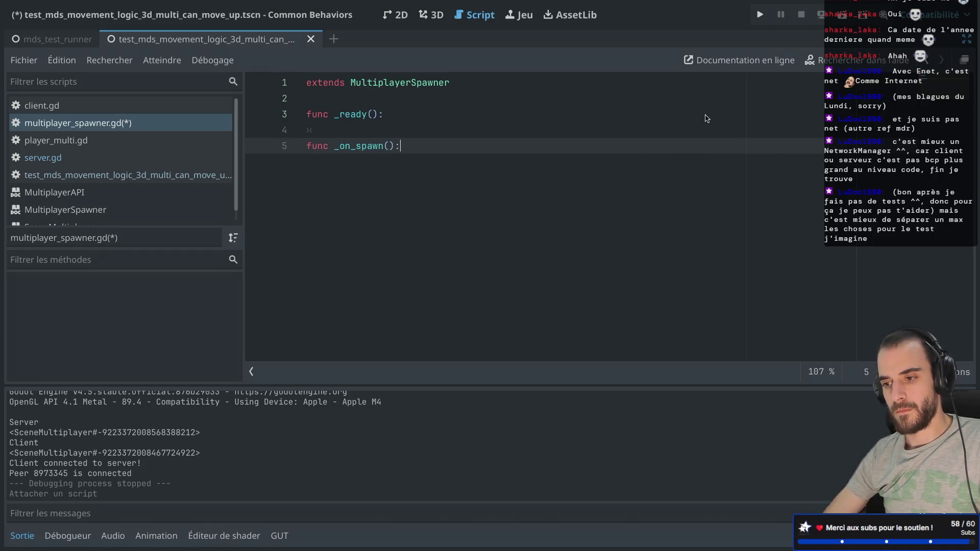
key(Return)
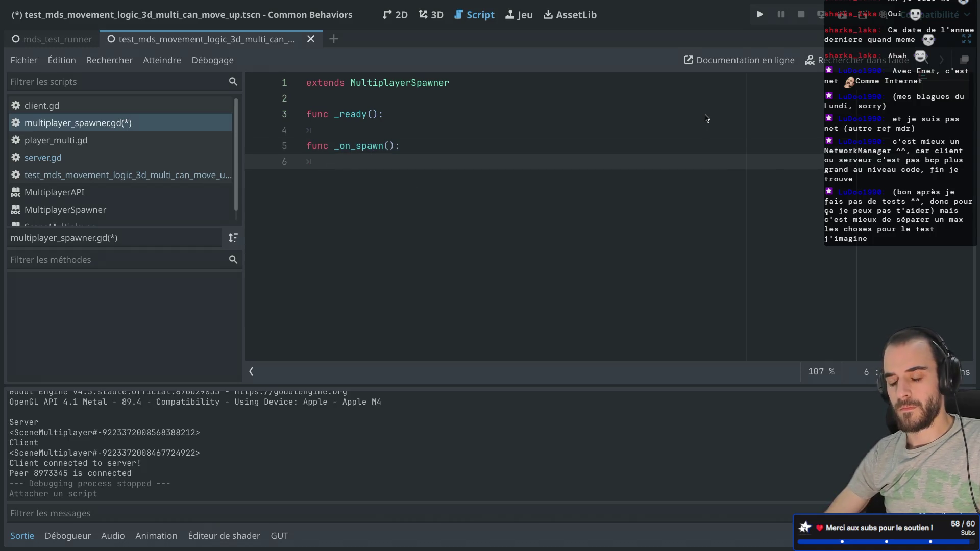
text(print()
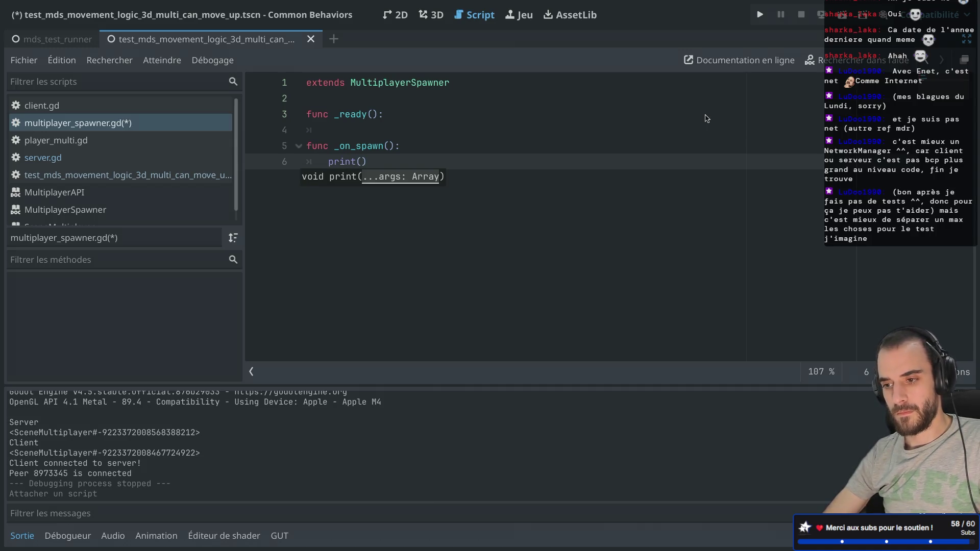
In _ready, assign spawn_function = _on_spawn
click(708, 119)
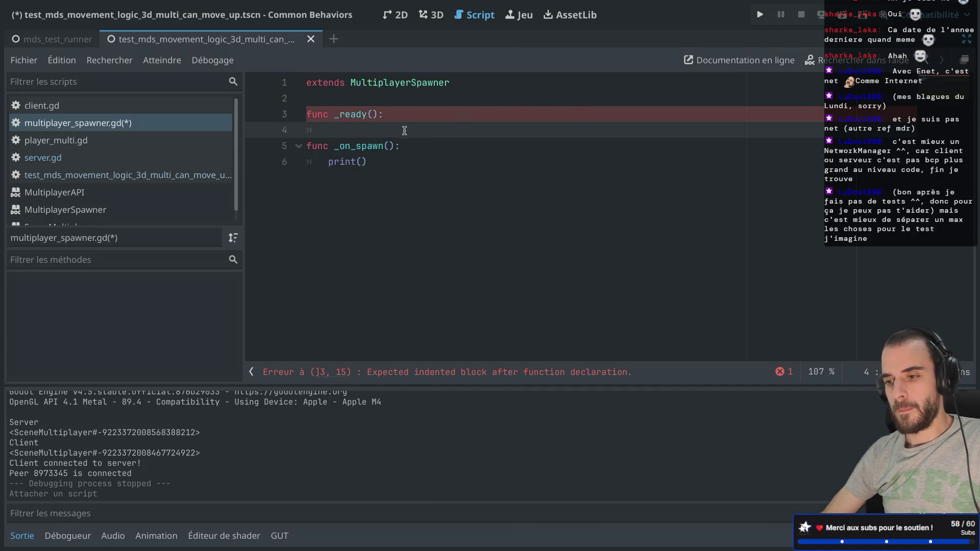
key(Return)
text(o)
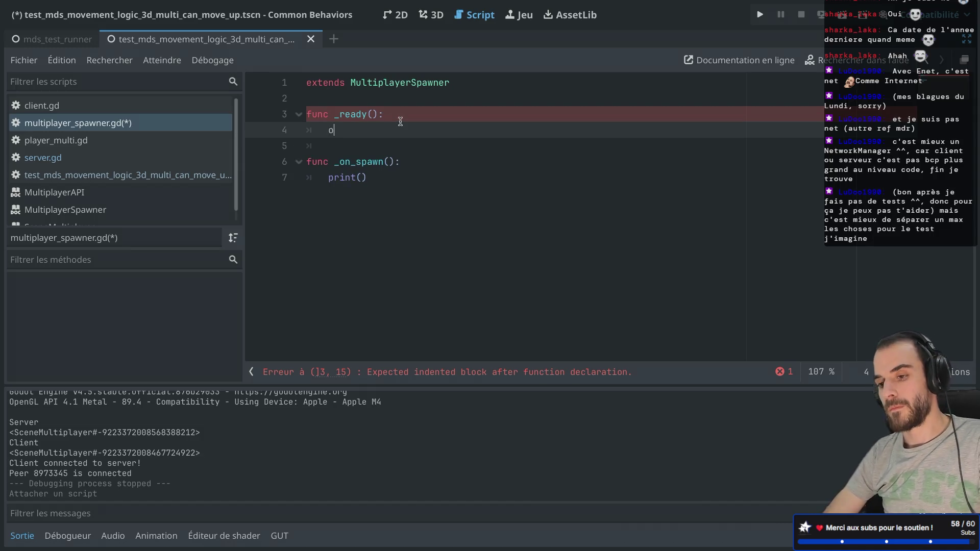
text(n)
key(Down)
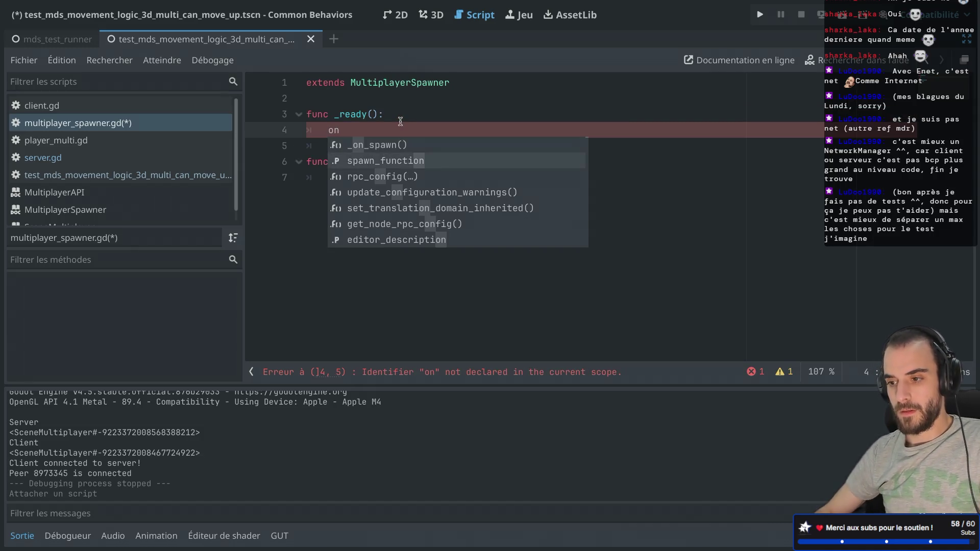
key(Return)
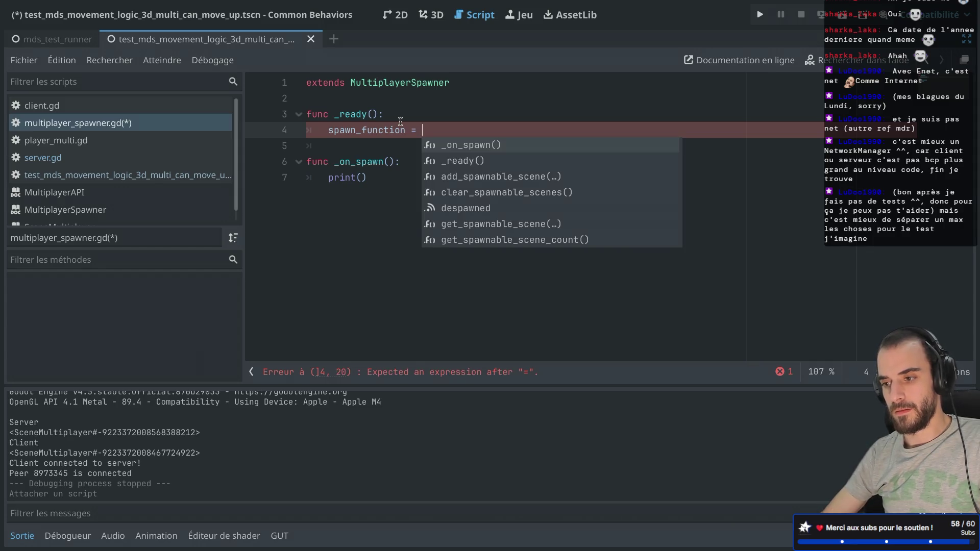
key(Return)
key(BackSpace)
key(BackSpace)
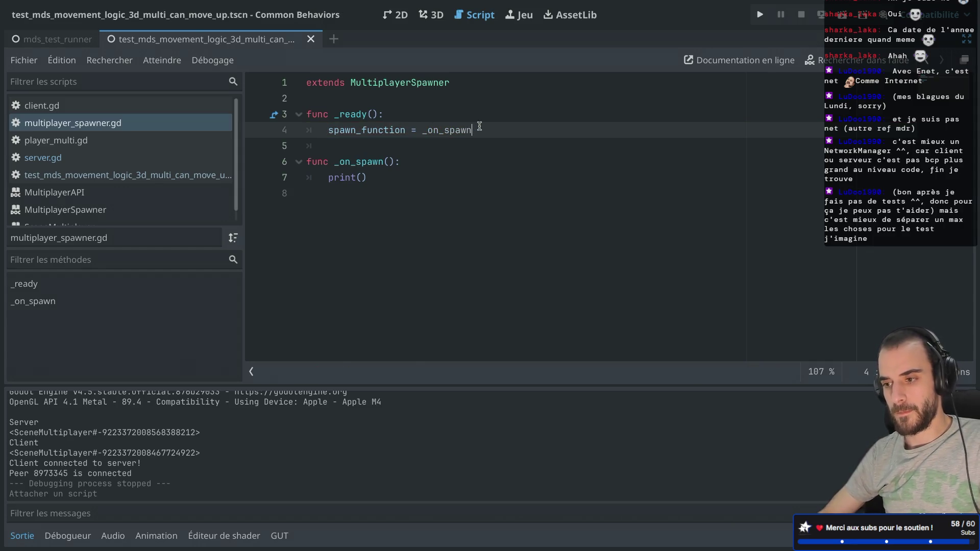
Give _on_spawn a peer_id: int parameter and a PlayerMulti.new() body line
click(388, 162)
text(peer_id: )
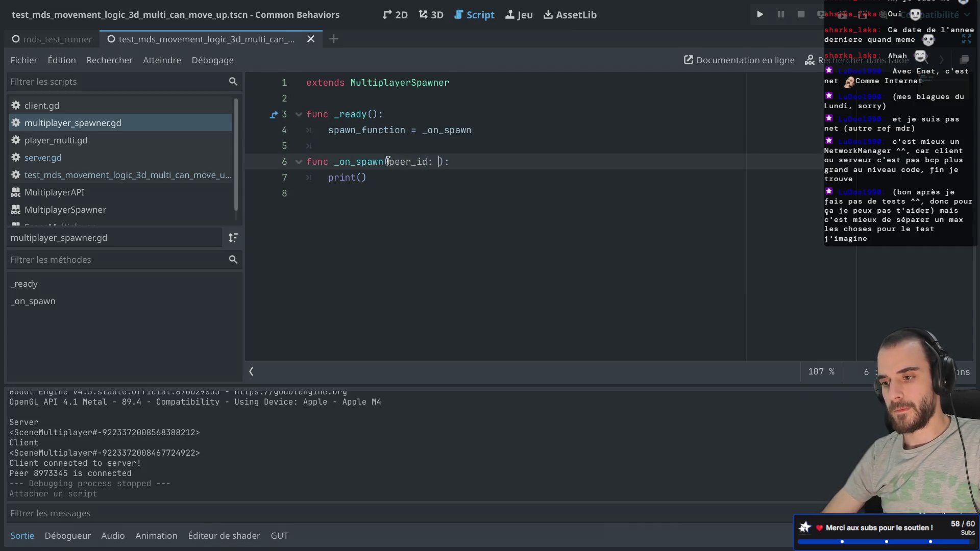
text(int)
key(Return)
key(Left)
key(Left)
key(Left)
click(492, 166)
key(BackSpace)
key(Return)
text(layerMu)
key(Return)
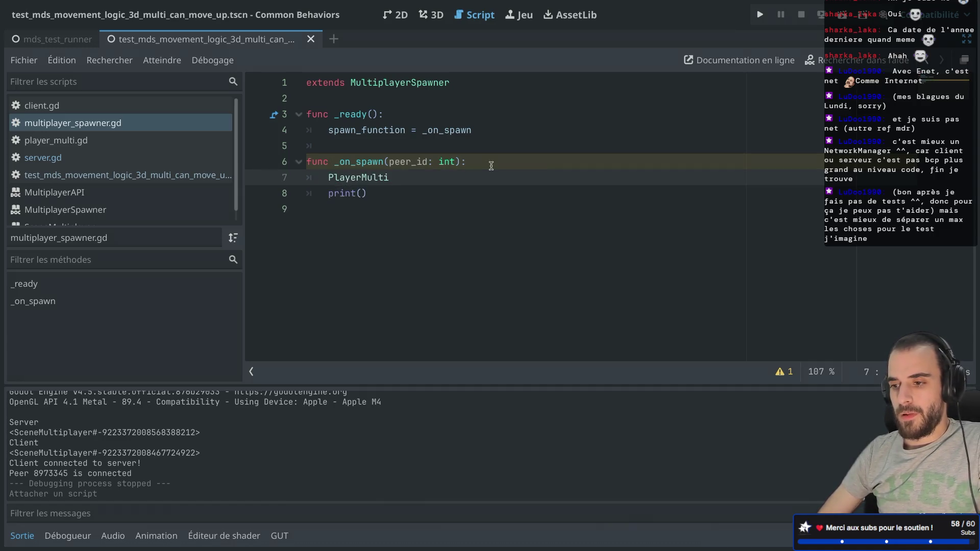
text(.new()
Store the new PlayerMulti in var p, return p, and save the script
click(328, 177)
text(var p )
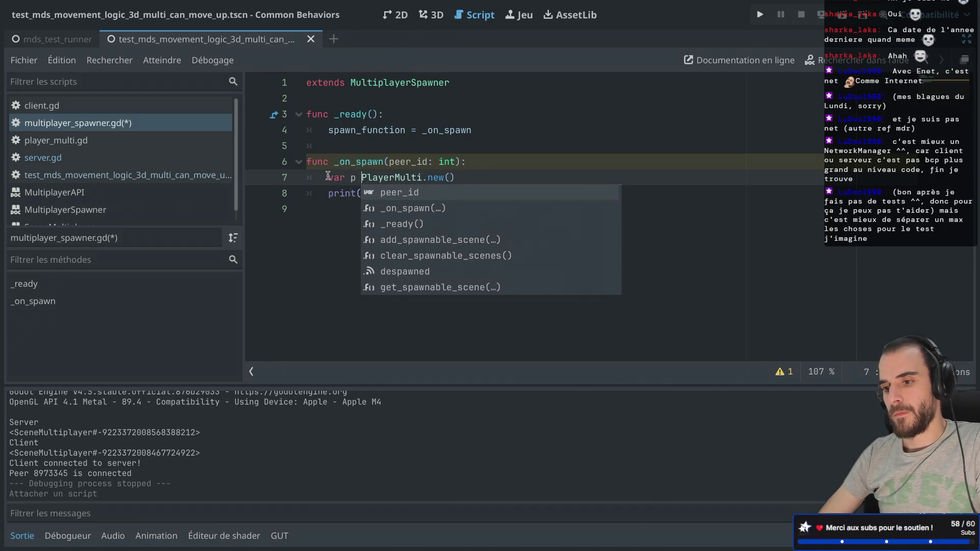
text(=)
drag(328, 193, 375, 193)
text(ret)
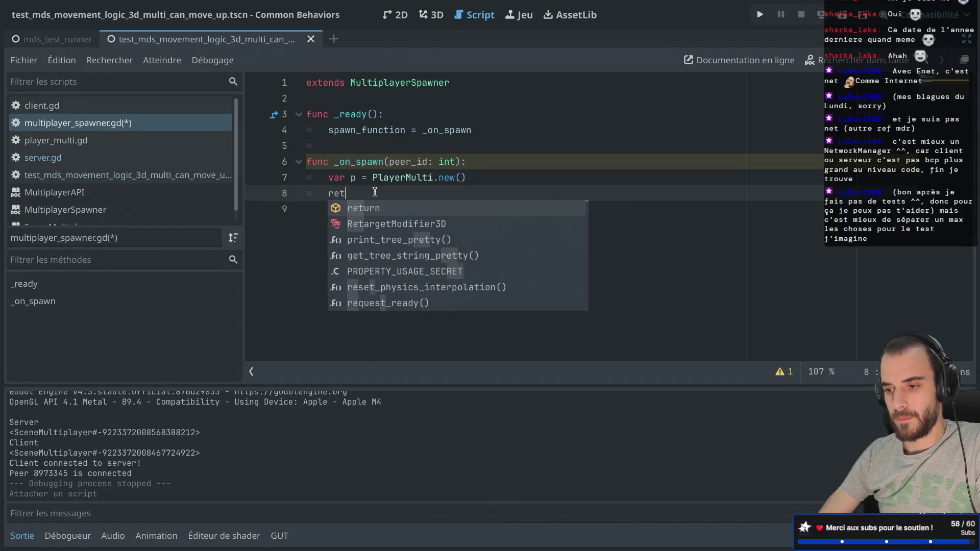
text(urn p)
key(ctrl+s)
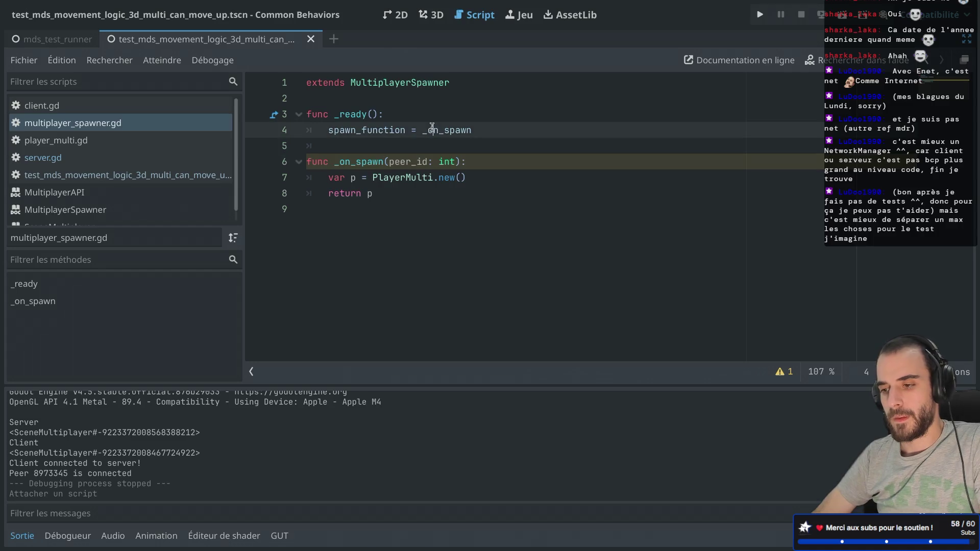
key(ctrl+super+d)
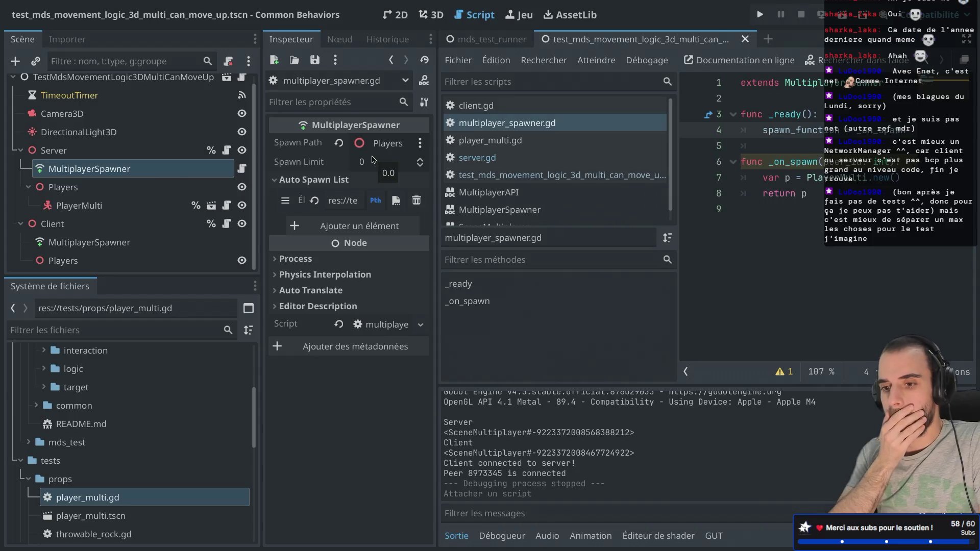
Save the test scene
key(ctrl+super+d)
key(super+s)
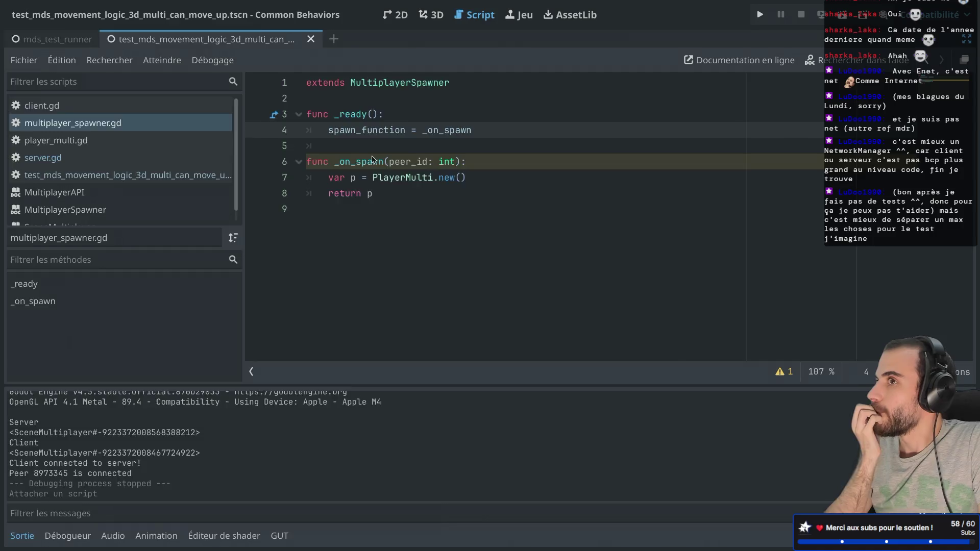
key(ctrl+super+d)
Delete the PlayerMulti node under Server's Players
click(99, 205)
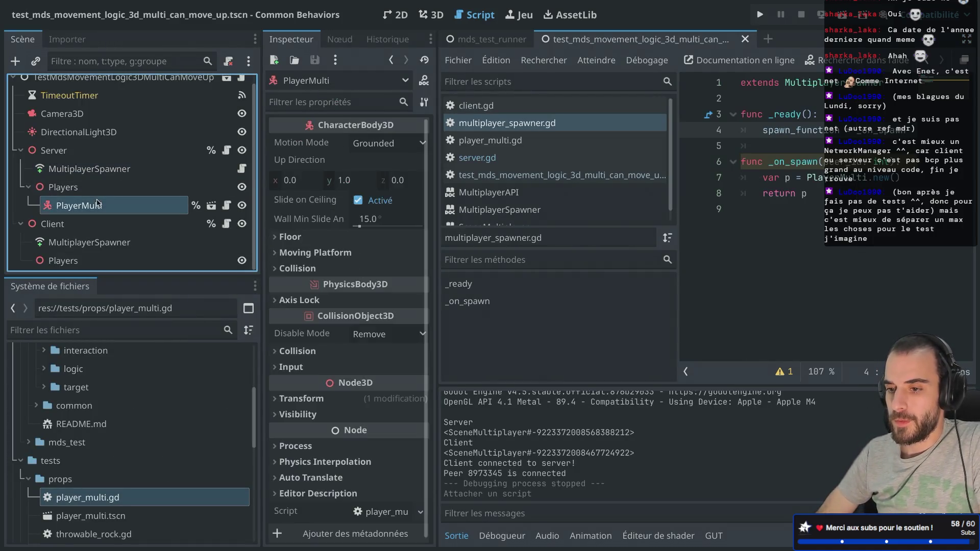
right_click(104, 205)
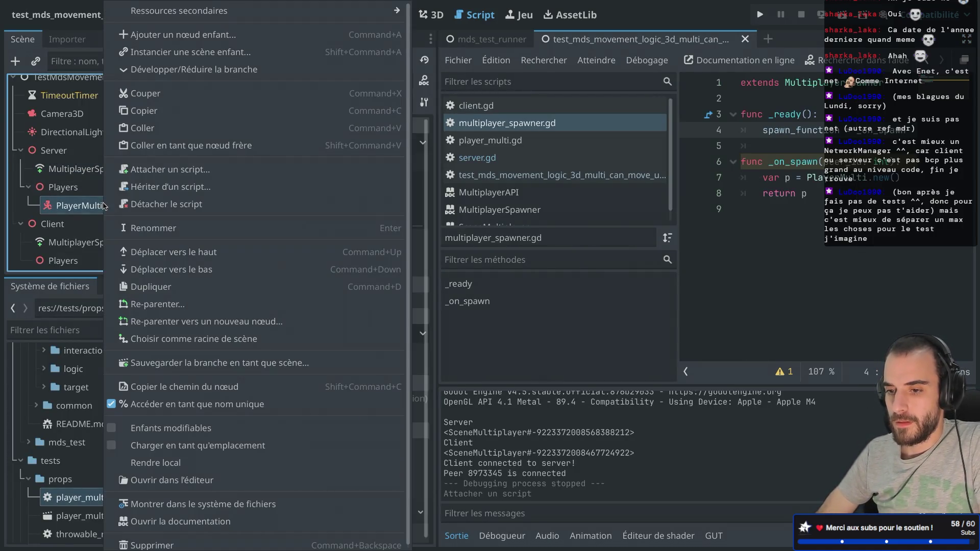
click(159, 546)
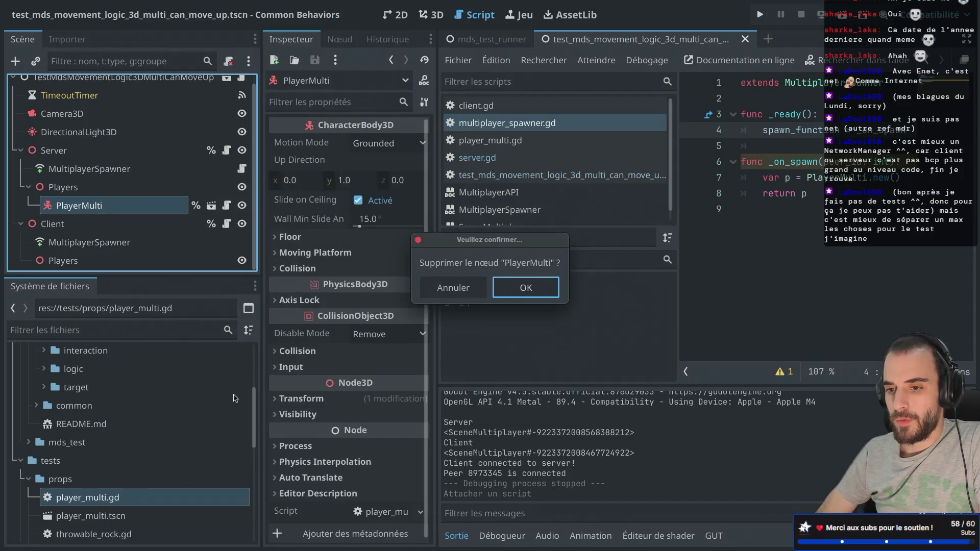
click(526, 288)
Open server.gd again and place the caret at the end of line 9
key(ctrl+super+d)
key(ctrl+super+d)
click(257, 159)
key(ctrl+super+d)
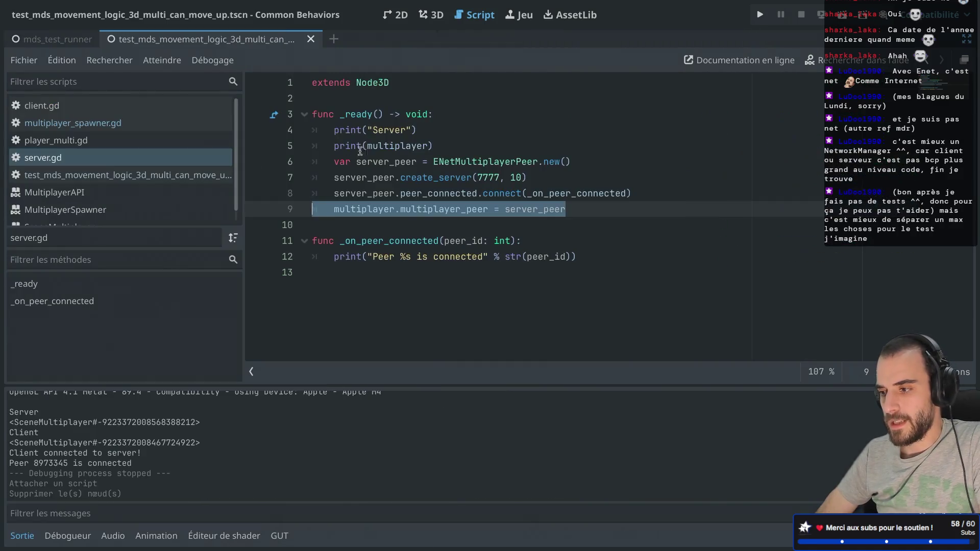
click(579, 209)
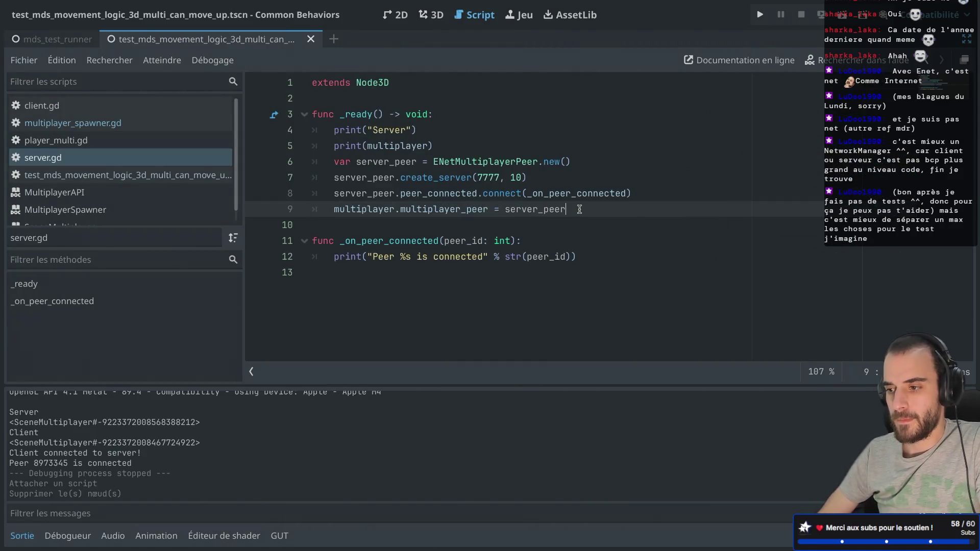
Set the Server's MultiplayerSpawner to Access as Unique Name
key(Return)
text(%Mul)
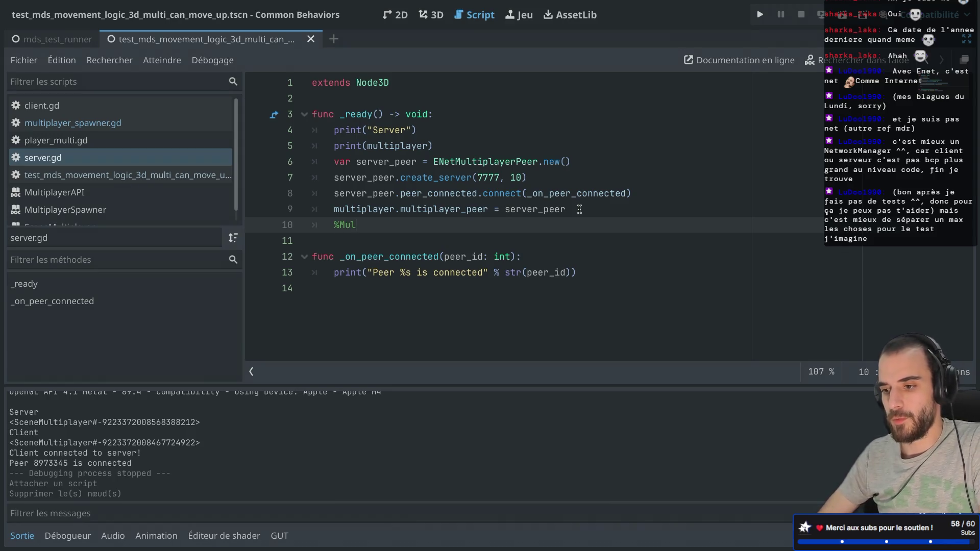
key(ctrl+super+d)
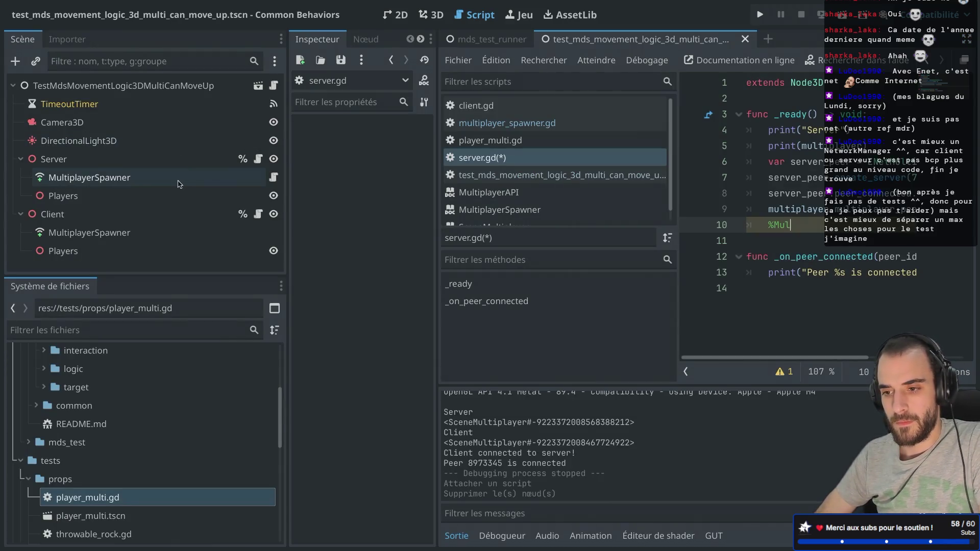
right_click(184, 179)
click(219, 493)
Write %MultiplayerSpawner.spawn() on line 10 of server.gd and save
click(814, 180)
key(ctrl+shift+F11)
click(480, 220)
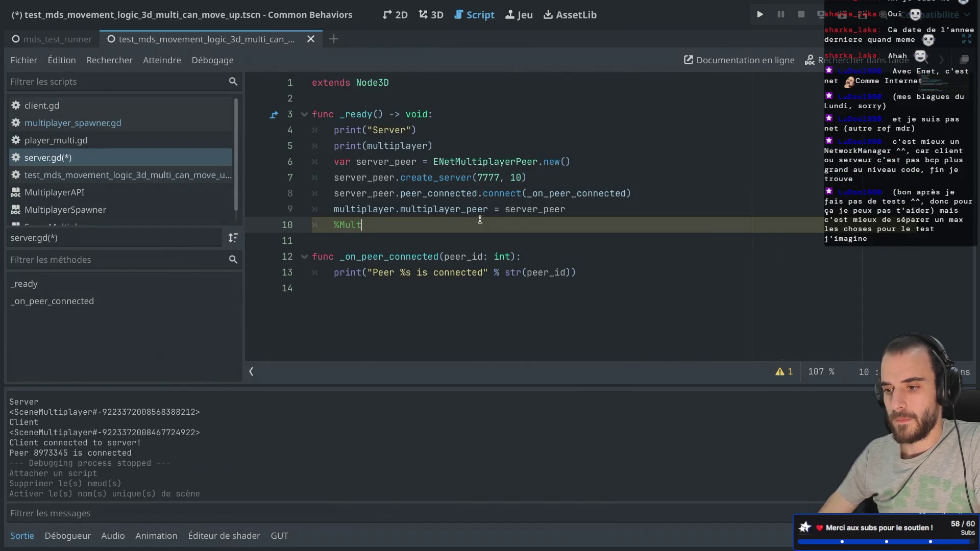
key(BackSpace)
key(BackSpace)
key(BackSpace)
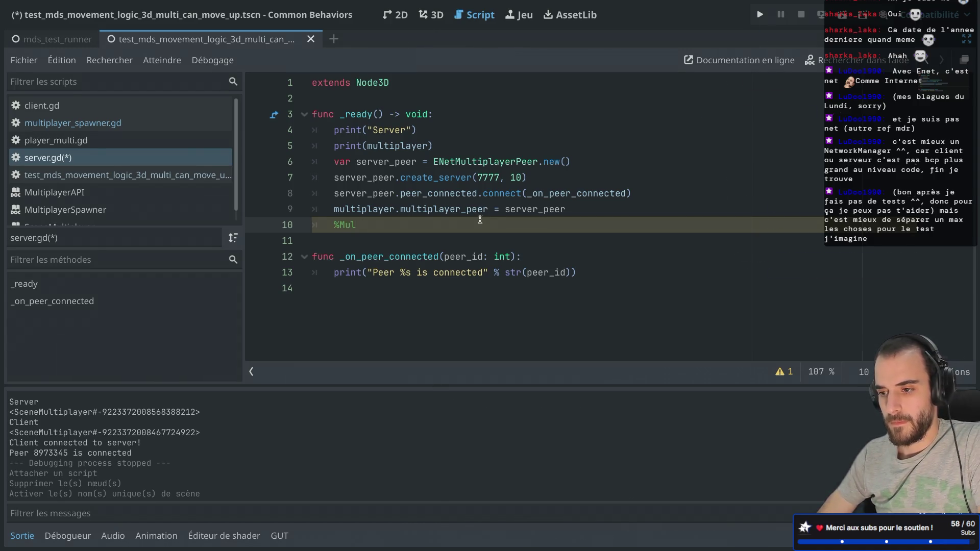
key(ctrl+shift+F11)
key(ctrl+shift+F11)
text(layerSpawner.)
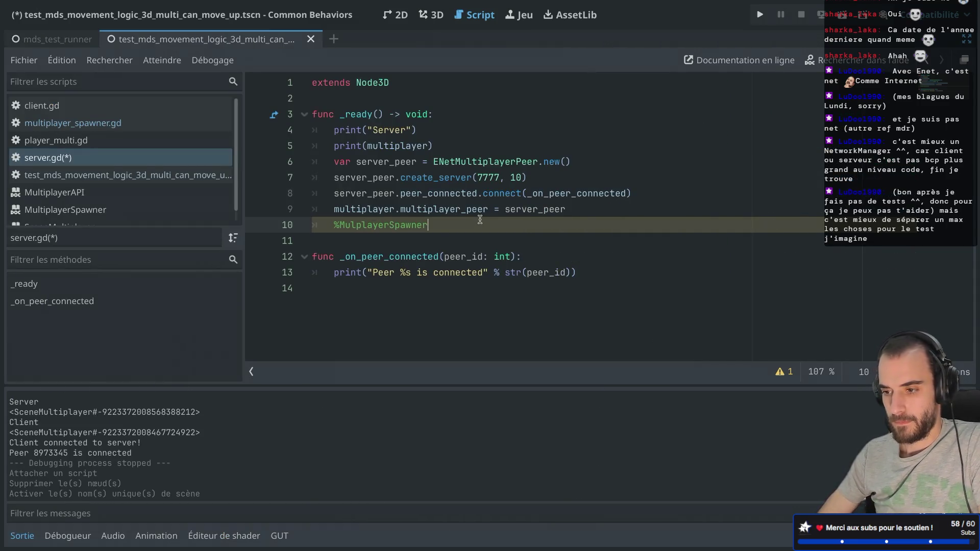
text(spawn()
click(462, 177)
key(ctrl+s)
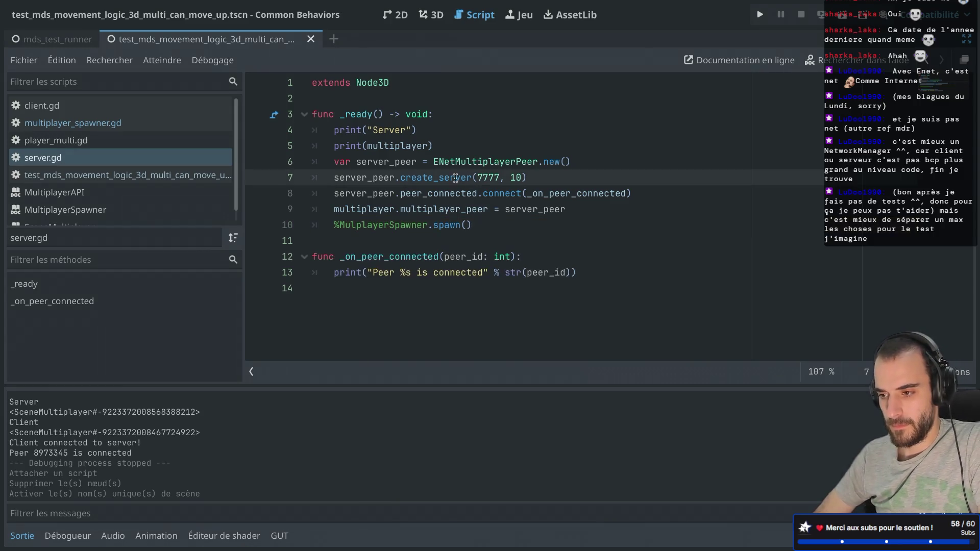
Look up the MultiplayerSpawner class and spawn() documentation, then return to server.gd
click(451, 224)
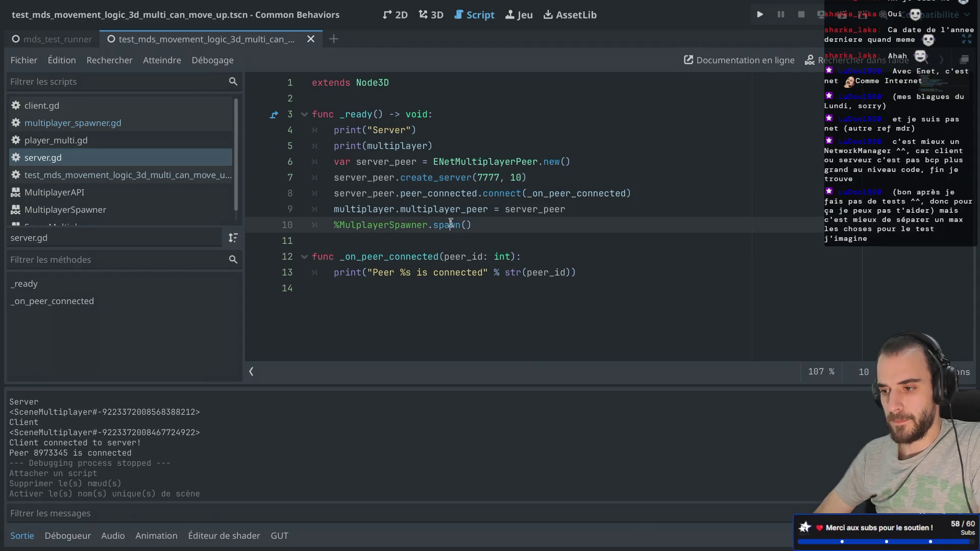
key(ctrl+shift+F11)
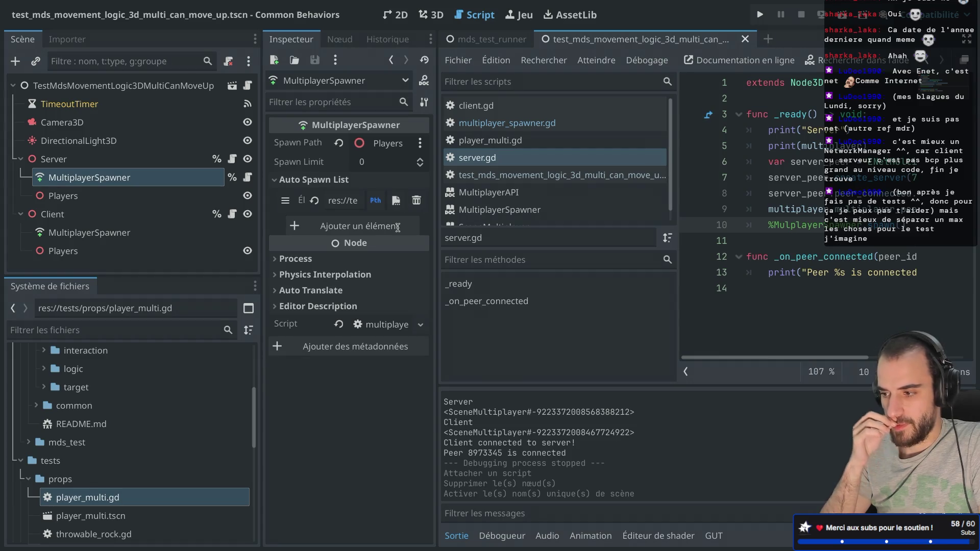
ctrl+click(798, 226)
key(alt+Left)
key(ctrl+shift+F11)
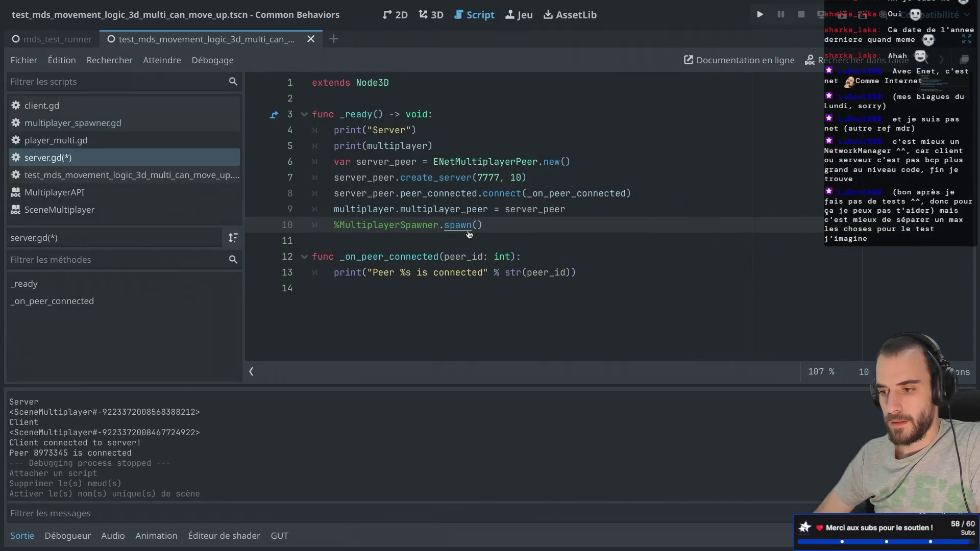
ctrl+click(462, 229)
key(alt+Left)
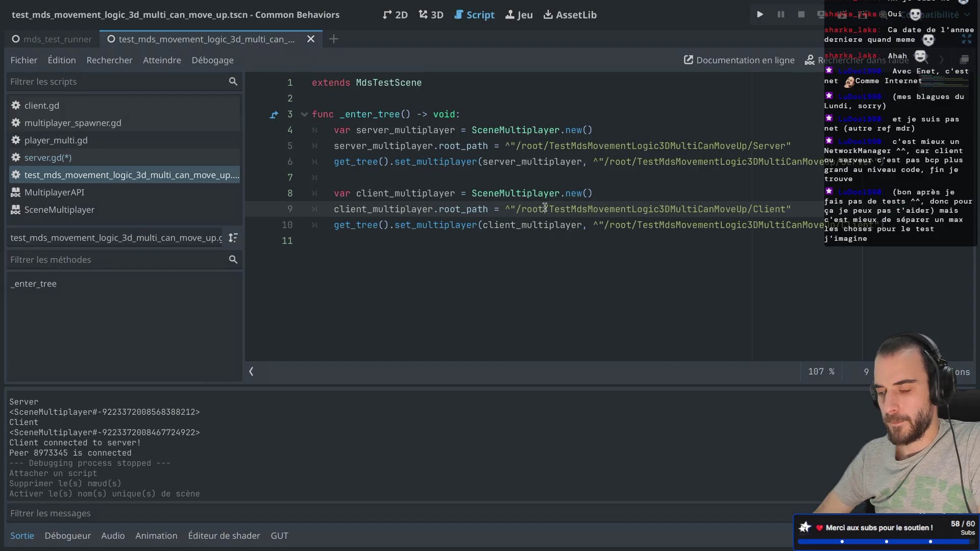
click(128, 158)
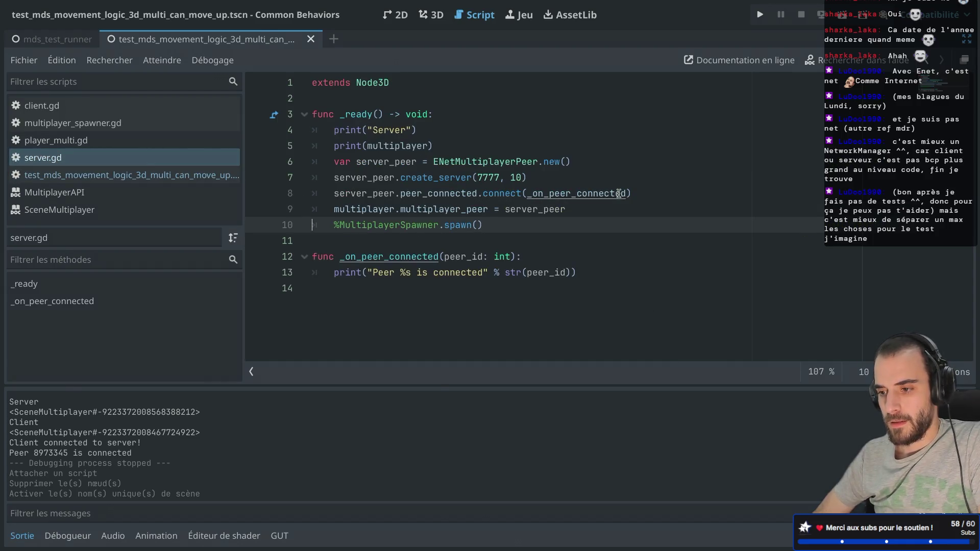
key(ctrl+shift+F11)
key(ctrl+shift+F11)
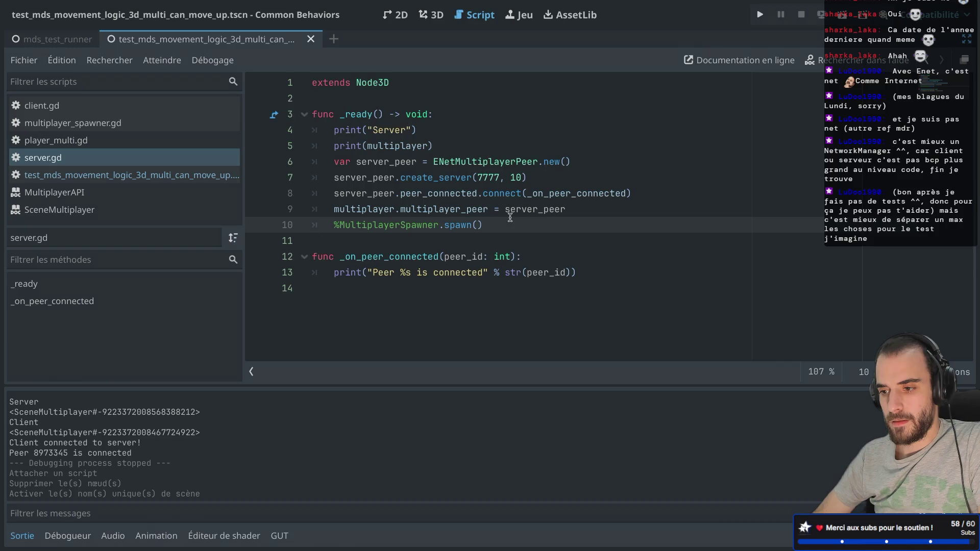
Move the spawn() call from _ready into _on_peer_connected and run the scene
drag(496, 223, 305, 225)
key(ctrl+c)
key(BackSpace)
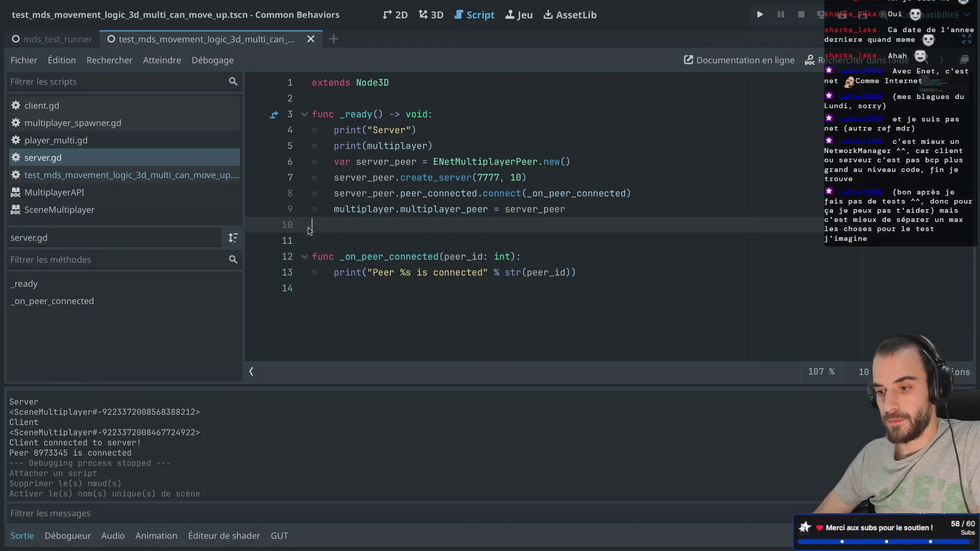
click(324, 286)
key(ctrl+v)
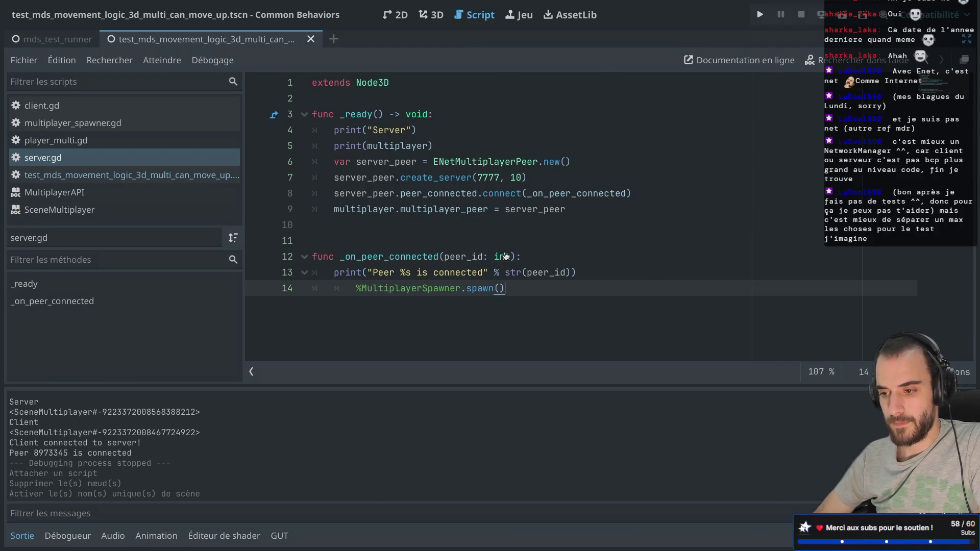
key(super+r)
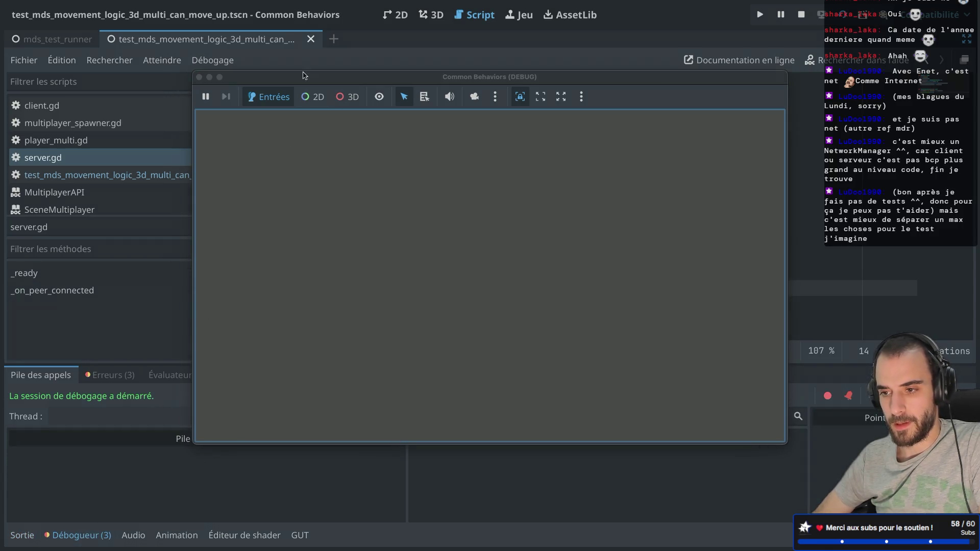
Review the Errors tab's server.gd:14 errors ('spawn_function' must return a valid node), then close the game
drag(295, 80, 490, 90)
click(111, 376)
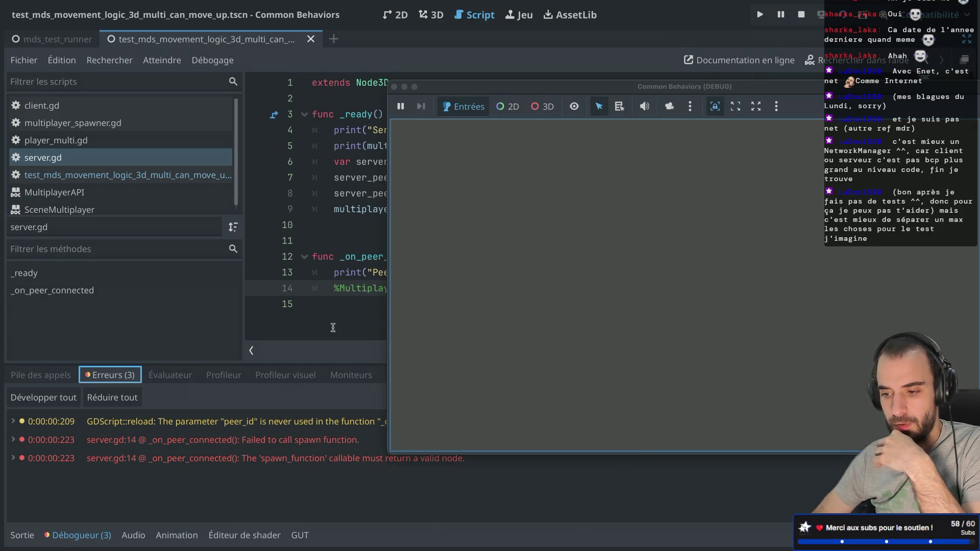
click(394, 87)
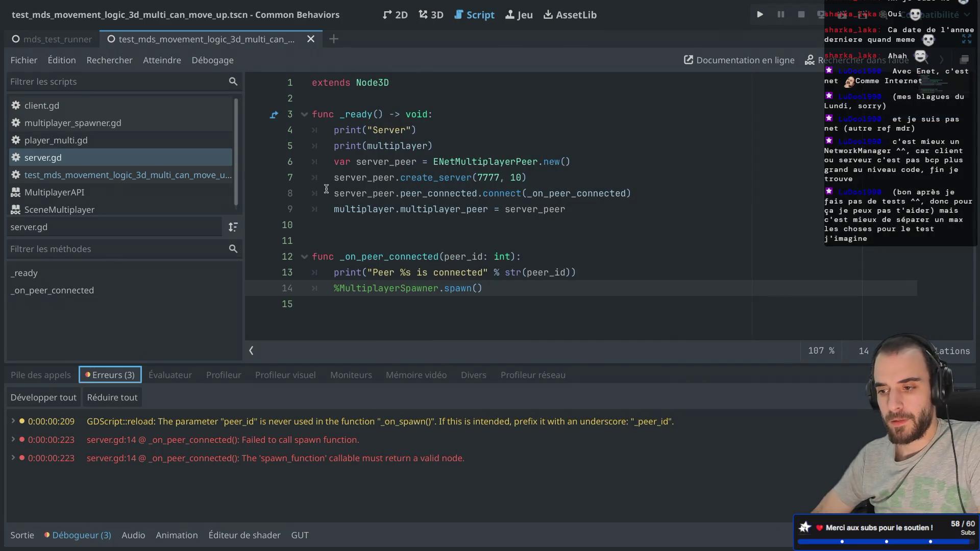
key(ctrl+shift+F11)
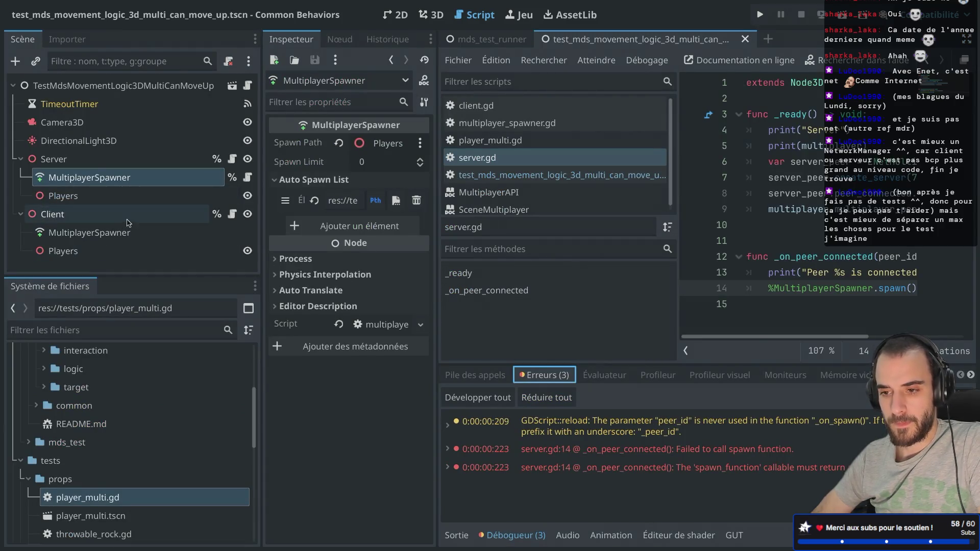
Open multiplayer_spawner.gd and change PlayerMulti.new() to PlayerMulti.ins() on line 7
click(137, 180)
click(247, 177)
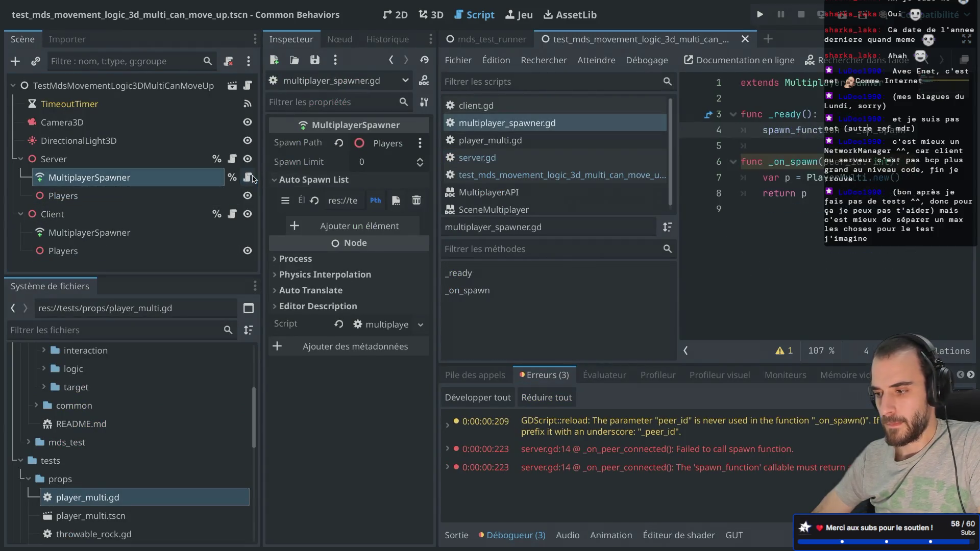
key(ctrl+shift+F11)
click(447, 162)
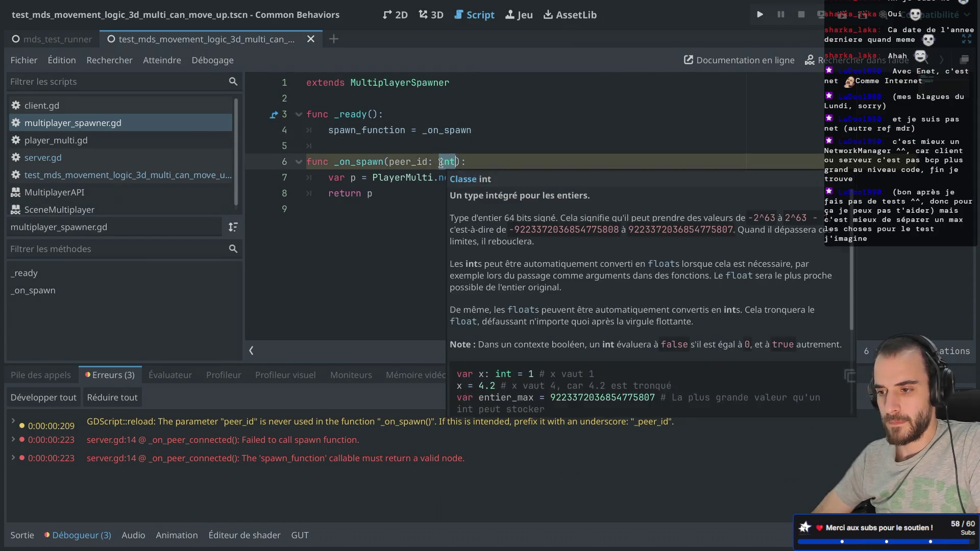
click(434, 179)
double_click(446, 177)
text(ins()
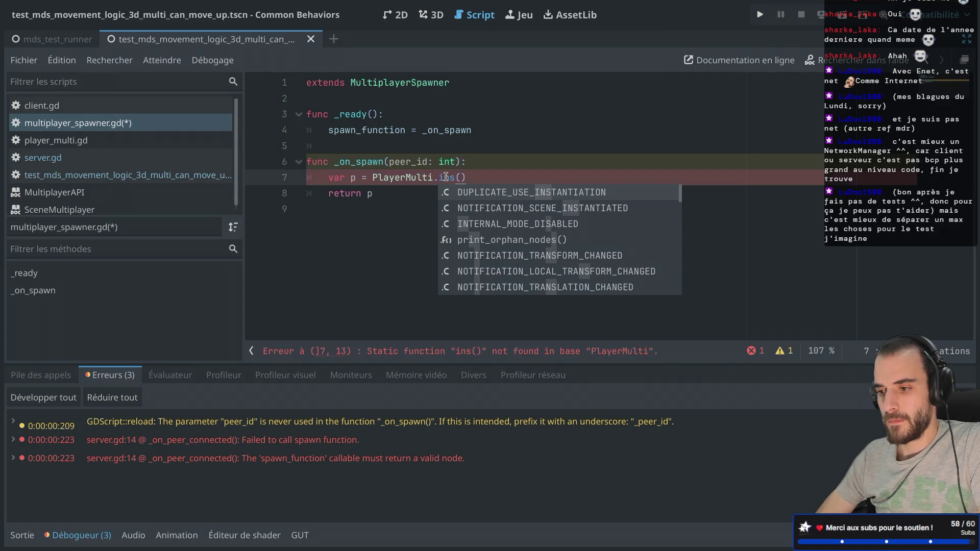
click(375, 177)
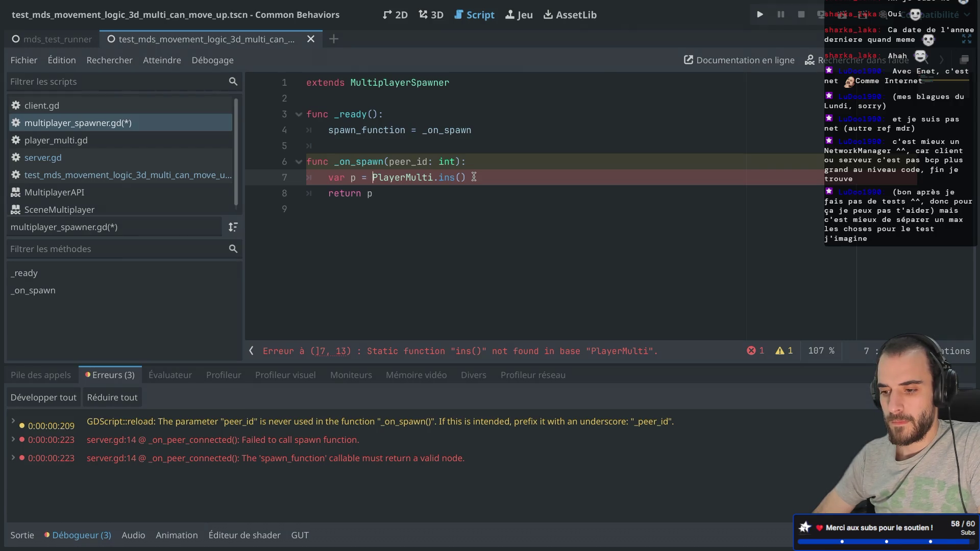
Begin a p.peer line, then inspect player_multi.gd via the PlayerMulti class
key(Return)
text(p.)
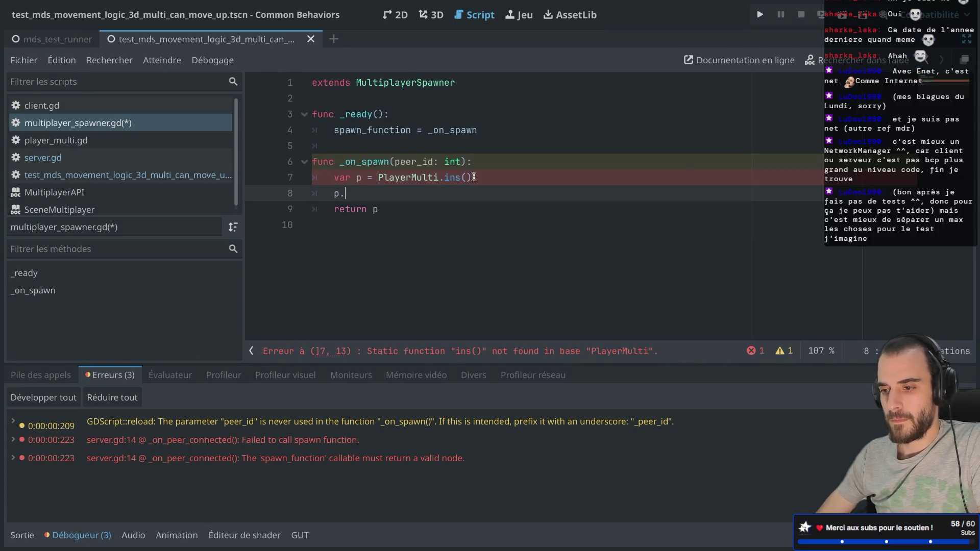
text(peer)
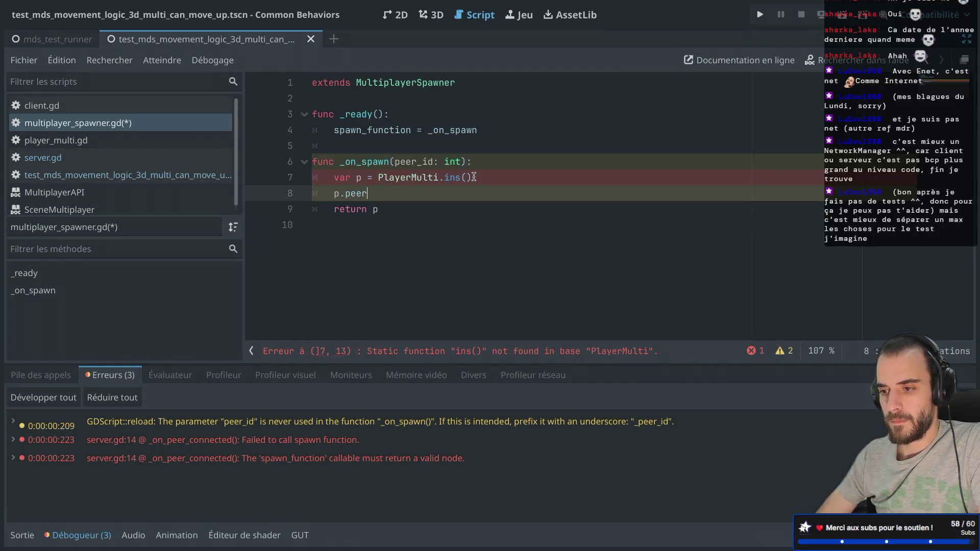
ctrl+click(401, 180)
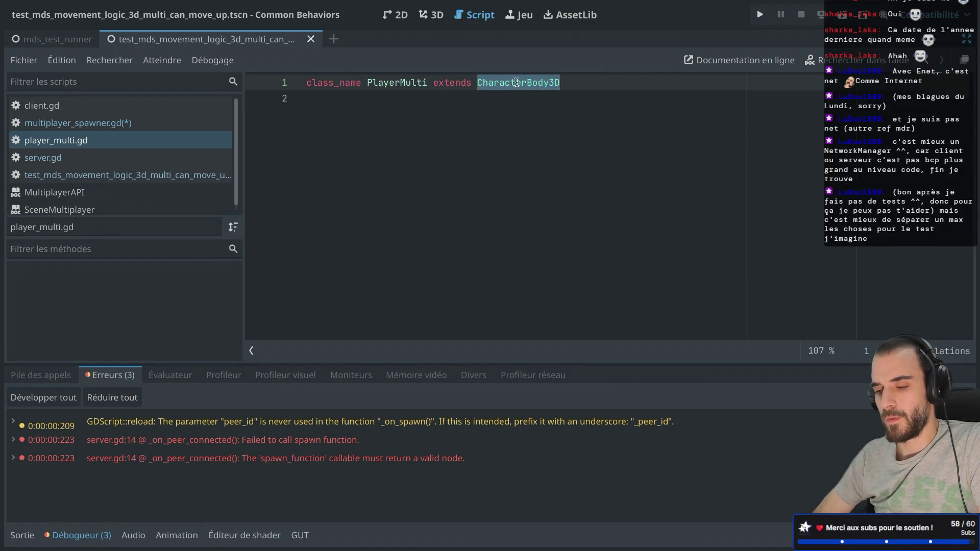
click(489, 128)
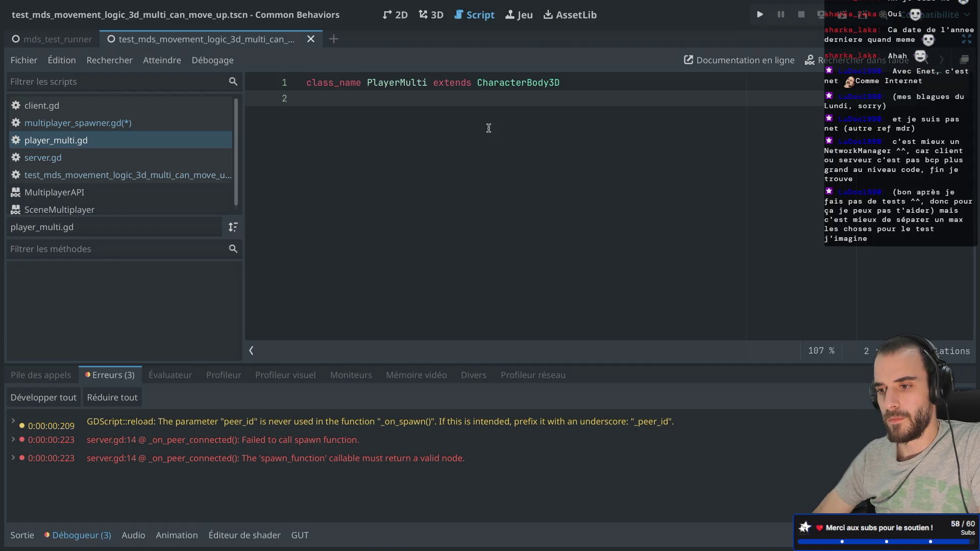
key(ctrl+shift+F11)
key(ctrl+shift+F11)
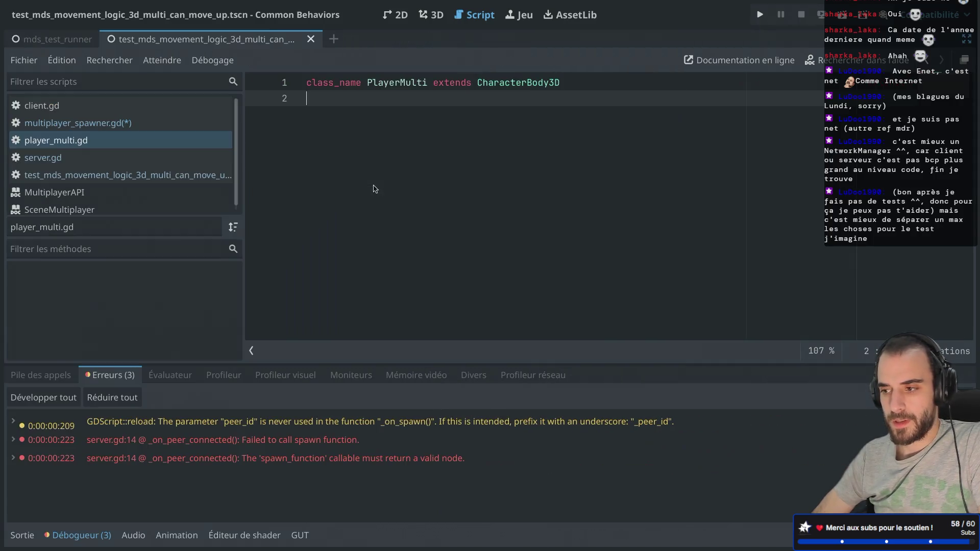
click(102, 123)
Add var player_scene = preload("res://tests/props/player_multi.tscn") above _on_spawn and save
click(392, 139)
key(Return)
key(BackSpace)
key(Return)
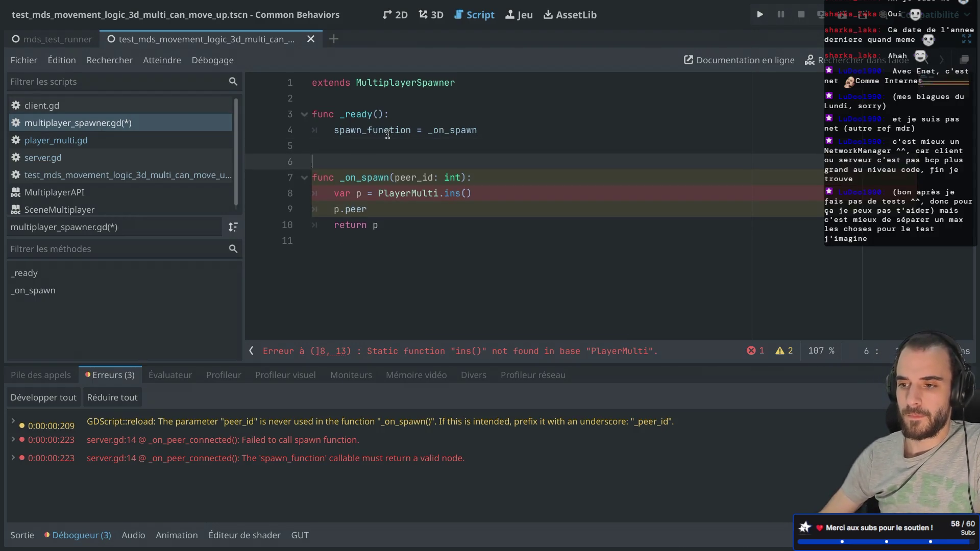
key(Return)
key(Up)
text(var )
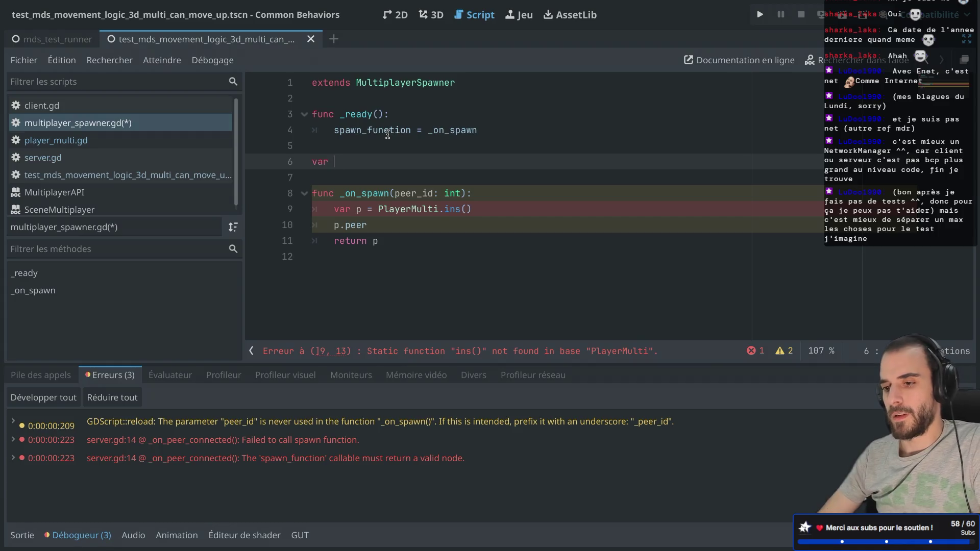
text(player_scene)
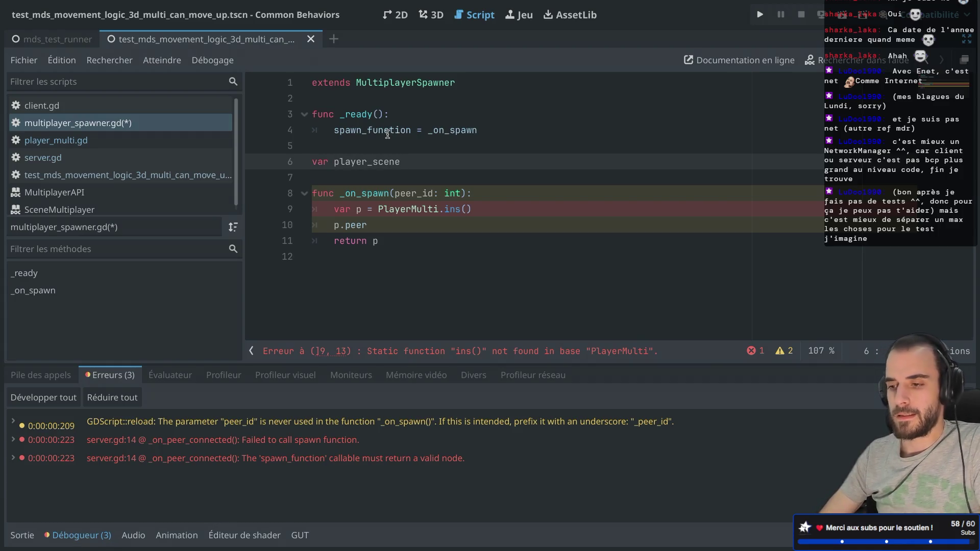
text( = prelo)
key(Return)
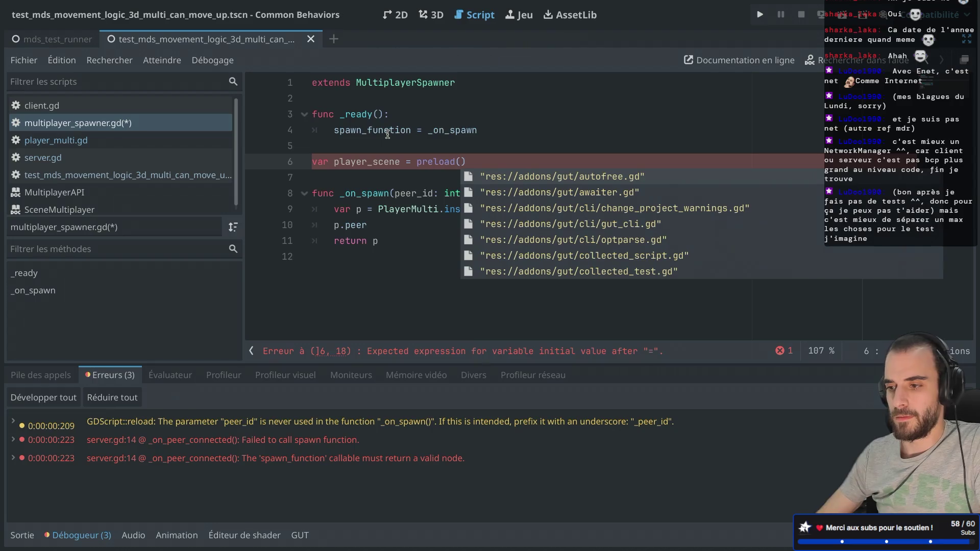
text(player)
key(Down)
key(Down)
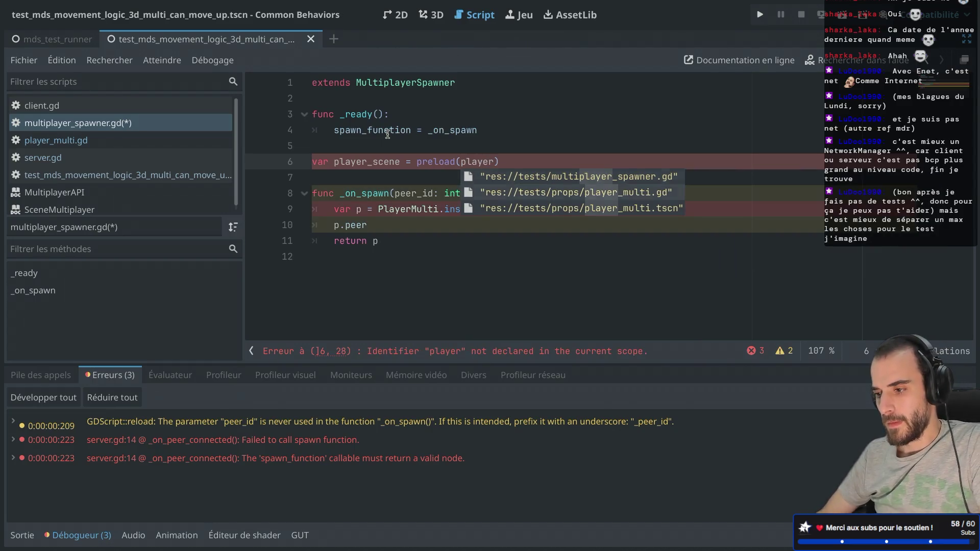
key(Return)
key(ctrl+s)
Give player_scene the PackedScene type hint and save
click(399, 161)
text(: P)
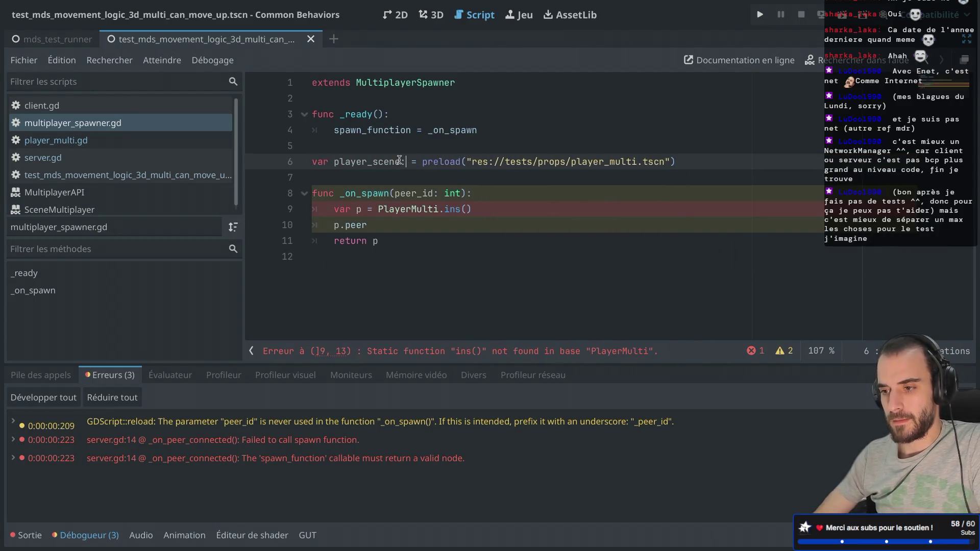
text(ack)
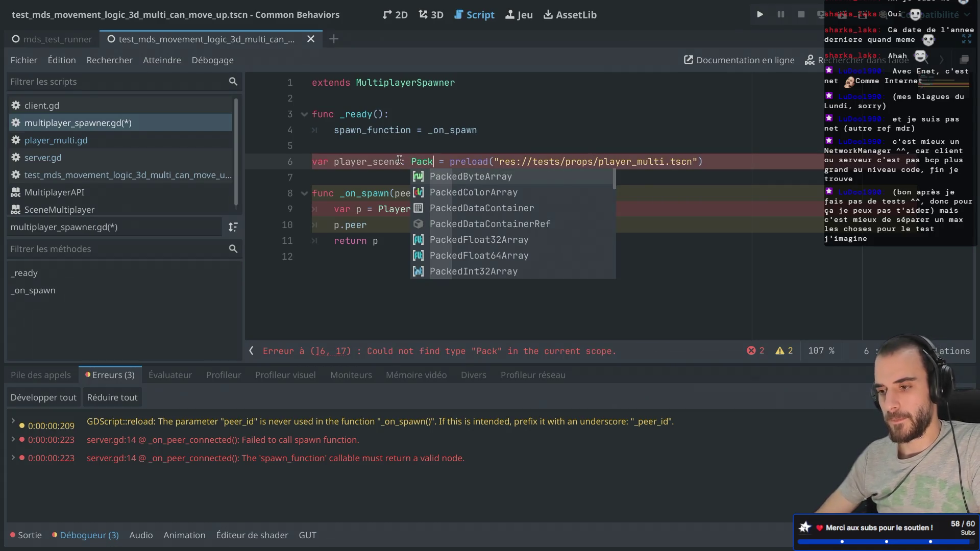
text(edS)
key(Return)
key(ctrl+s)
Replace PlayerMulti on line 9 with player_scene.instantiate()
double_click(402, 209)
text(plains()
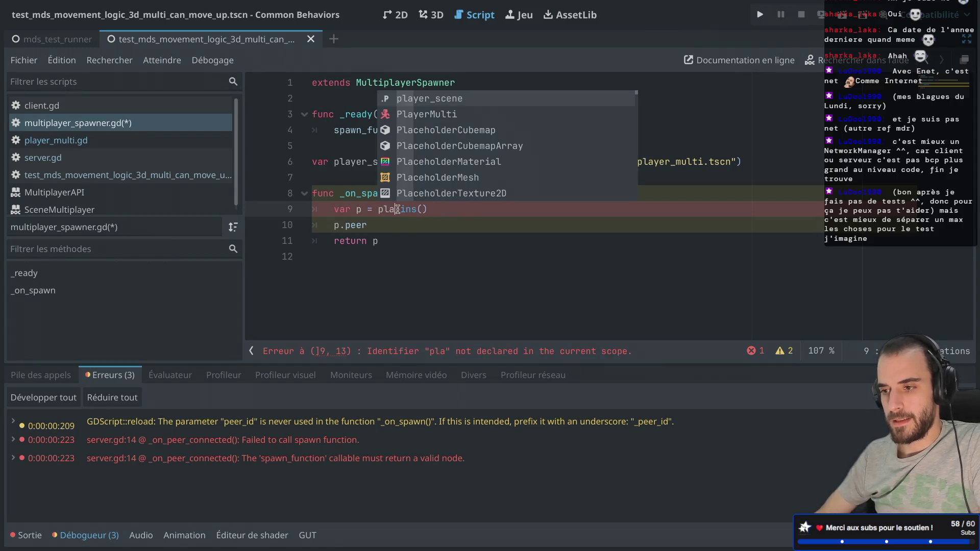
key(Return)
text(.)
double_click(454, 210)
key(ctrl+space)
key(Return)
Start writing the multiplayer authority call on p in line 10
click(392, 223)
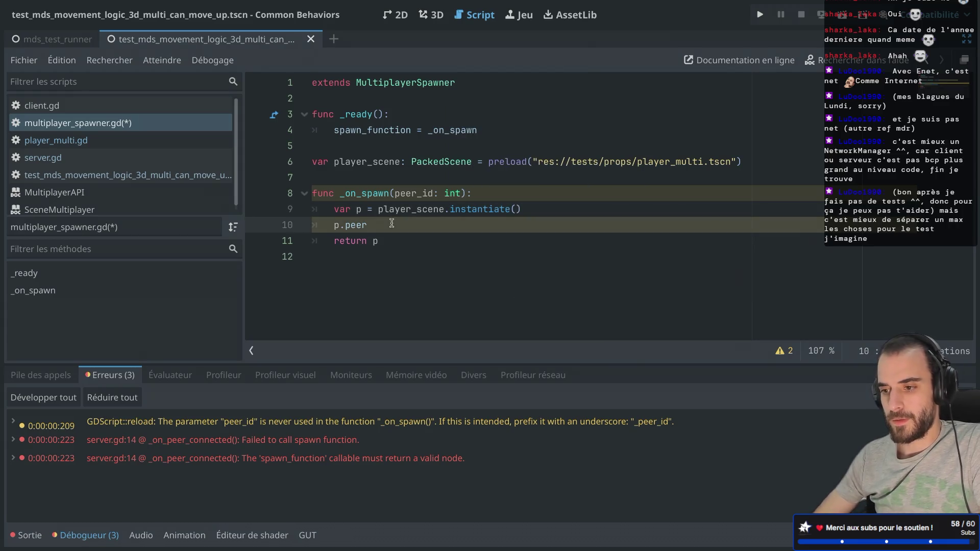
key(BackSpace)
key(BackSpace)
key(BackSpace)
key(Return)
text(.)
key(ctrl+space)
key(BackSpace)
key(BackSpace)
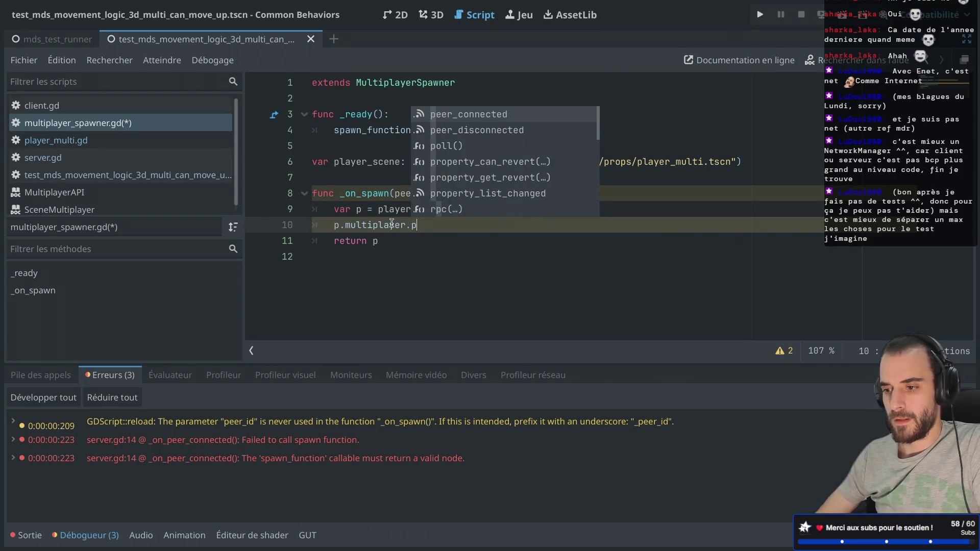
text(aut)
key(BackSpace)
key(BackSpace)
key(BackSpace)
text(se)
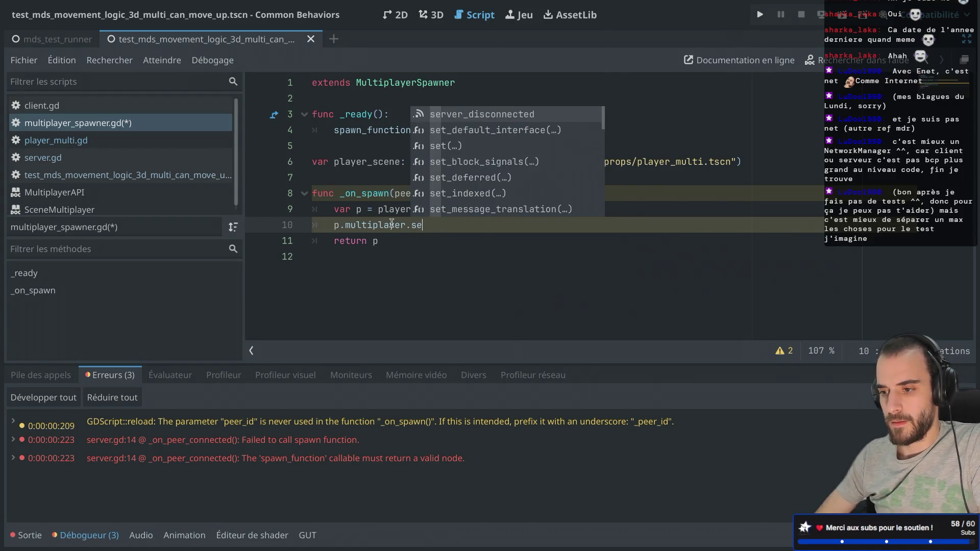
text(t_auth)
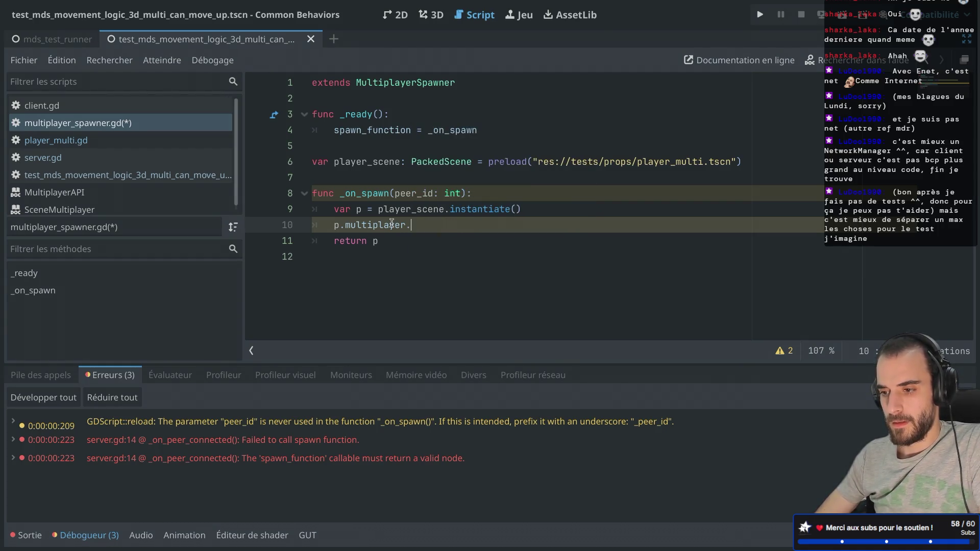
text(se)
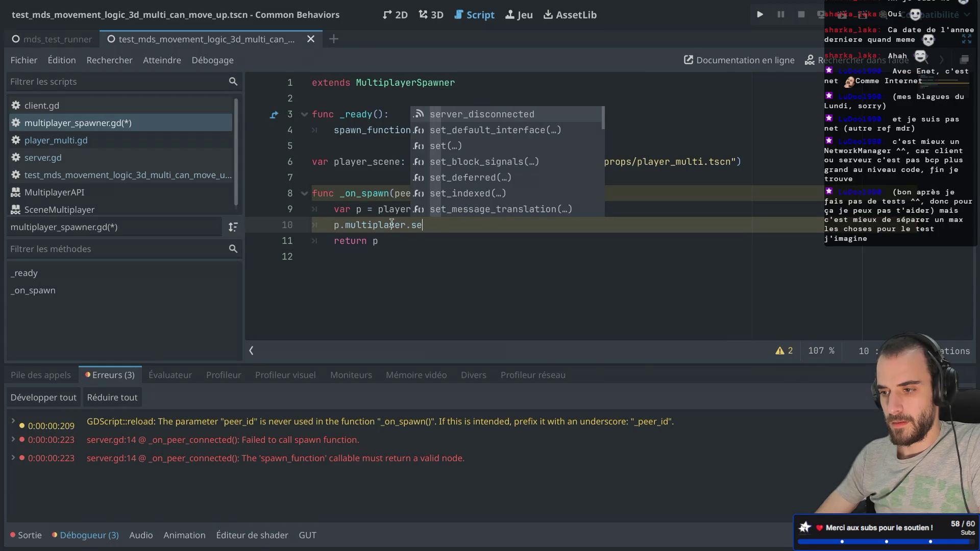
text(t_mul)
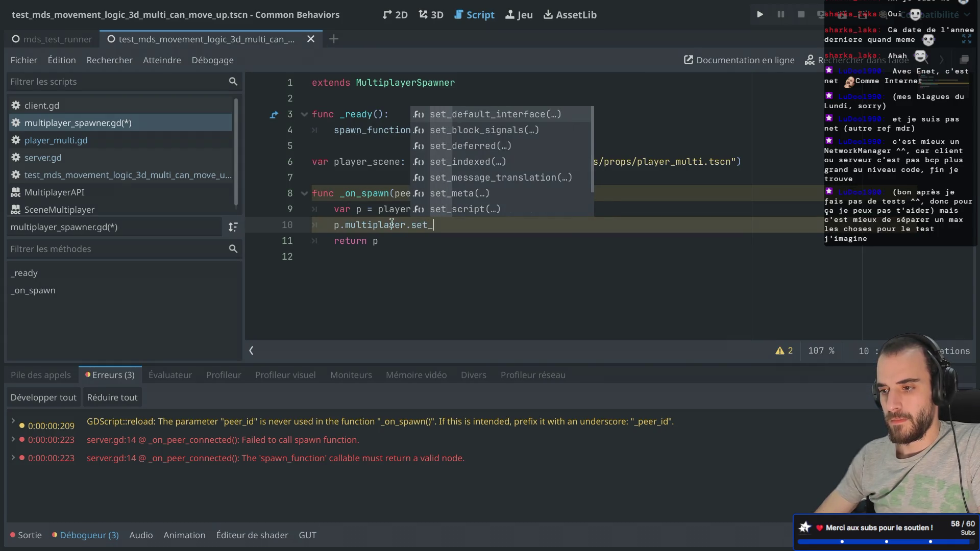
Type var p as PlayerMulti and save the script
click(363, 211)
text(: )
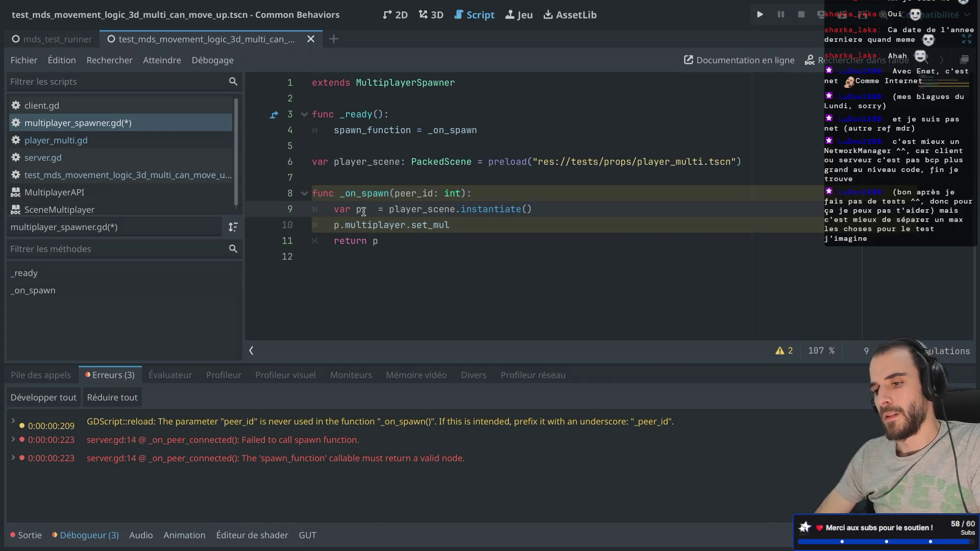
text(Player)
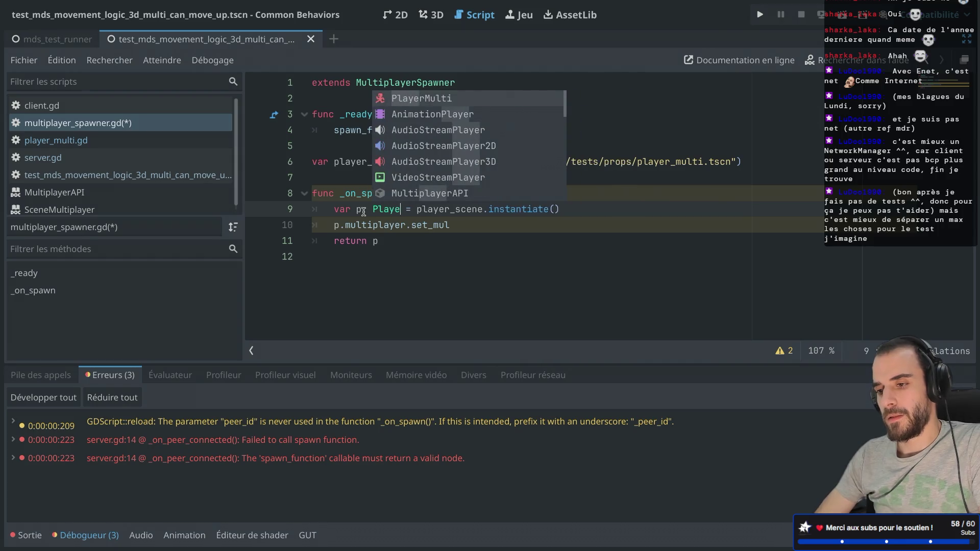
key(Return)
key(ctrl+s)
Rewrite line 10 as p.set_multiplayer_authority(peer_id) and save
click(420, 225)
key(shift+End)
key(BackSpace)
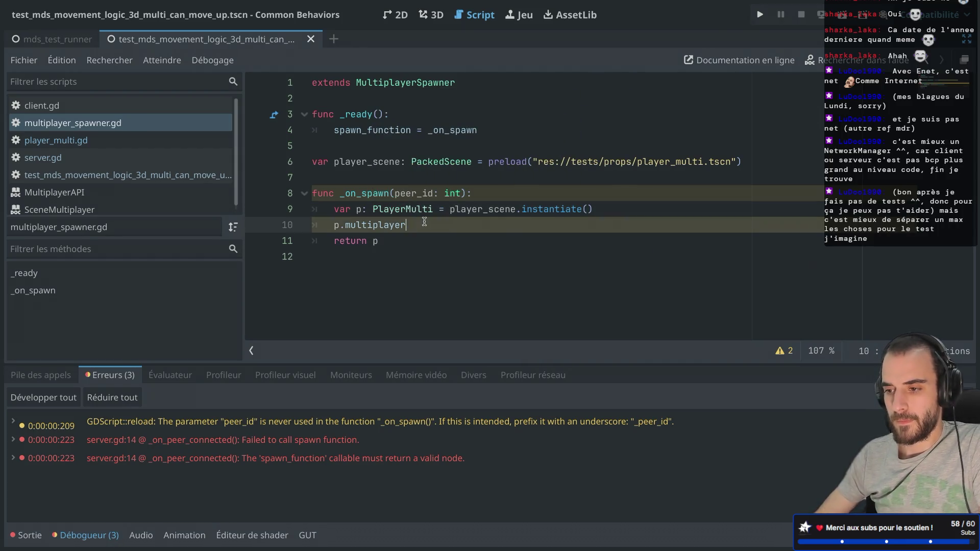
text(.set_mul)
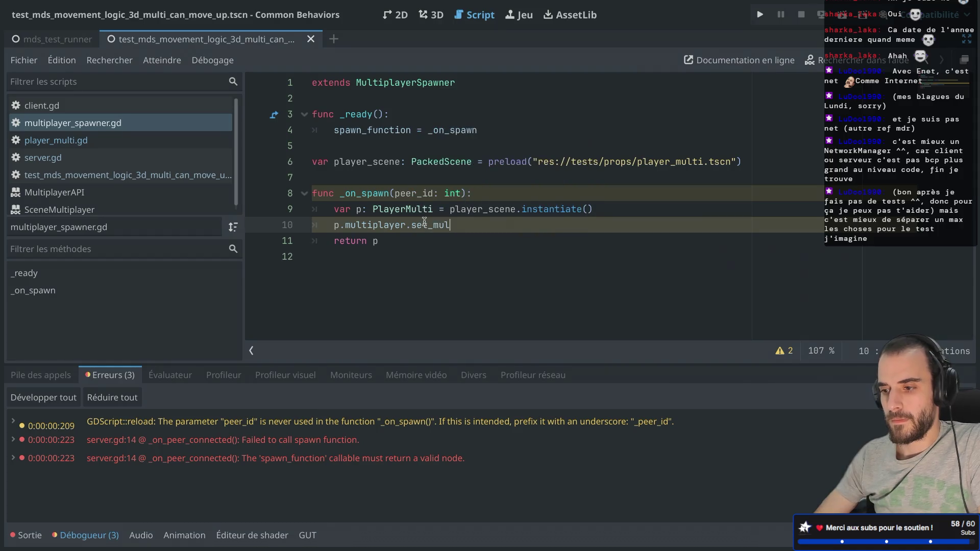
drag(460, 224, 348, 225)
key(BackSpace)
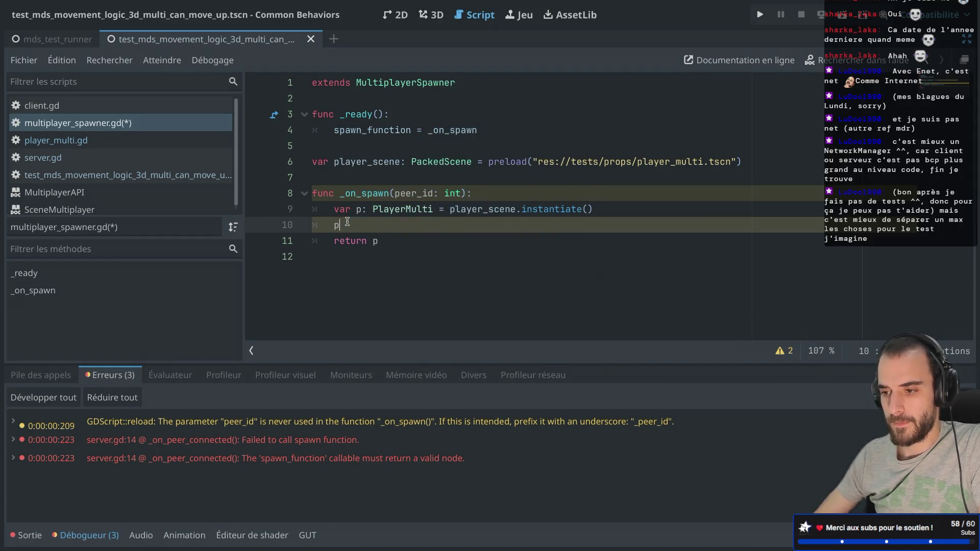
text(.set_mul)
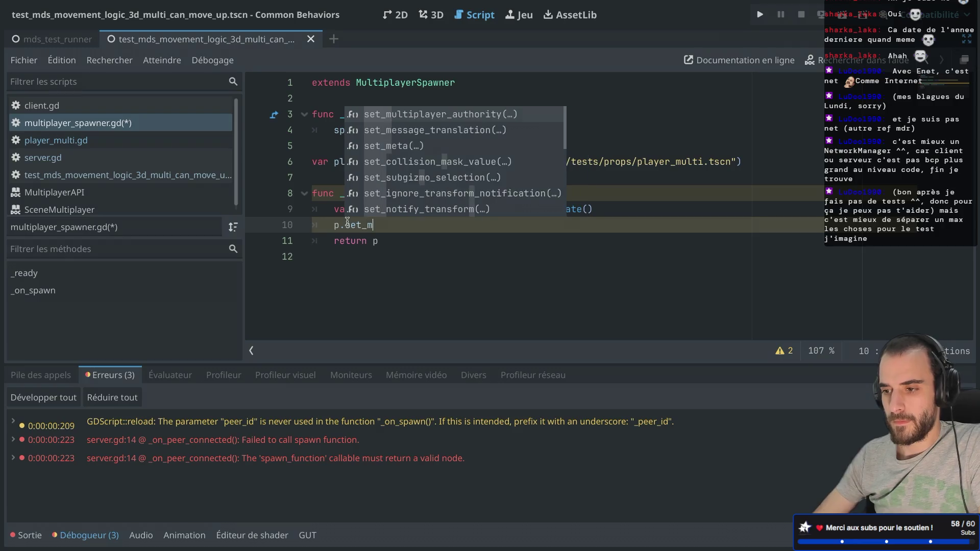
key(Return)
text(peer)
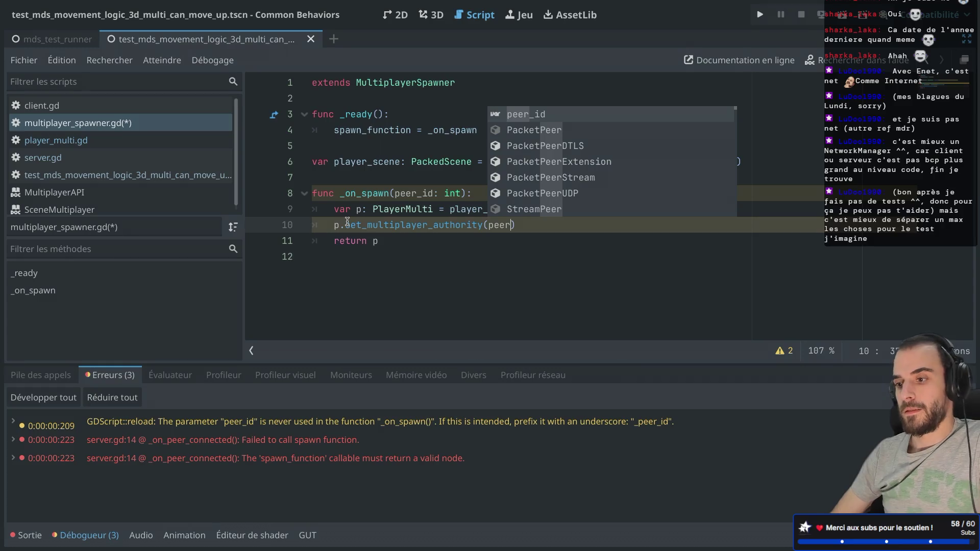
key(Return)
key(ctrl+s)
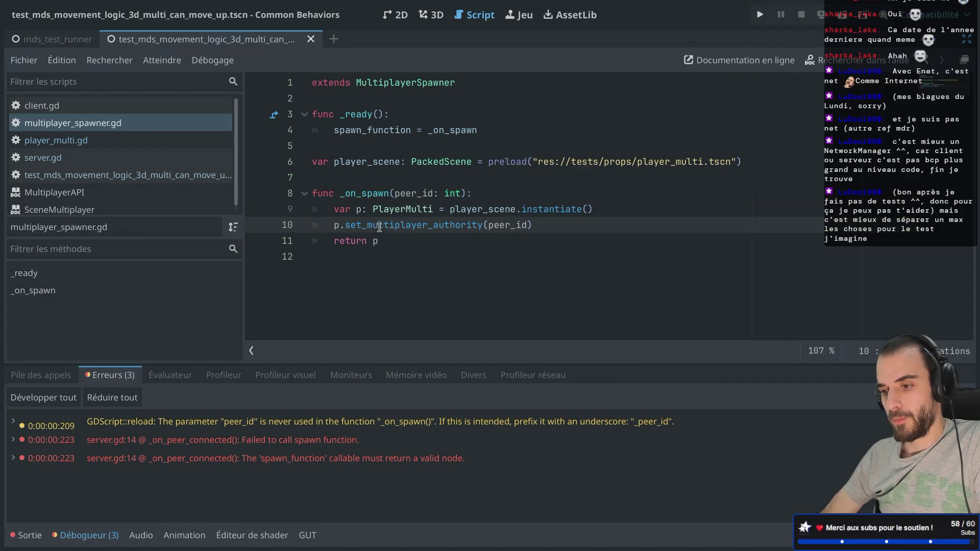
Run the test scene and check the Erreurs panel for the spawn-function failure
click(841, 19)
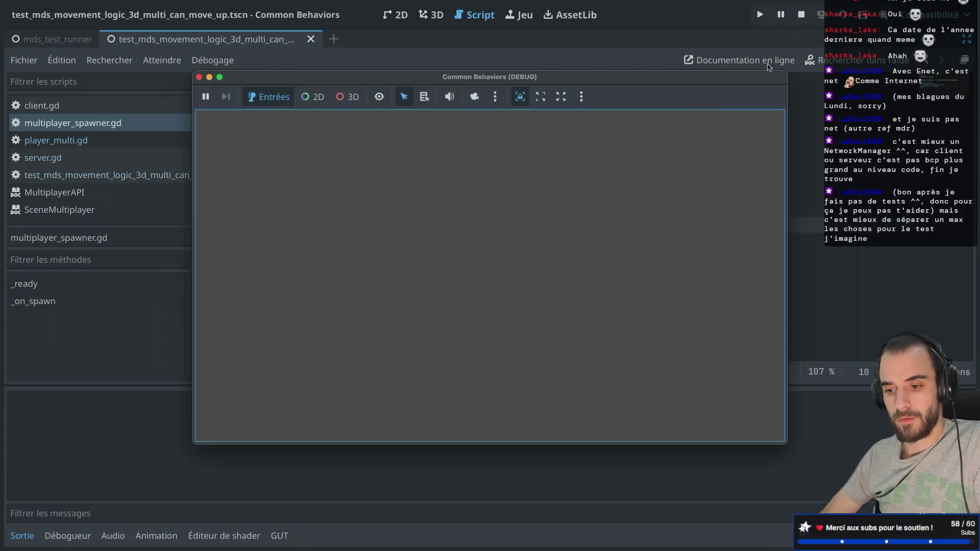
click(81, 540)
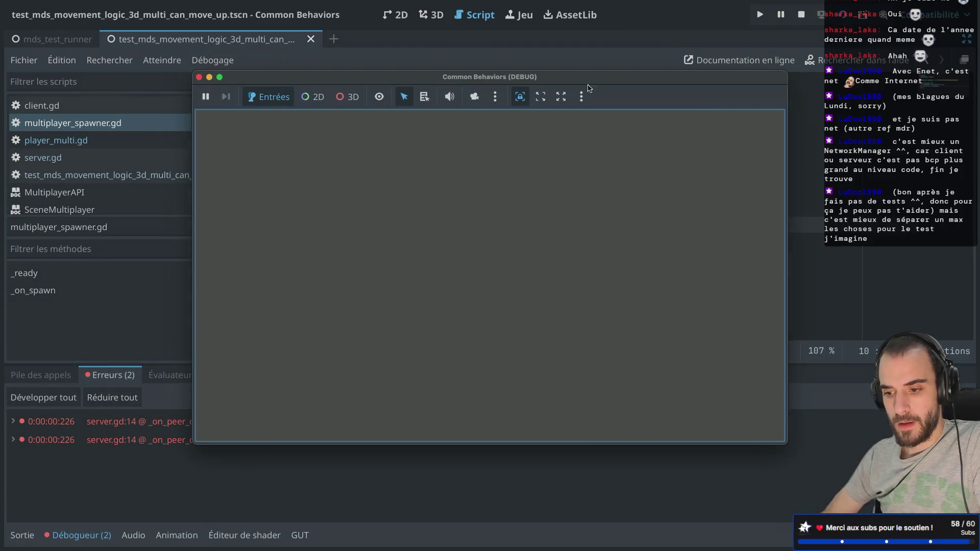
mouse_move(425, 78)
mouse_down()
mouse_move(896, 63)
mouse_move(802, 49)
mouse_move(792, 100)
mouse_up()
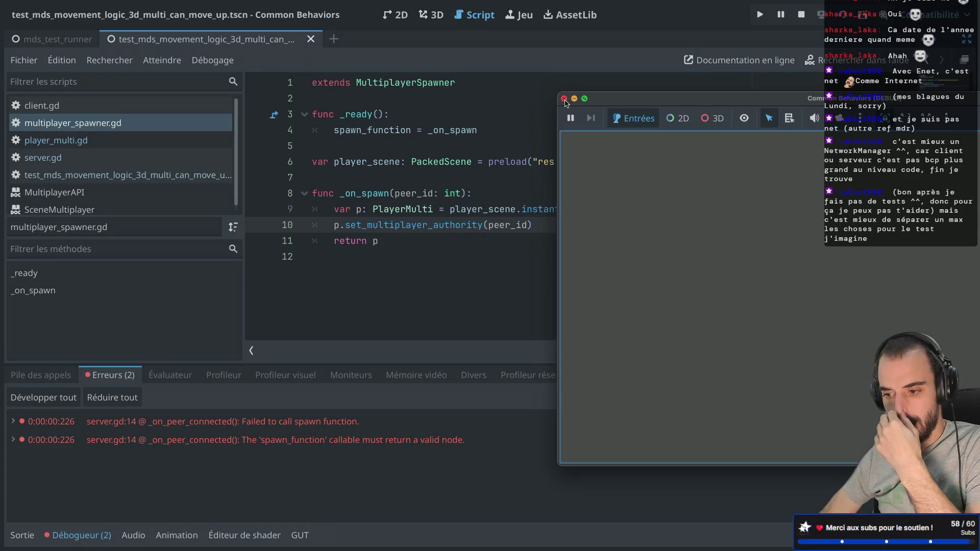
Close the game window and select _on_spawn in the spawn_function assignment on line 4
click(564, 98)
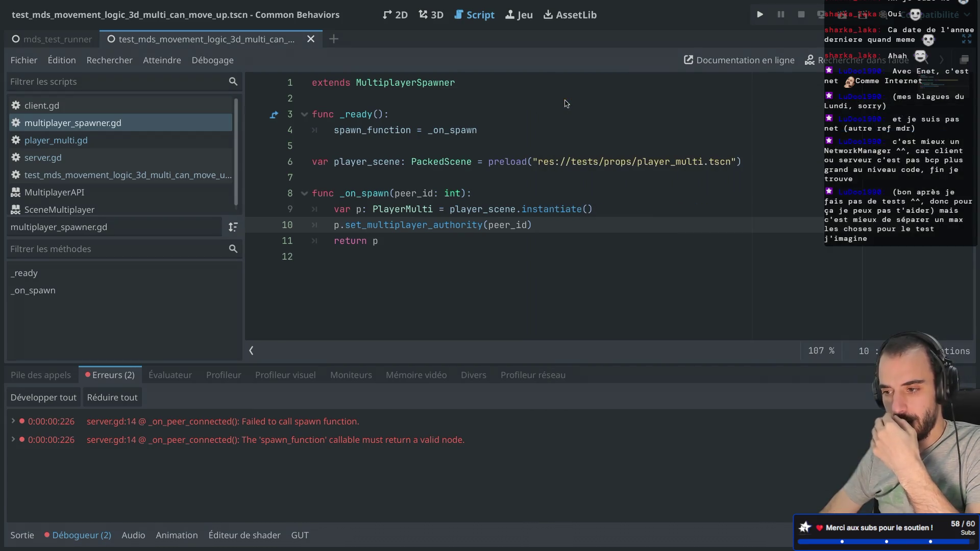
click(550, 210)
double_click(447, 130)
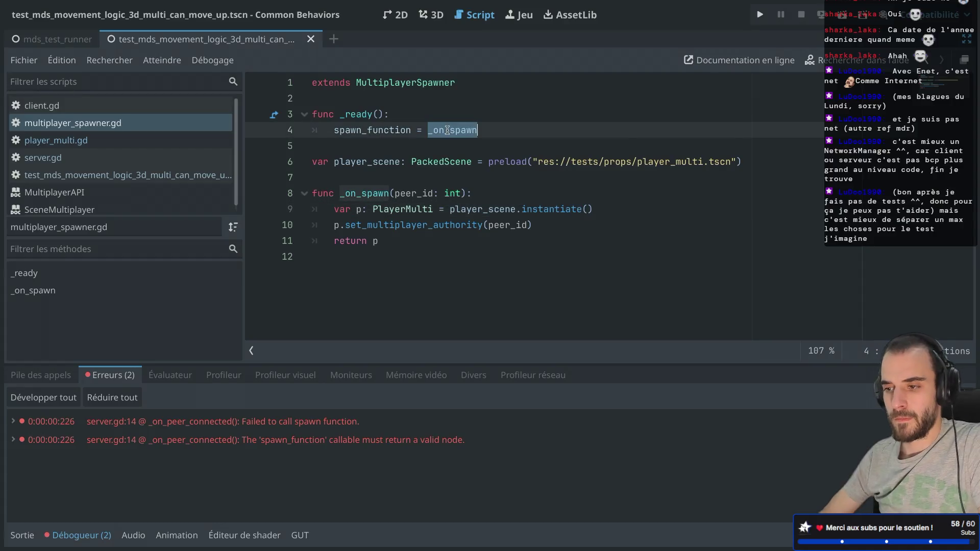
Swap preload for load on line 6, rerun the scene, check Erreurs, and stop it
key(Right)
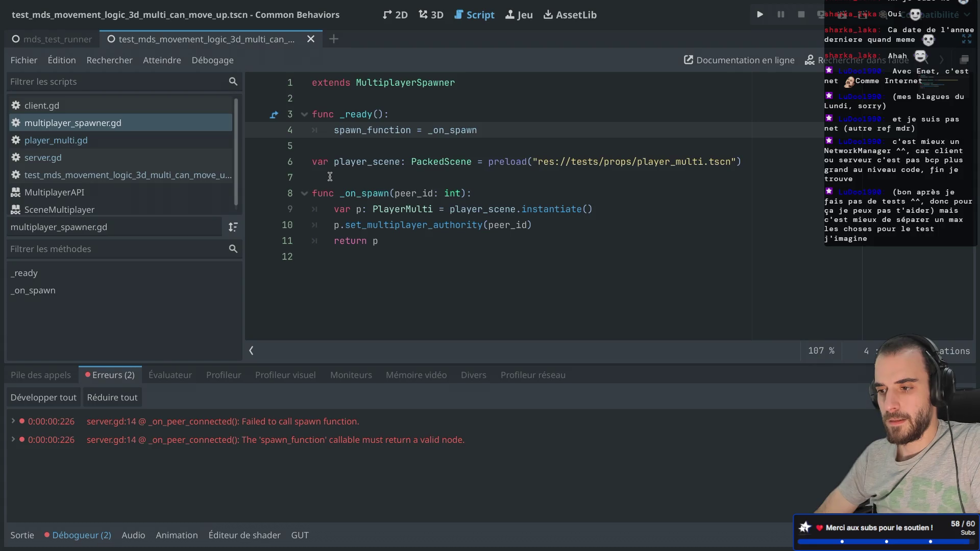
double_click(504, 161)
text(load)
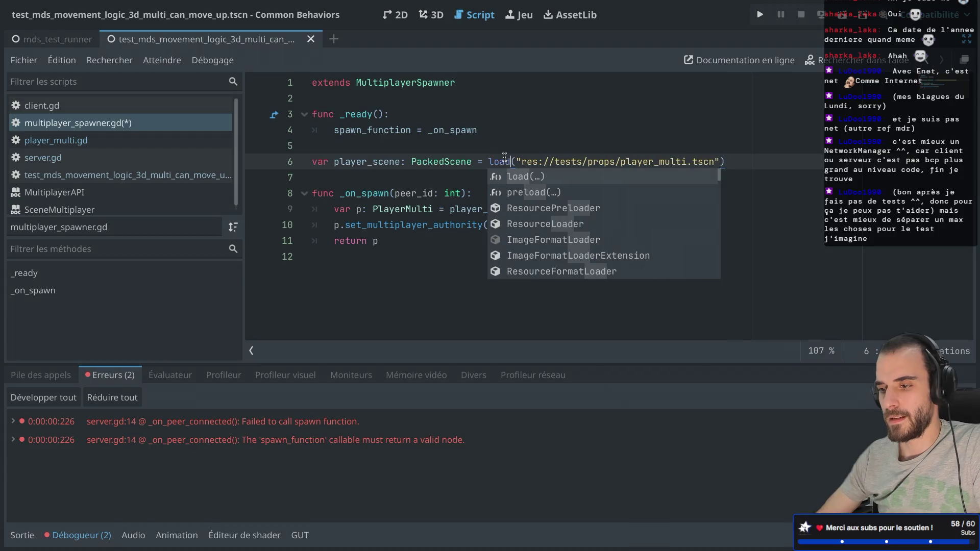
click(511, 146)
key(super+r)
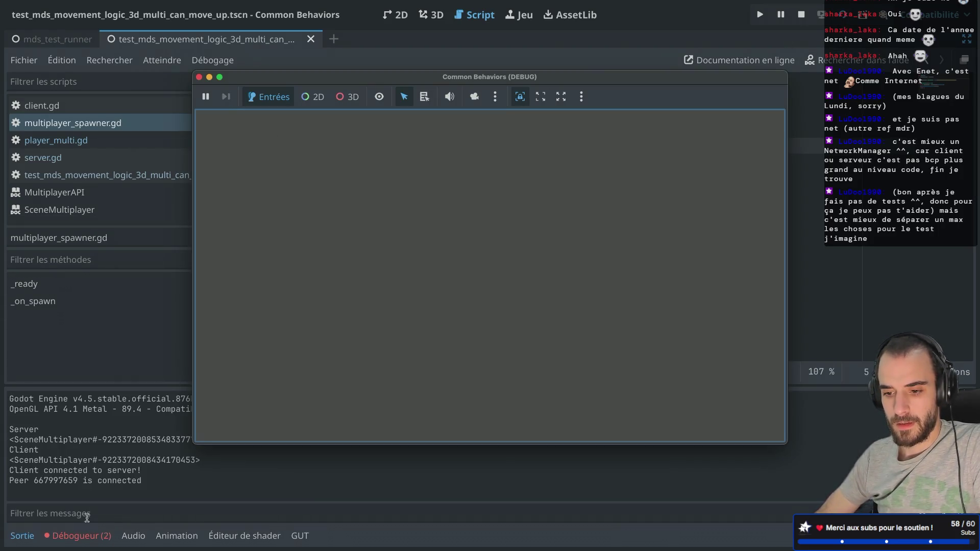
click(78, 536)
click(219, 77)
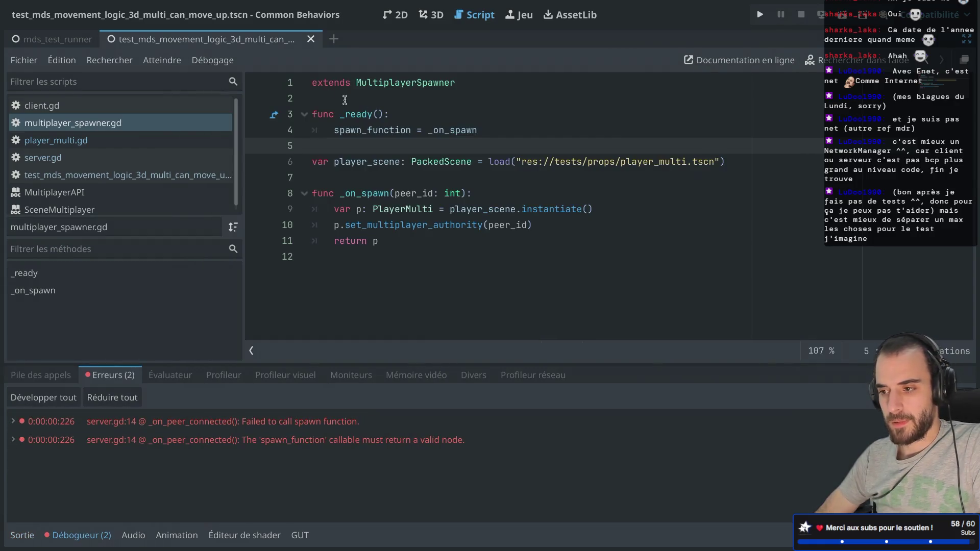
Return line 6 to preload and open the MultiplayerSpawner docs at spawn_function
double_click(506, 162)
text(pre)
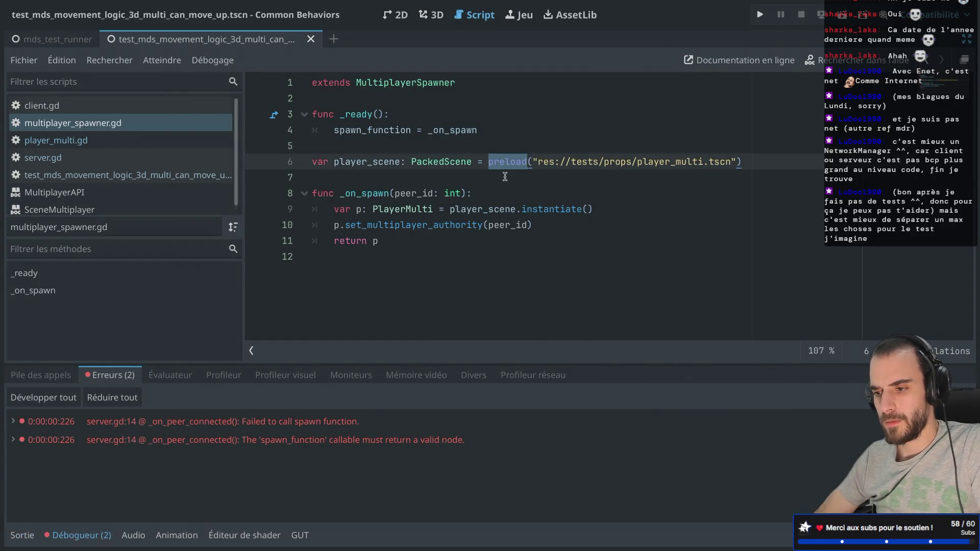
click(443, 208)
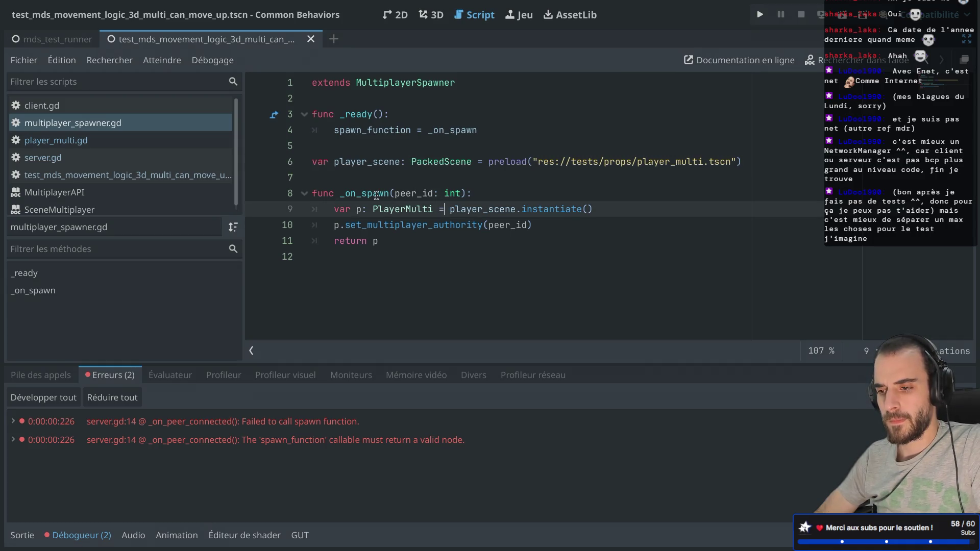
ctrl+click(399, 131)
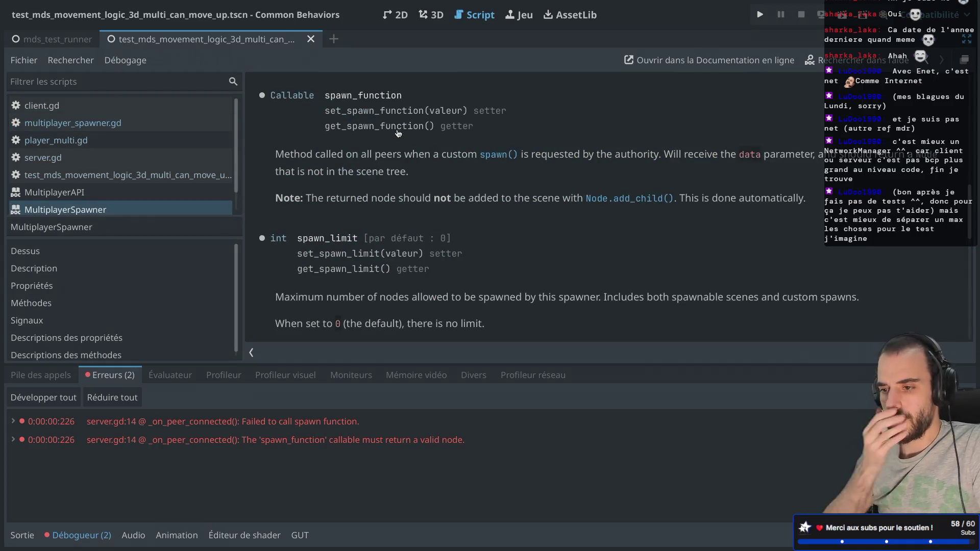
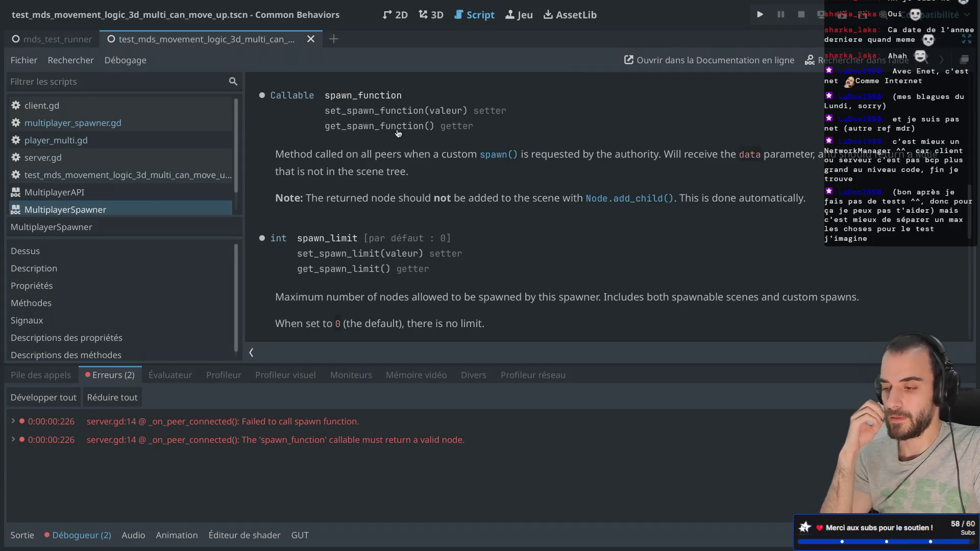
Leave the documentation pages and open multiplayer_spawner.gd from the script list
key(alt+Left)
key(ctrl+shift+F11)
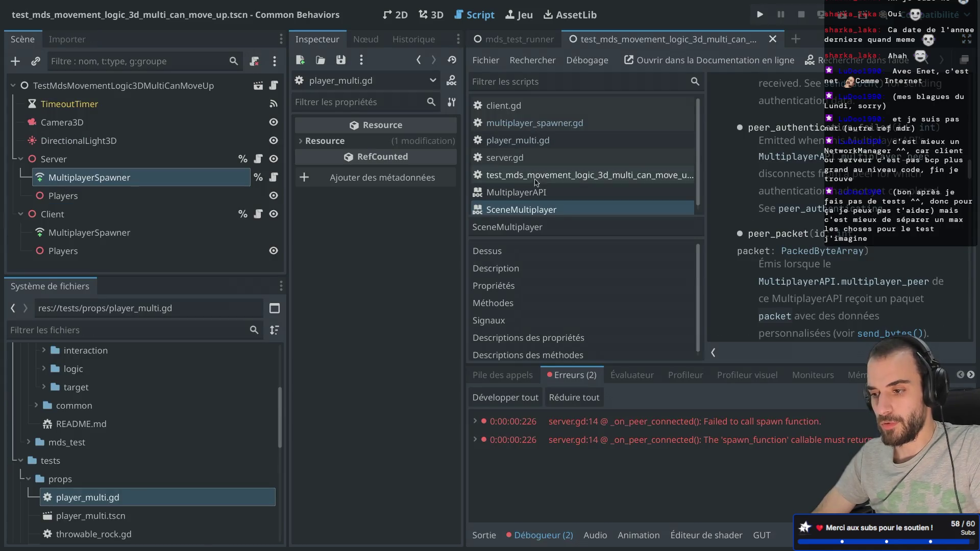
key(alt+Left)
key(alt+Left)
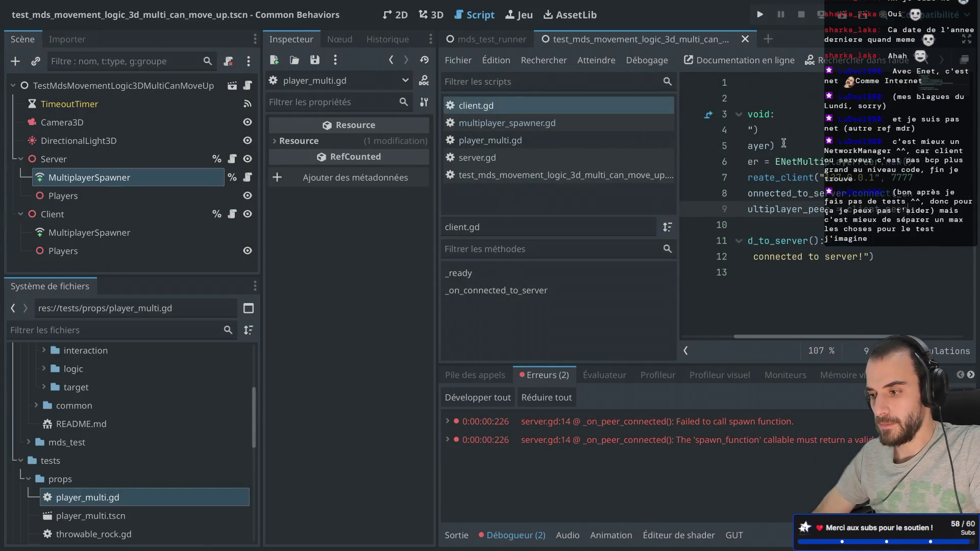
key(ctrl+shift+F11)
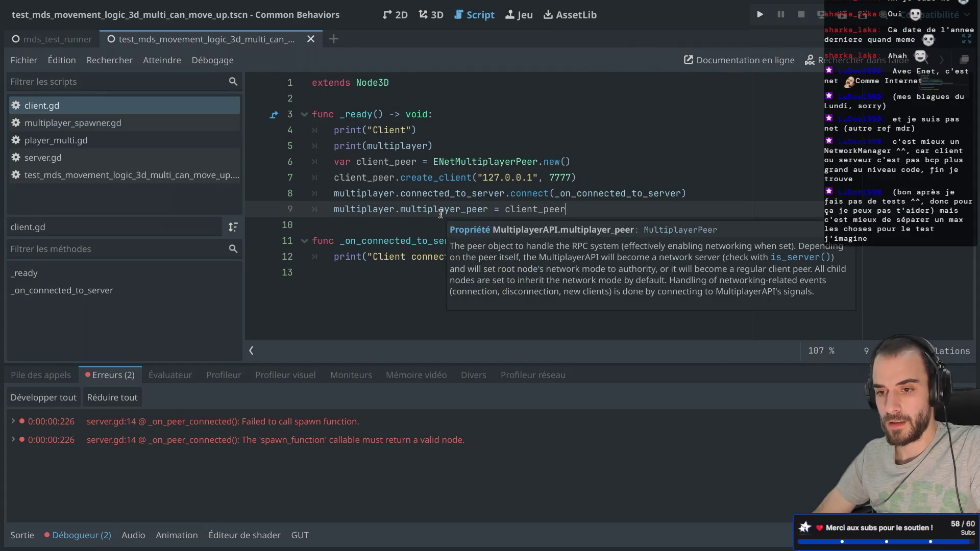
click(106, 134)
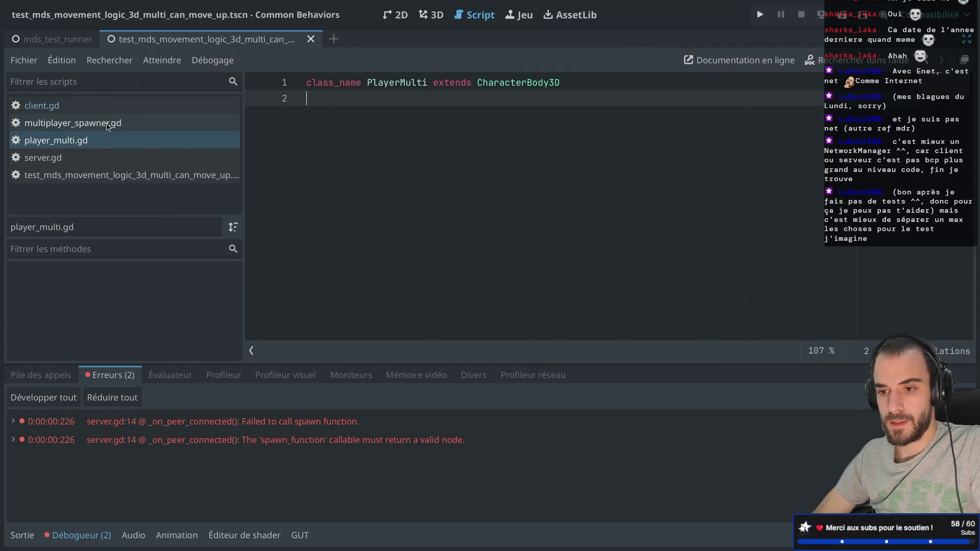
click(108, 125)
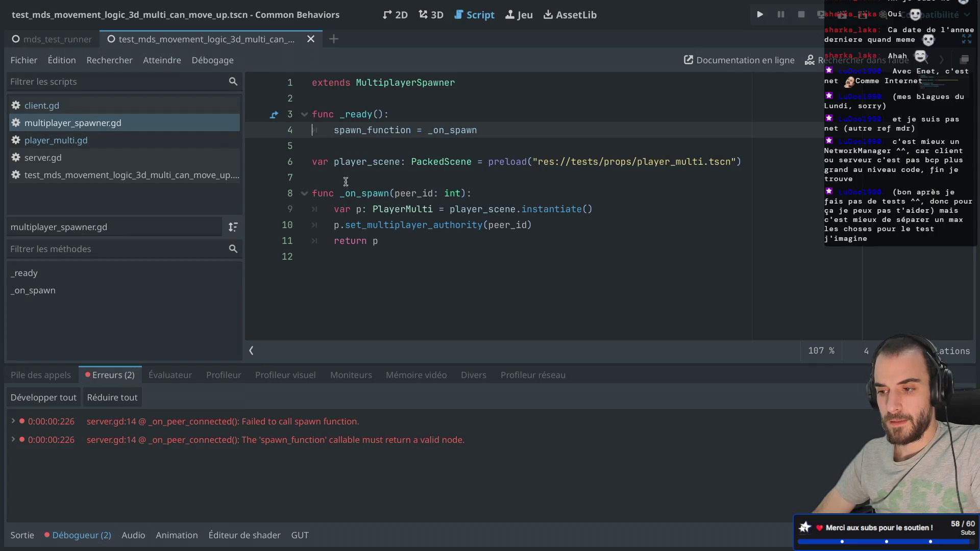
Comment out the set_multiplayer_authority line in _on_spawn and launch the game
click(480, 209)
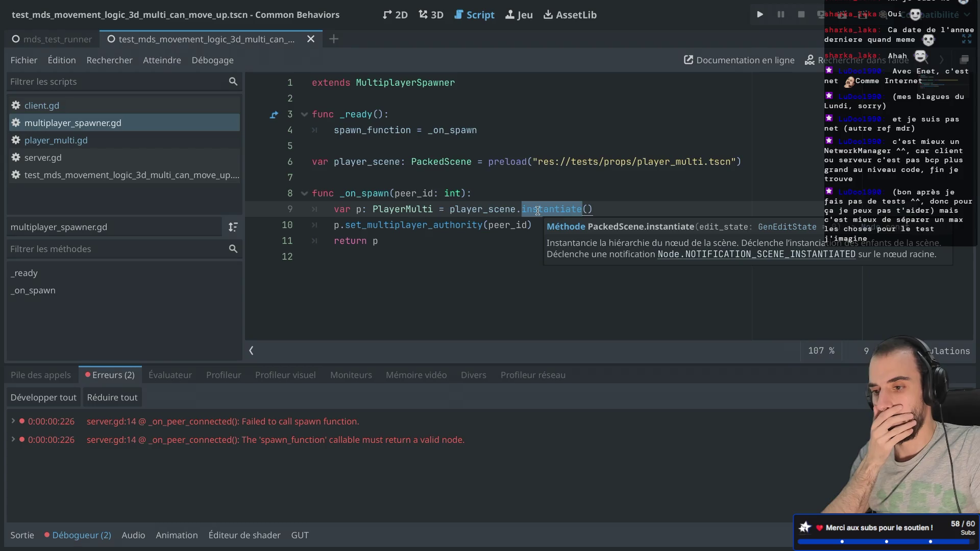
click(335, 225)
text(#)
key(ctrl+s)
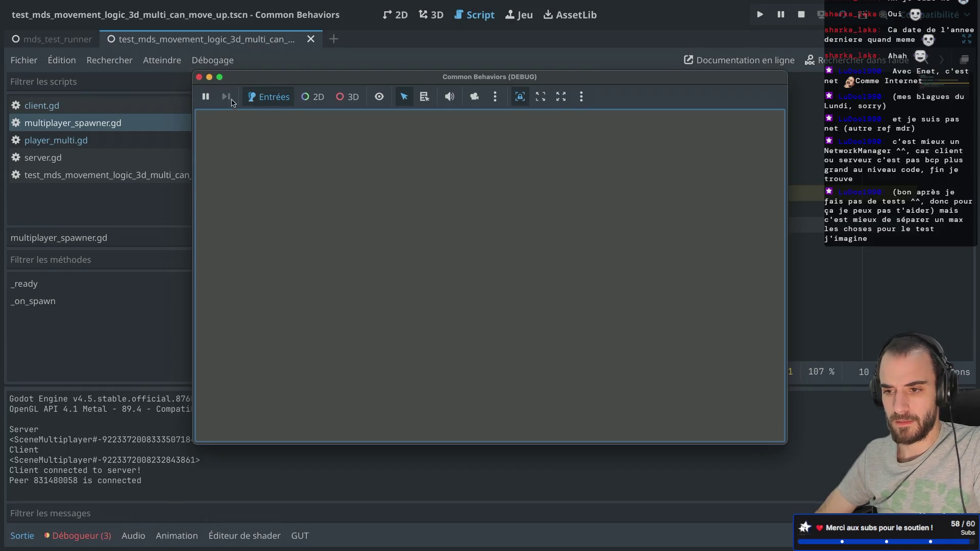
Check the debugger's Errors list, move the game window aside and close it, then hide the docks
click(75, 545)
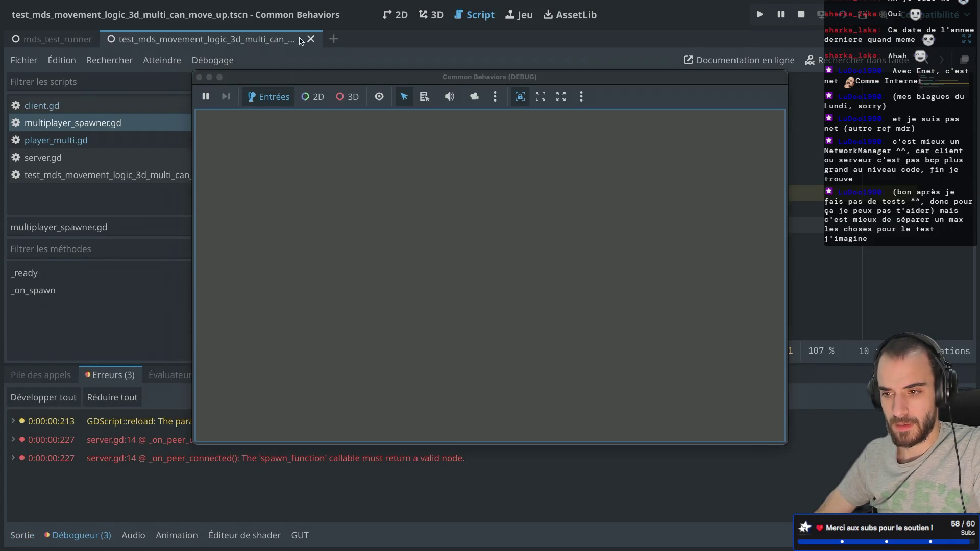
drag(258, 80, 439, 53)
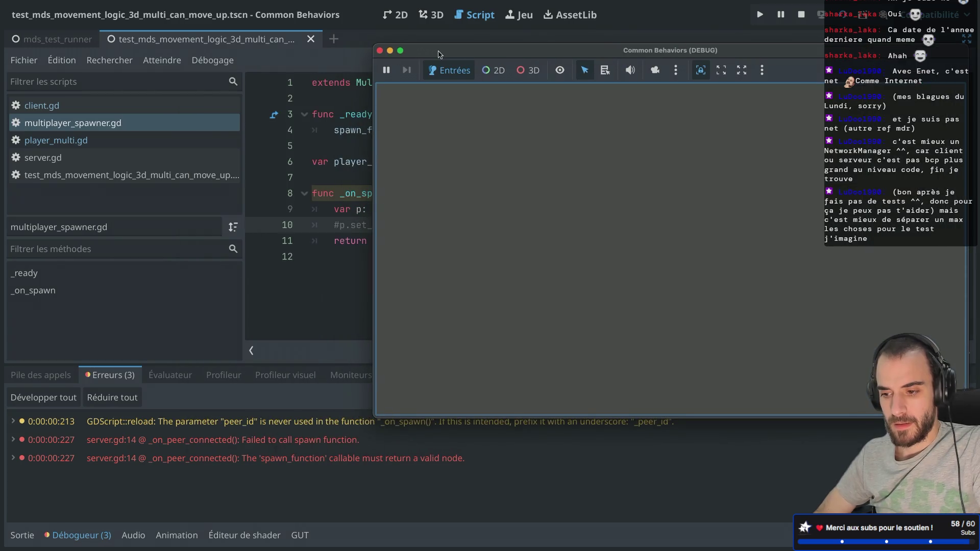
click(380, 51)
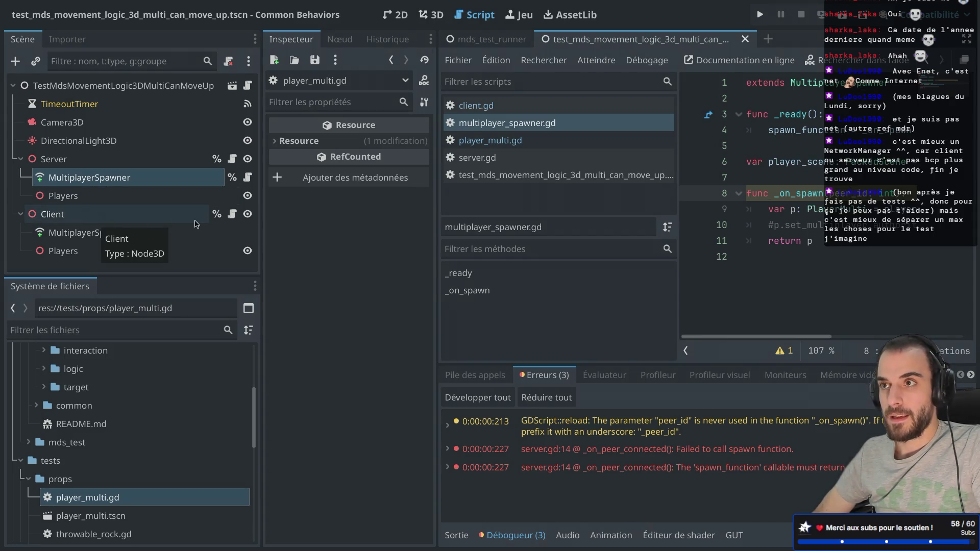
key(ctrl+shift+F11)
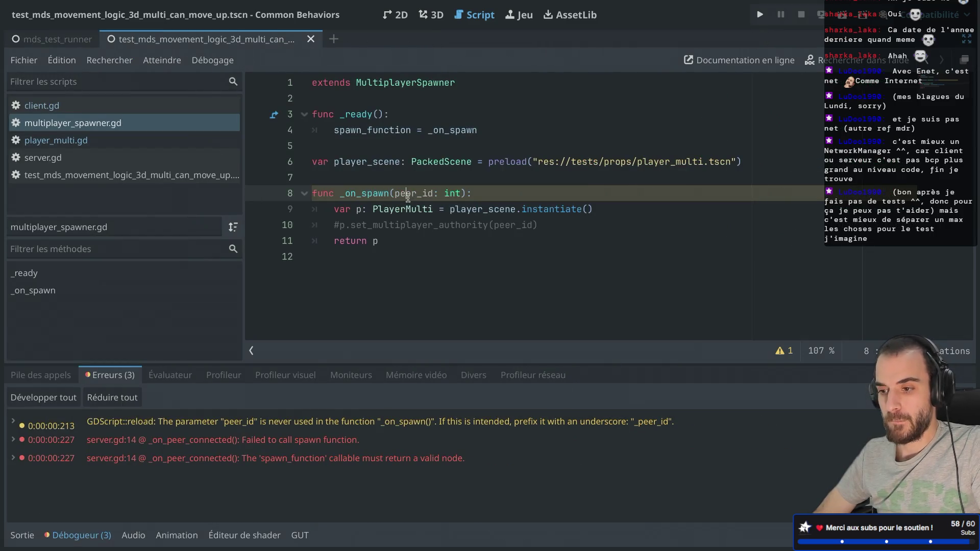
Delete the commented authority line and move the player_scene preload line just under extends
drag(551, 226, 271, 236)
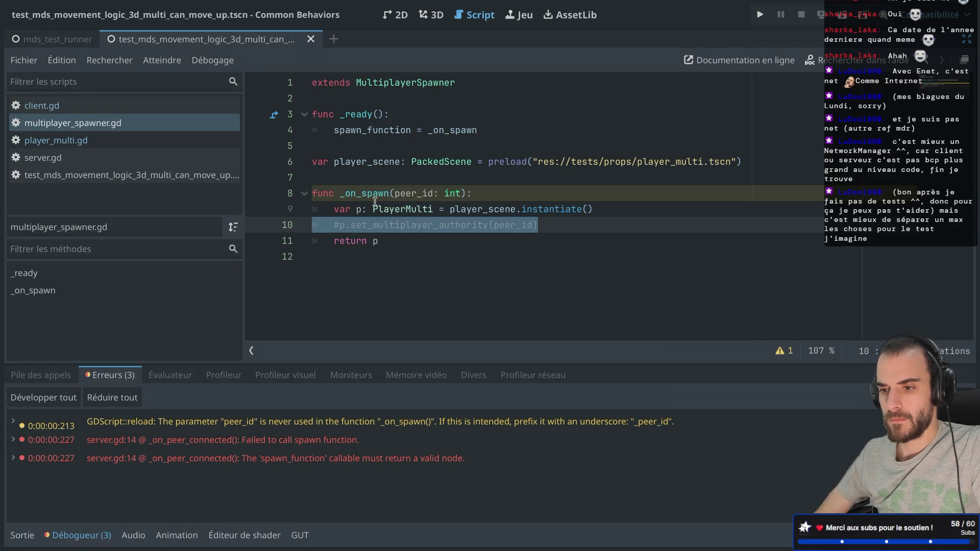
key(BackSpace)
key(BackSpace)
click(433, 143)
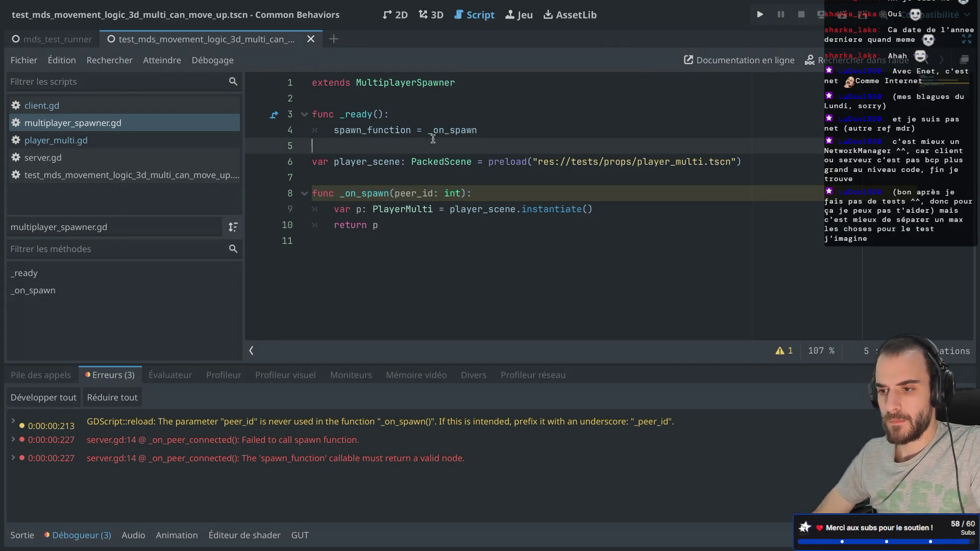
click(325, 180)
key(shift+Up)
key(ctrl+c)
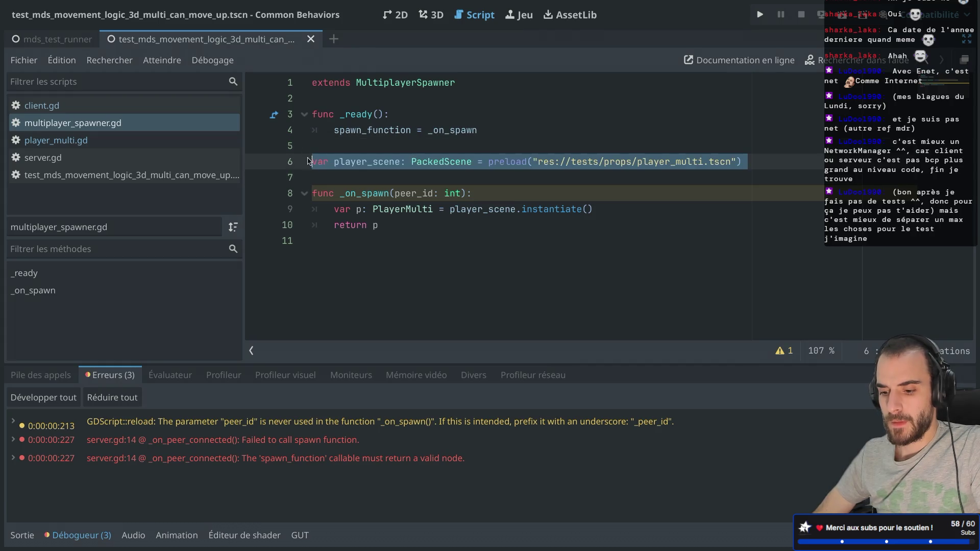
key(BackSpace)
click(334, 100)
key(ctrl+v)
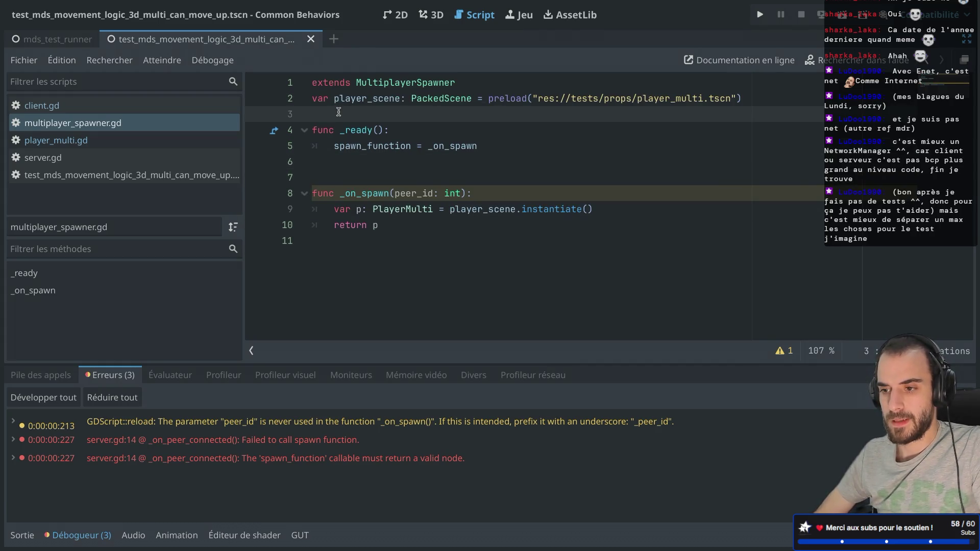
click(341, 162)
key(BackSpace)
Rename _ready to _enter_tree, save, rerun the game and view the debugger errors
click(349, 132)
double_click(349, 132)
text(_)
key(Return)
key(ctrl+s)
click(539, 135)
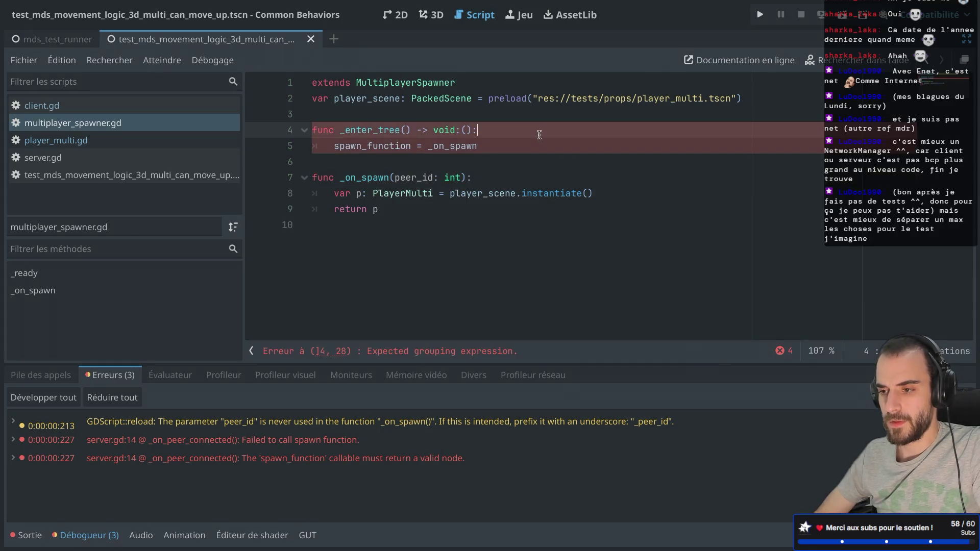
key(super+r)
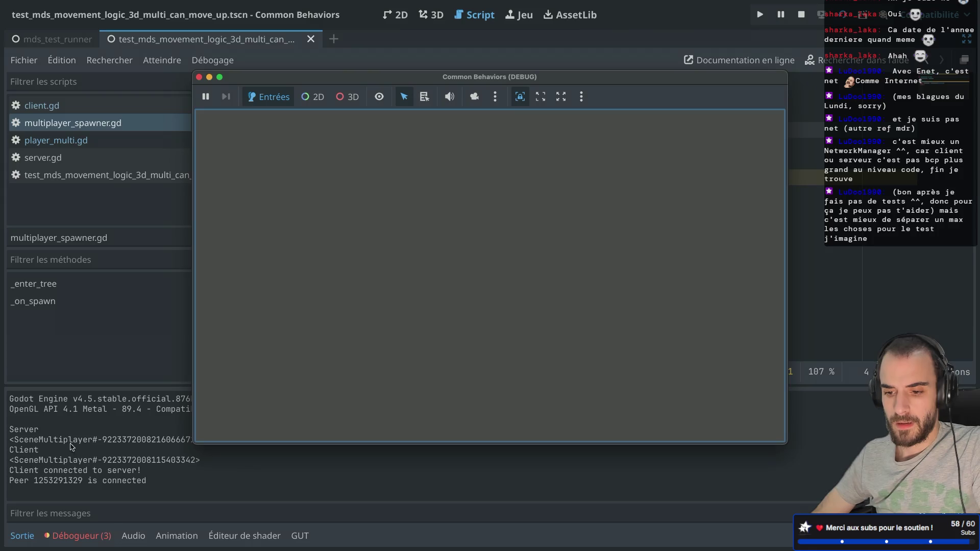
click(79, 536)
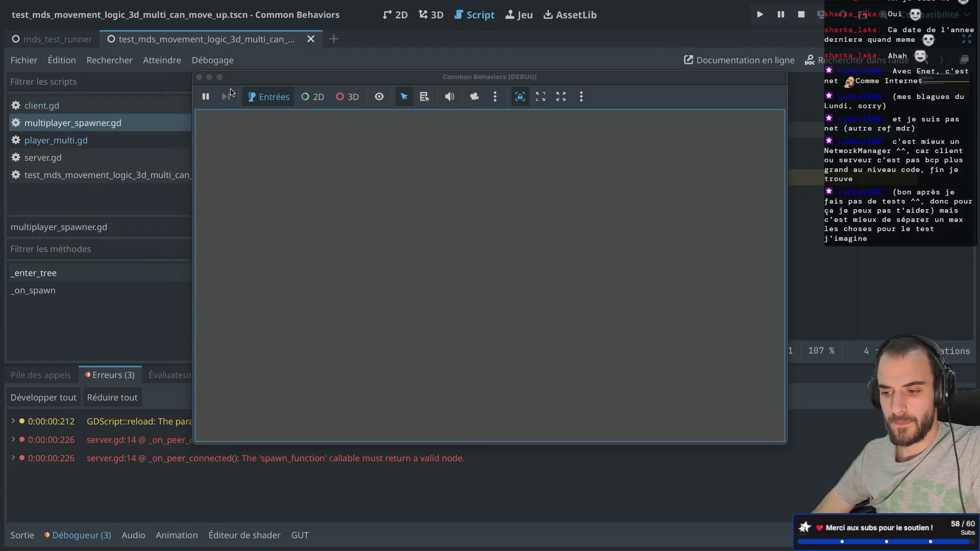
Remove the entry from the Server MultiplayerSpawner's Auto Spawn List and save the scene
click(199, 77)
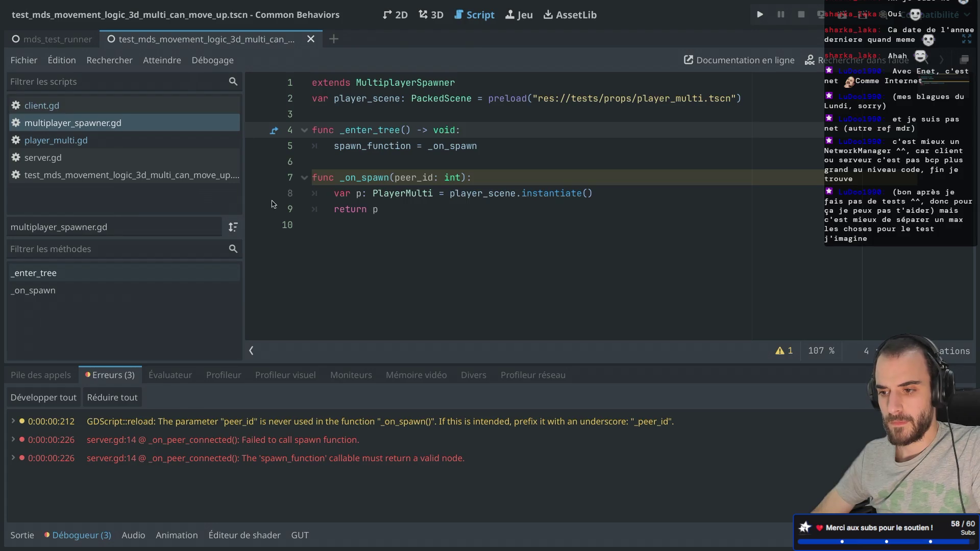
key(ctrl+shift+F11)
click(97, 179)
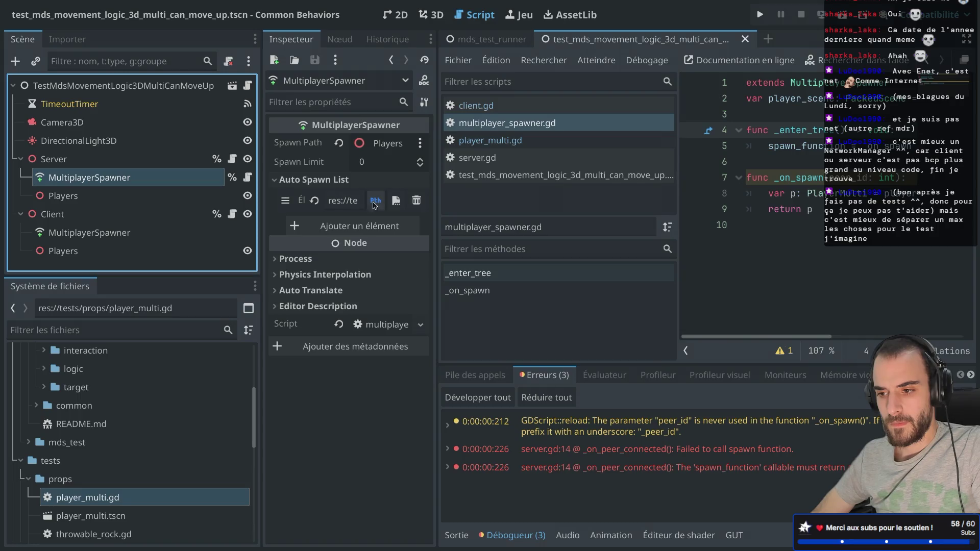
click(314, 201)
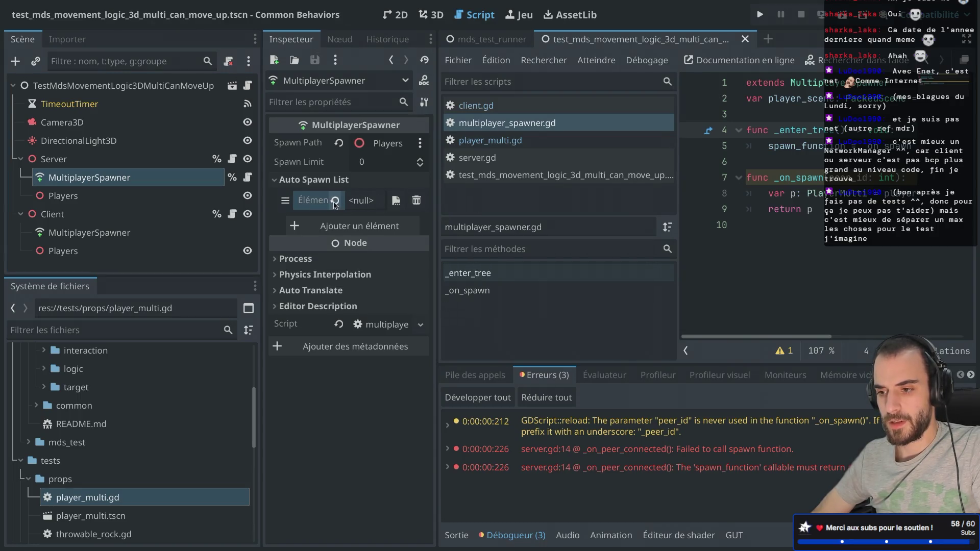
click(369, 204)
click(417, 200)
key(ctrl+s)
Set the spawner's Spawn Limit to 5, rerun the scene and check the error list
click(423, 161)
click(423, 161)
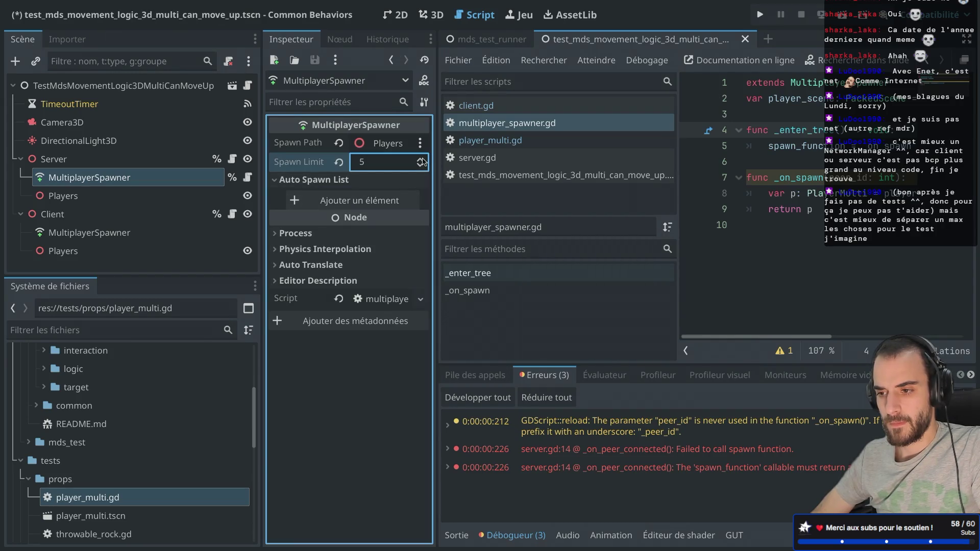
key(F6)
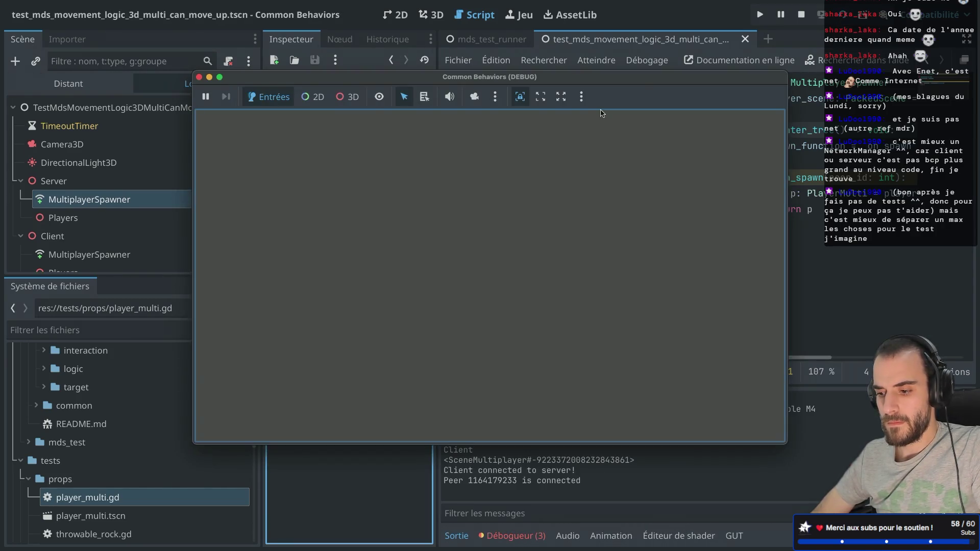
click(199, 77)
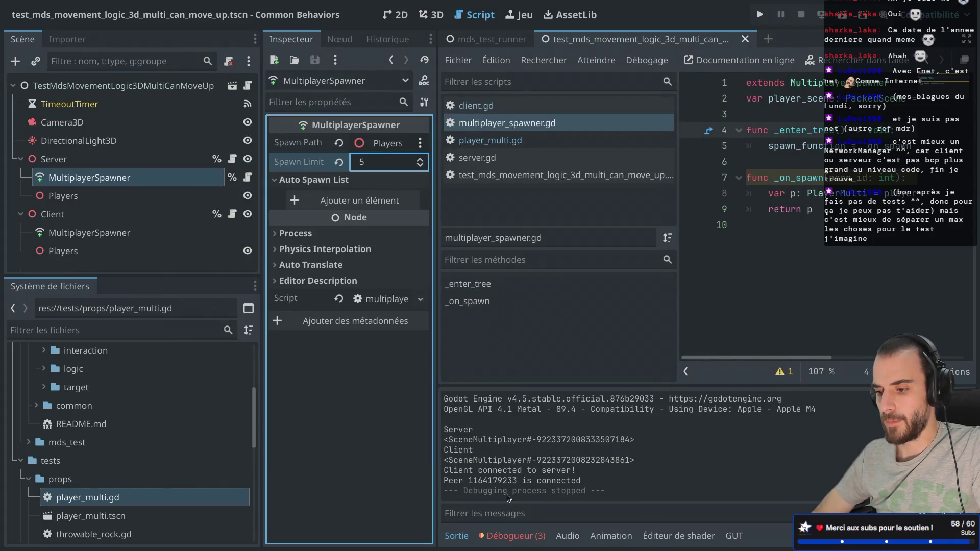
click(513, 535)
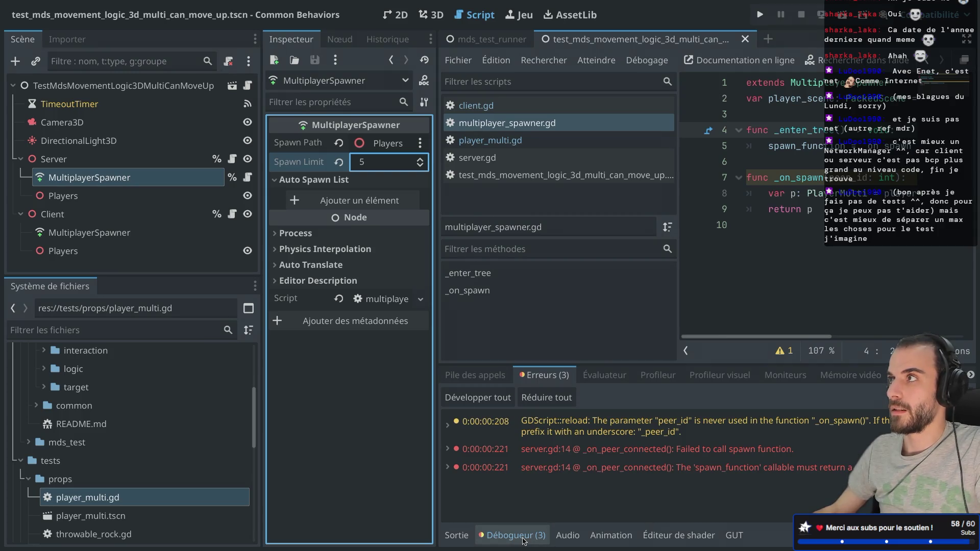
key(ctrl+shift+F11)
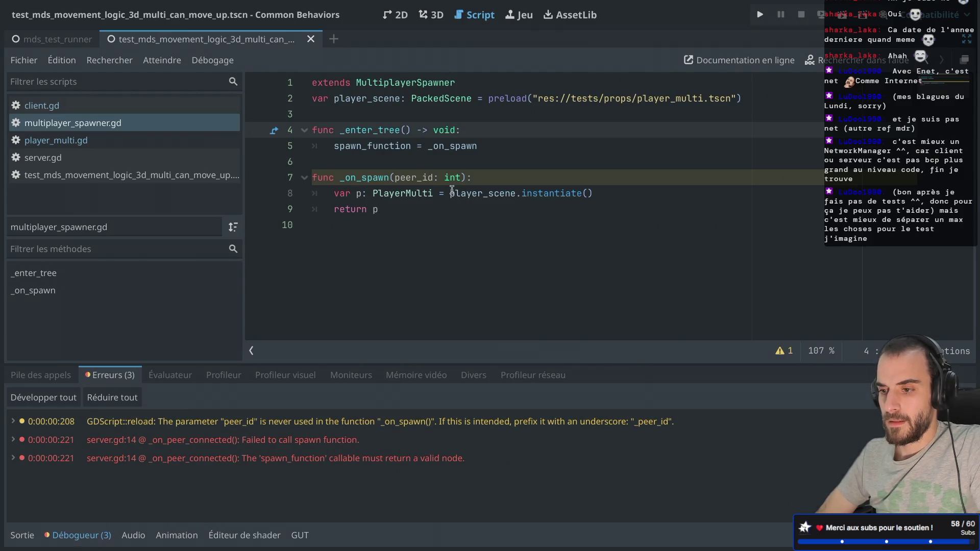
Read through the MultiplayerSpawner documentation page, then go back to server.gd
ctrl+click(388, 147)
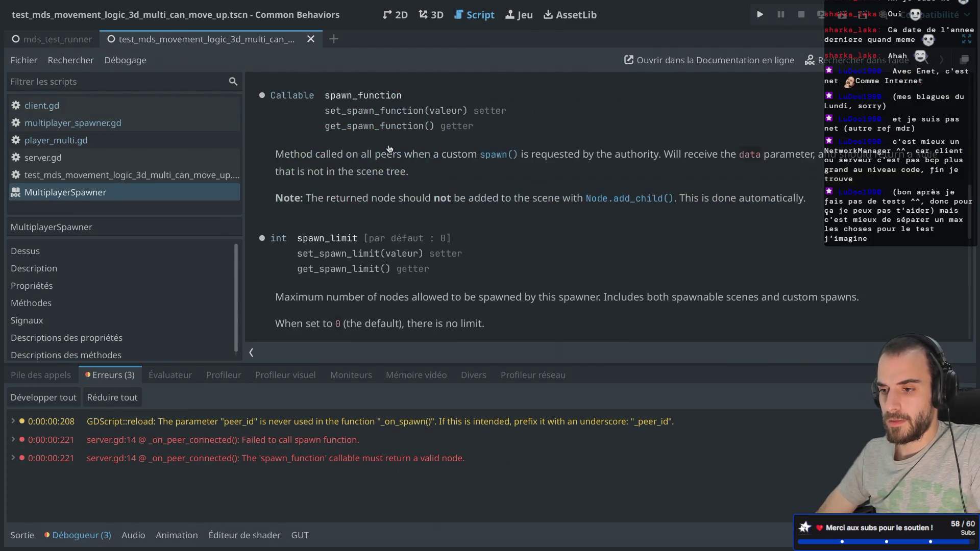
scroll(399, 138, up, 5)
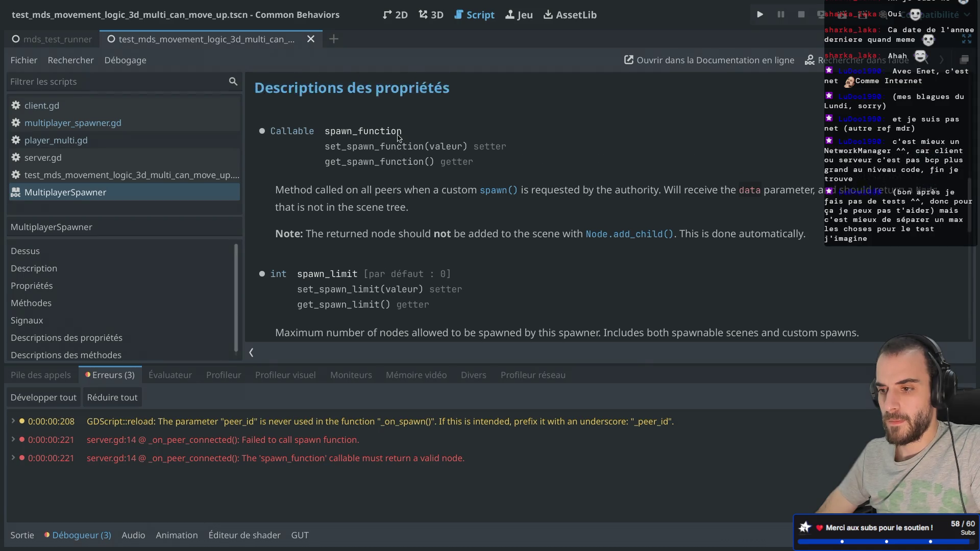
scroll(399, 138, down, 3)
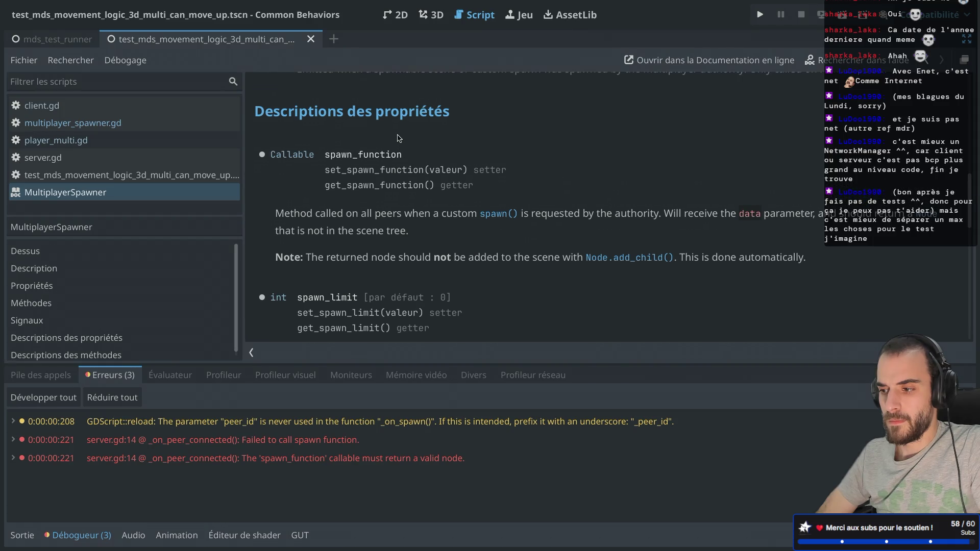
scroll(399, 138, down, 1)
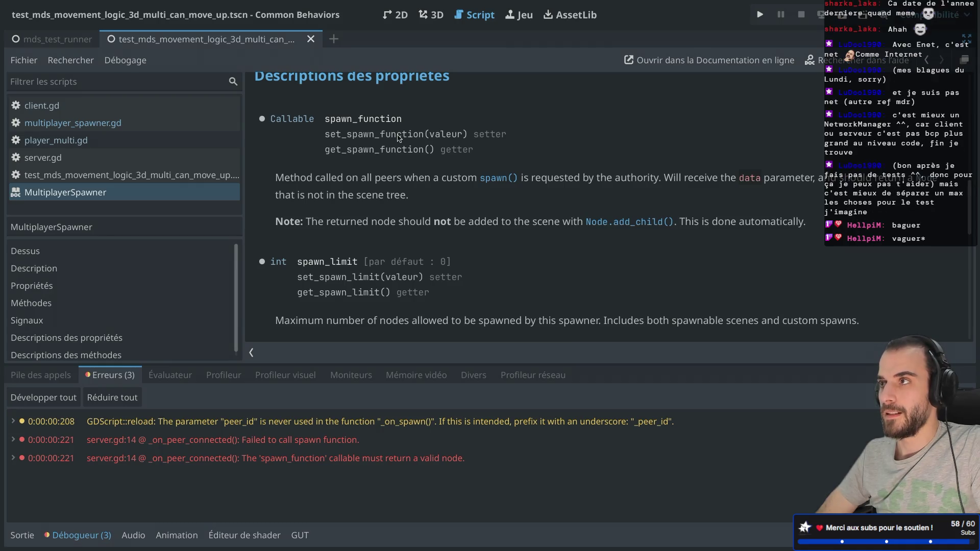
key(alt+Left)
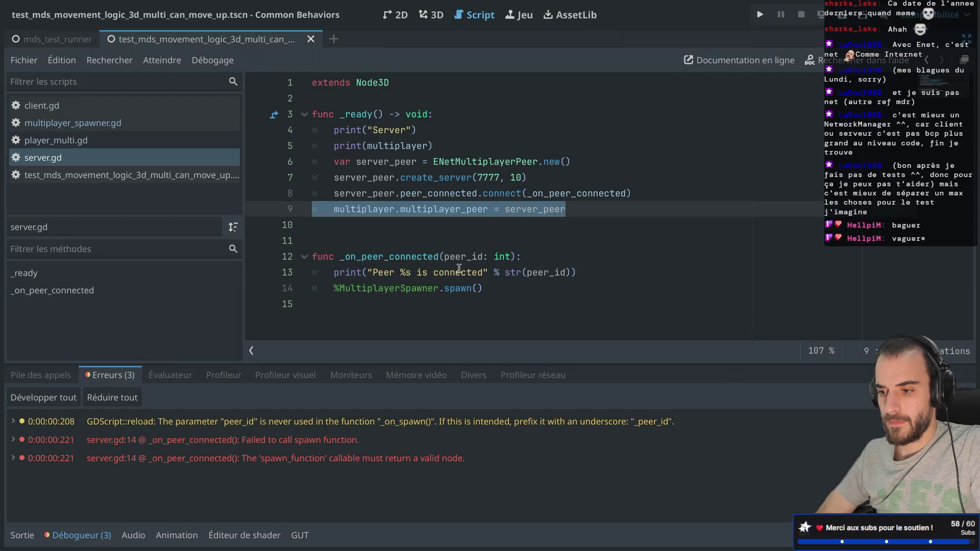
Pass peer_id into %MultiplayerSpawner.spawn() in server.gd, then open multiplayer_spawner.gd and run the scene
click(479, 289)
text(peer_id)
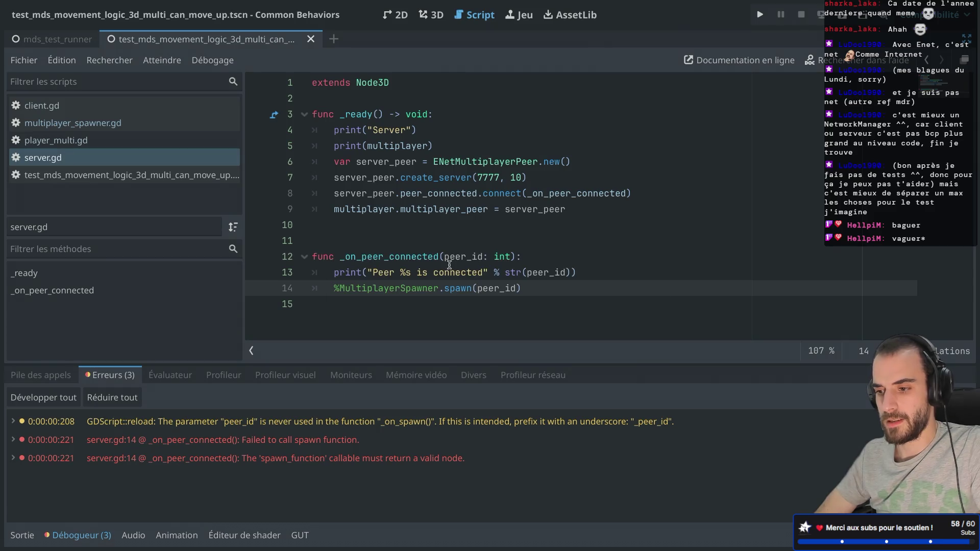
ctrl+click(450, 290)
key(ctrl+w)
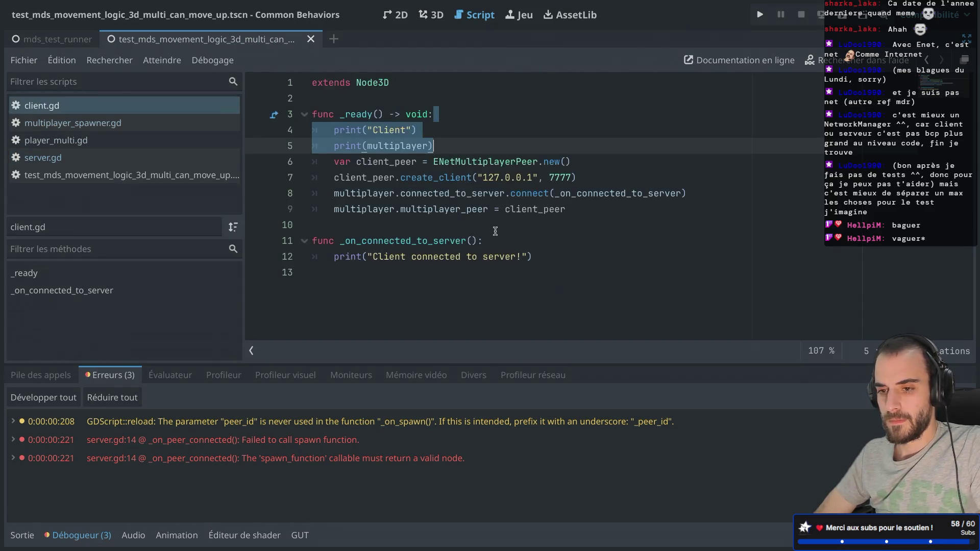
click(43, 158)
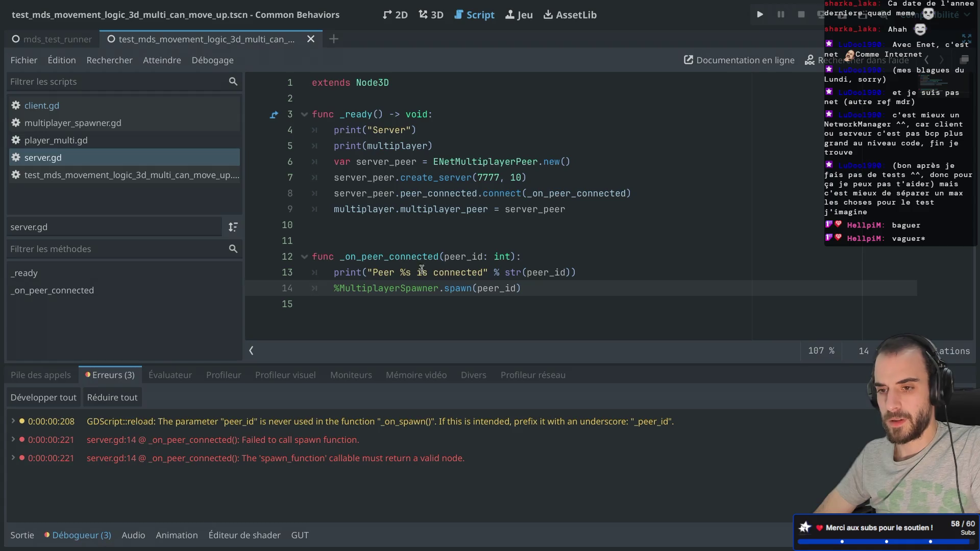
click(139, 128)
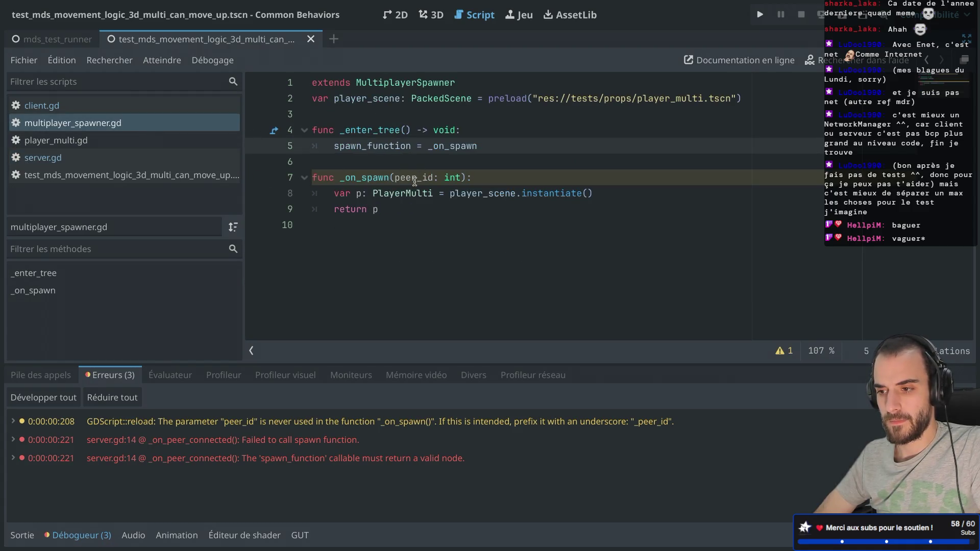
click(840, 18)
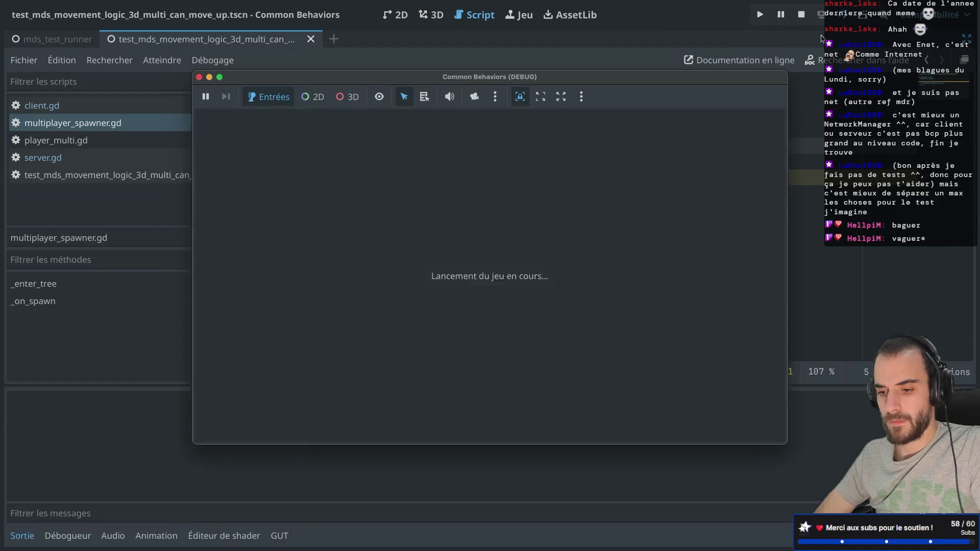
Close the game and expand the spawn_function error in the debugger to read its details
click(74, 537)
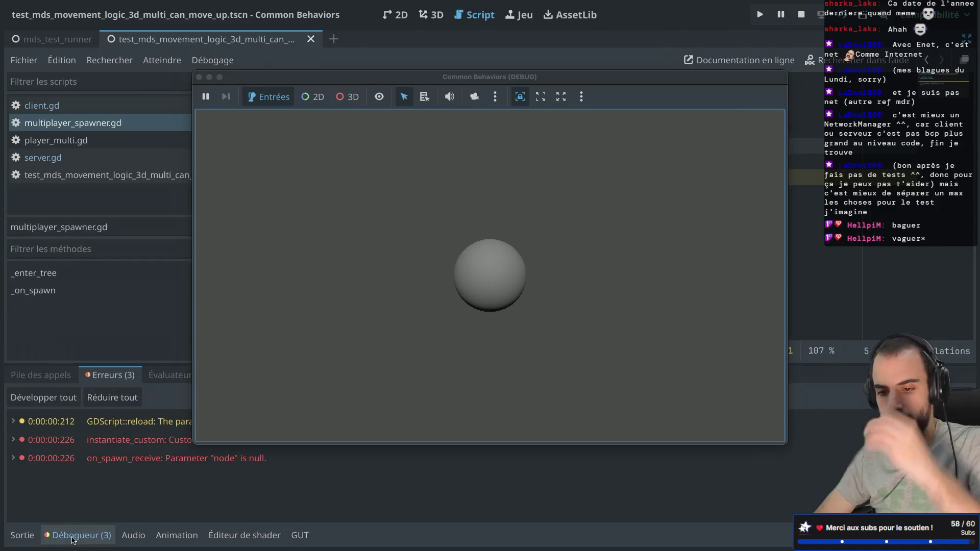
click(200, 77)
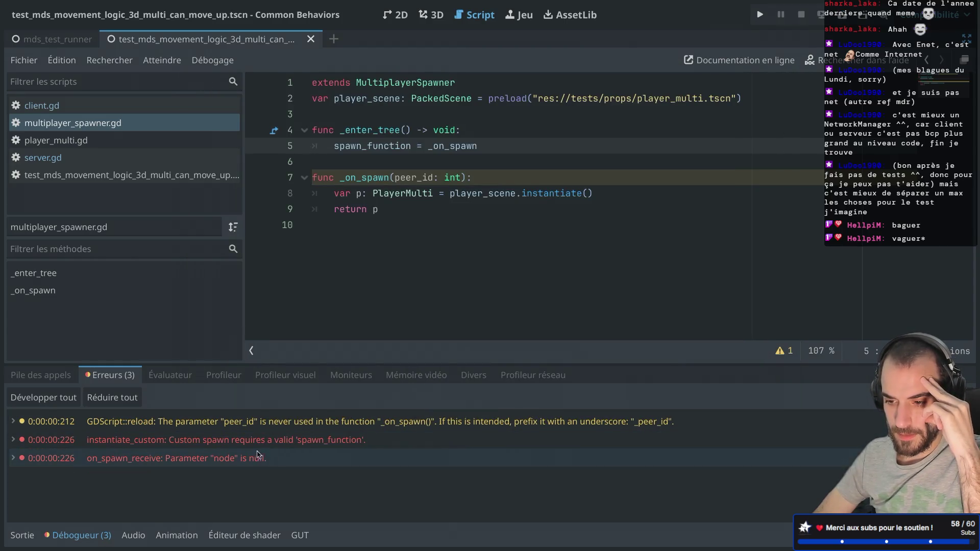
mouse_move(249, 450)
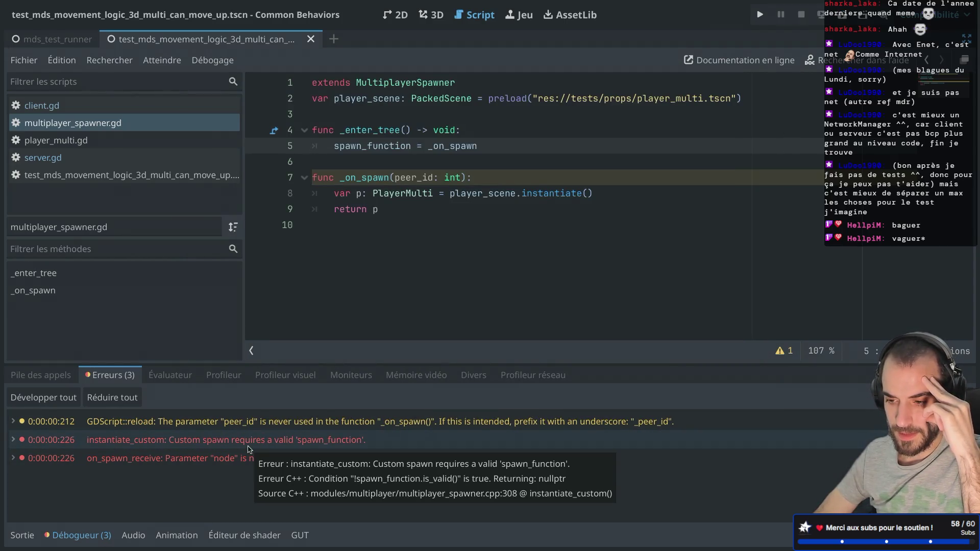
double_click(318, 440)
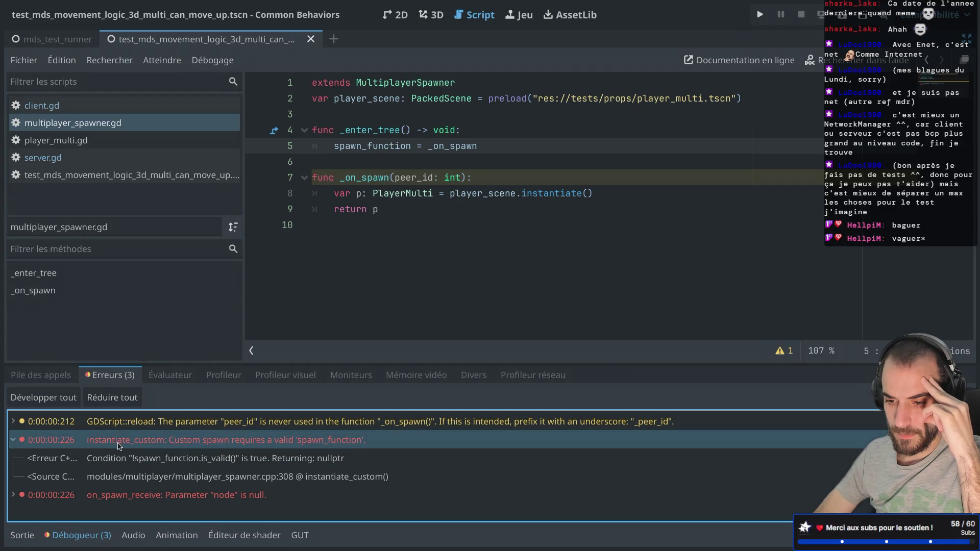
double_click(86, 442)
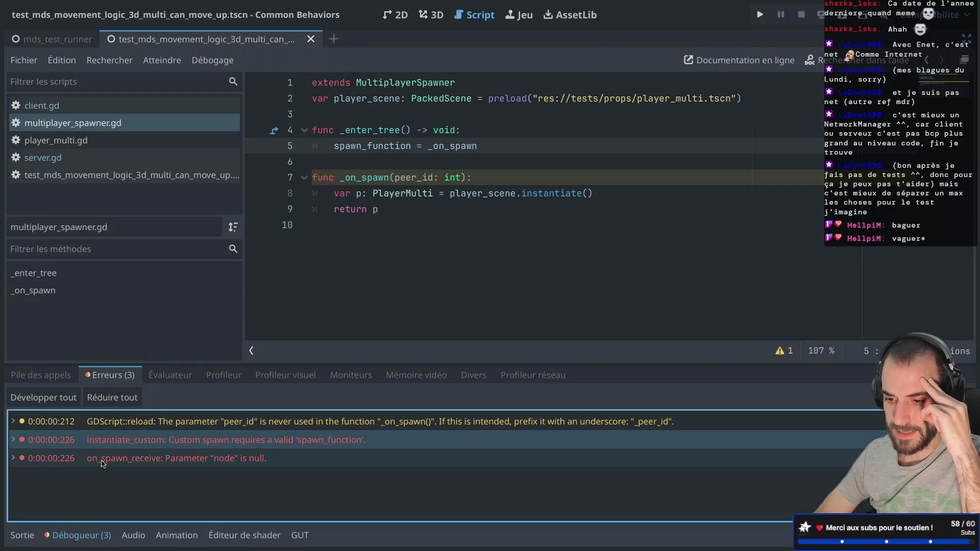
mouse_move(103, 463)
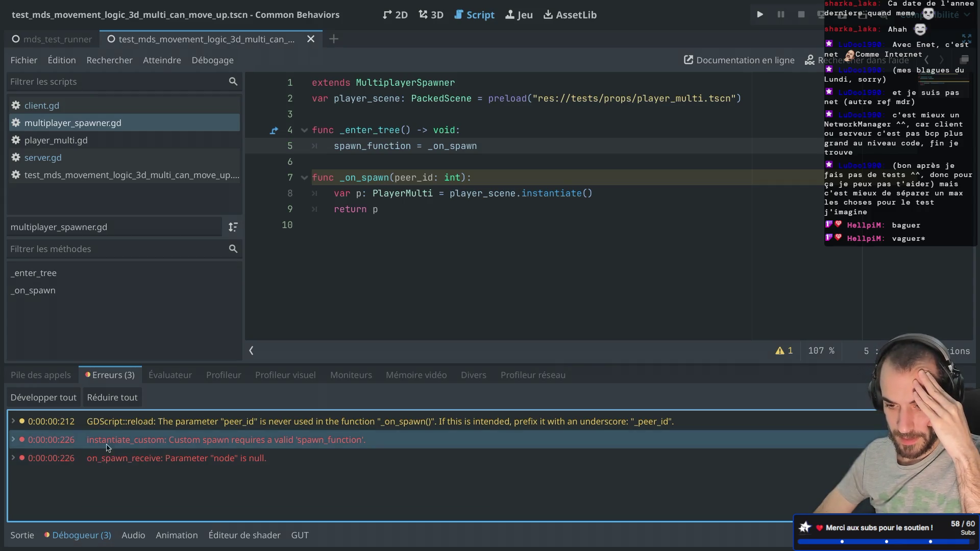
mouse_move(110, 443)
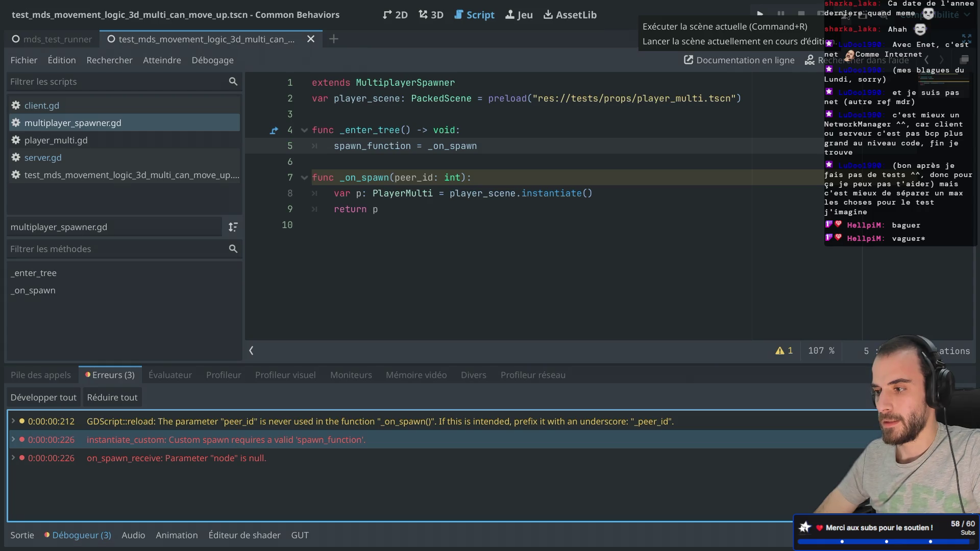
Rerun the scene, check its errors, close the game and dismiss the _enter_tree popup
click(821, 14)
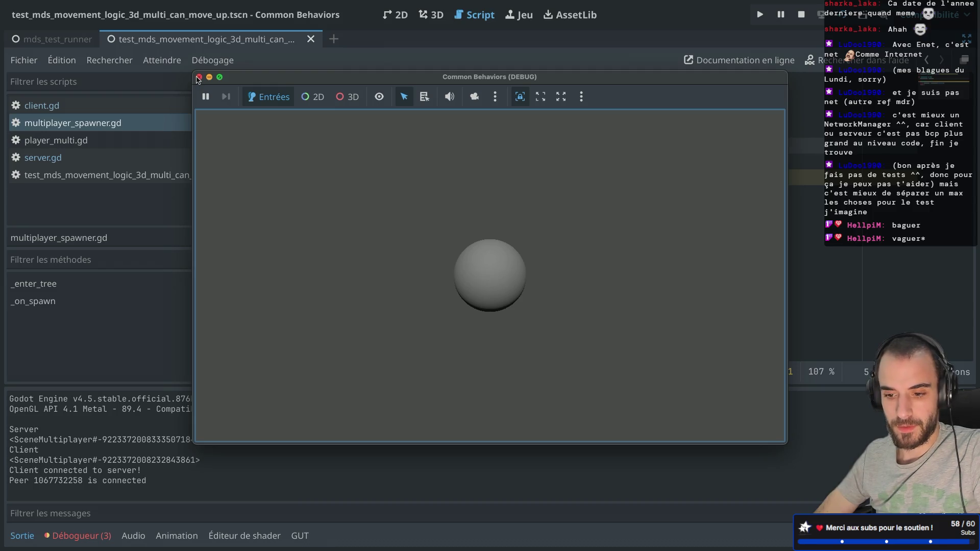
click(79, 535)
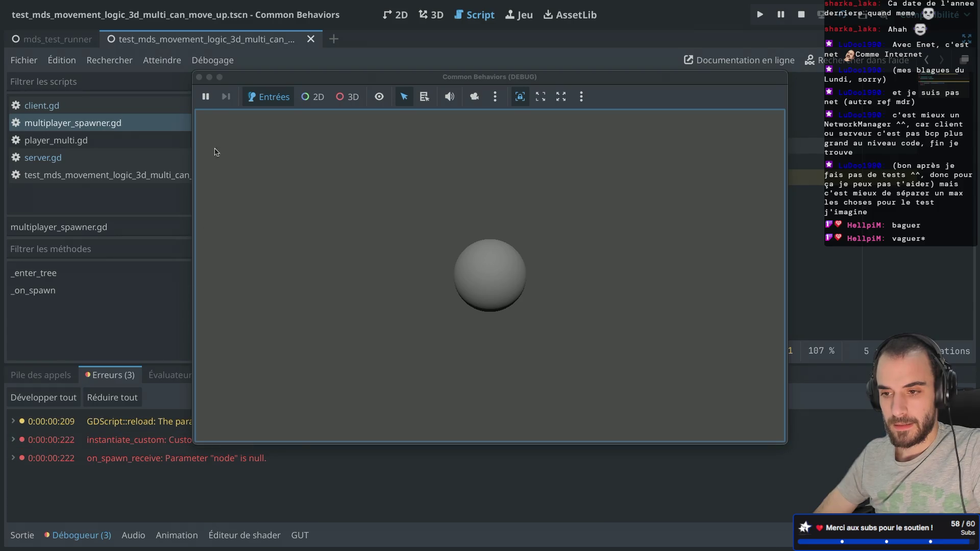
click(199, 77)
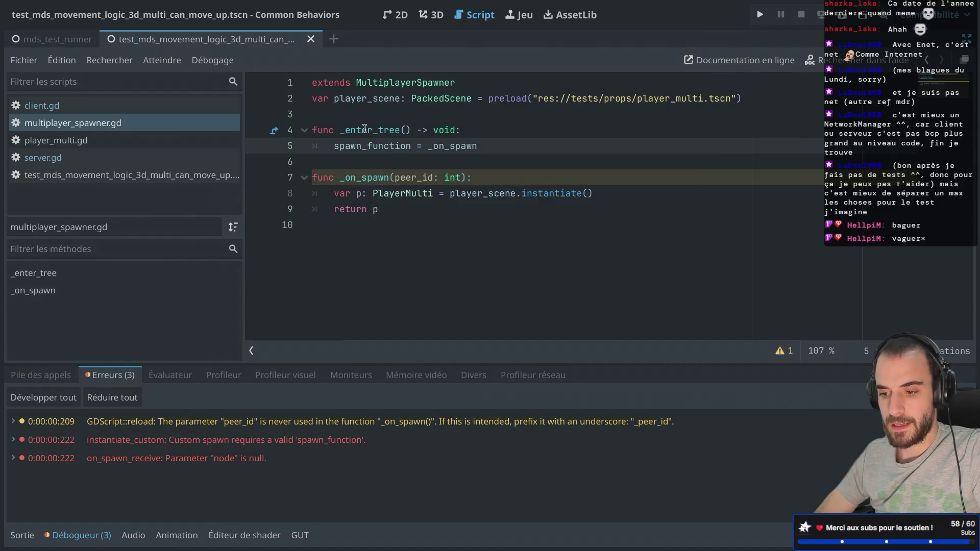
mouse_move(364, 129)
click(462, 97)
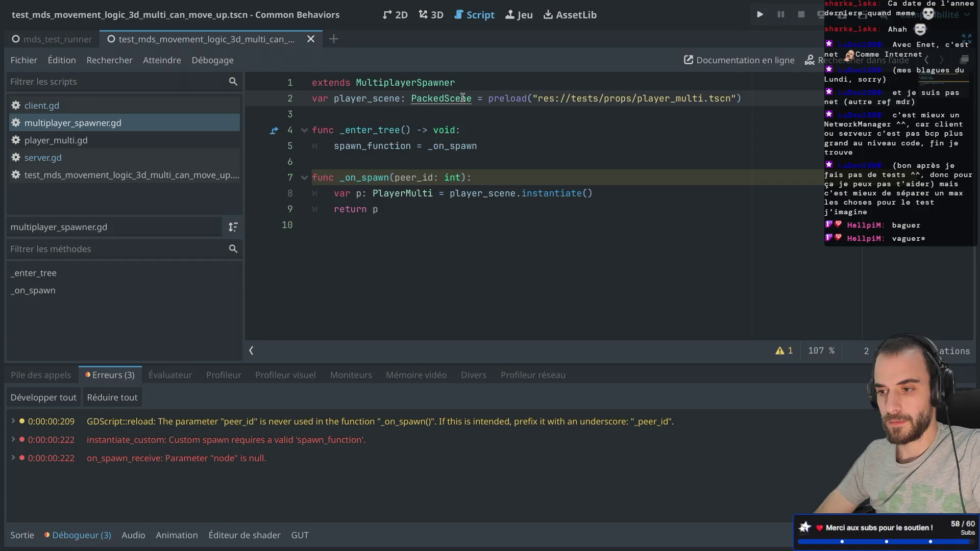
Run the scene, find PlayerMulti under Server > Players in the Remote tree, then stop
key(ctrl+shift+F11)
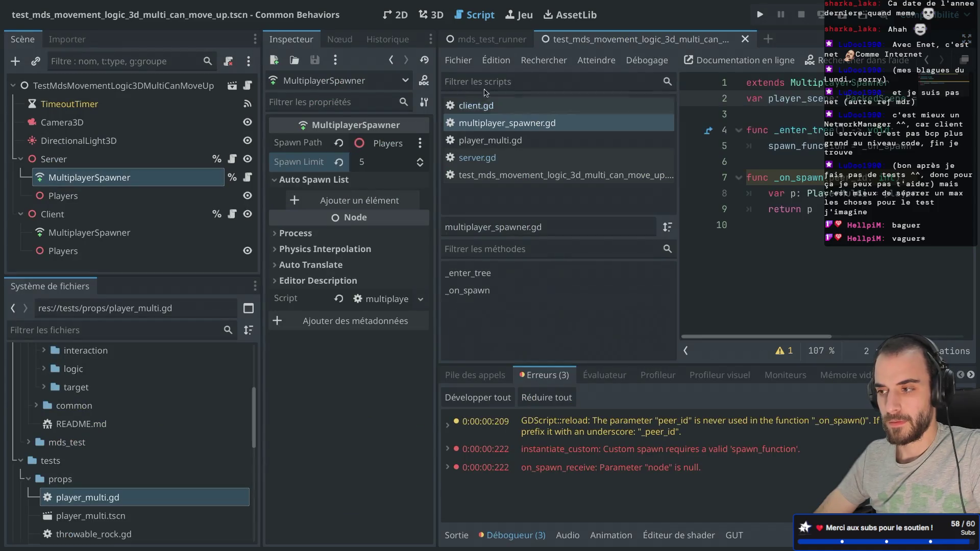
key(F6)
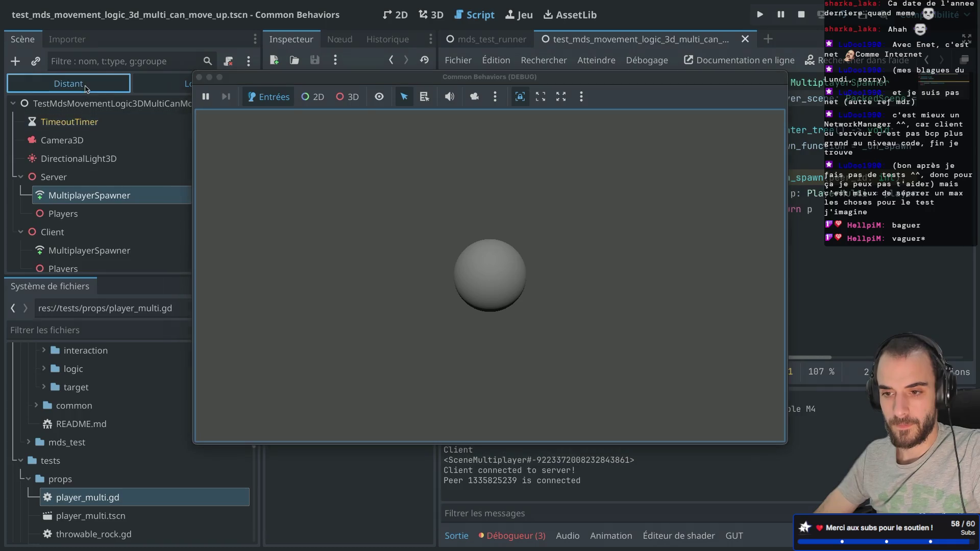
click(21, 126)
click(28, 199)
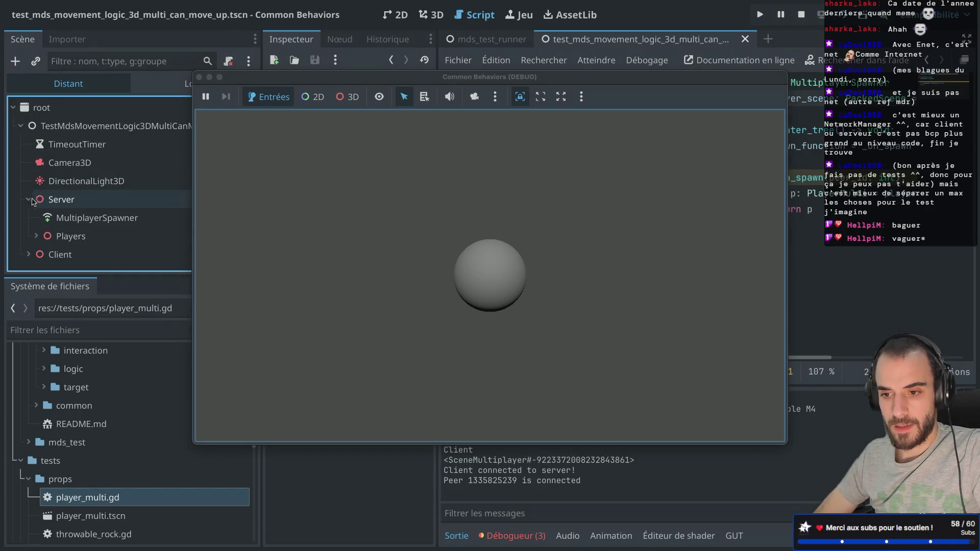
click(36, 236)
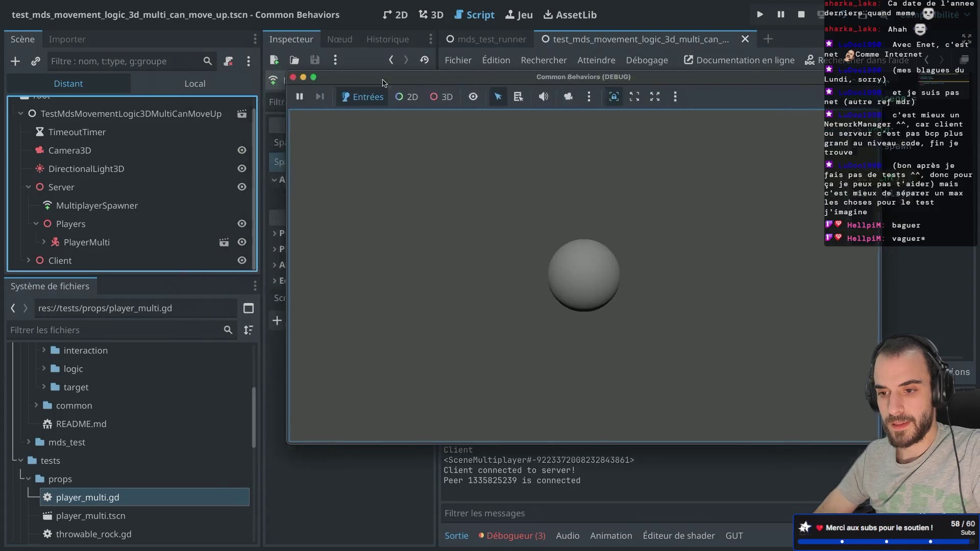
click(104, 244)
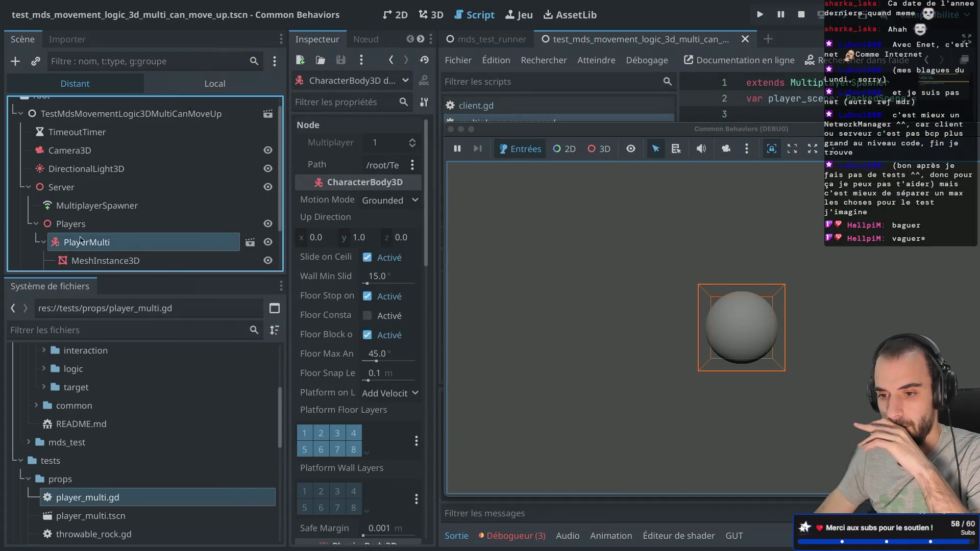
click(451, 129)
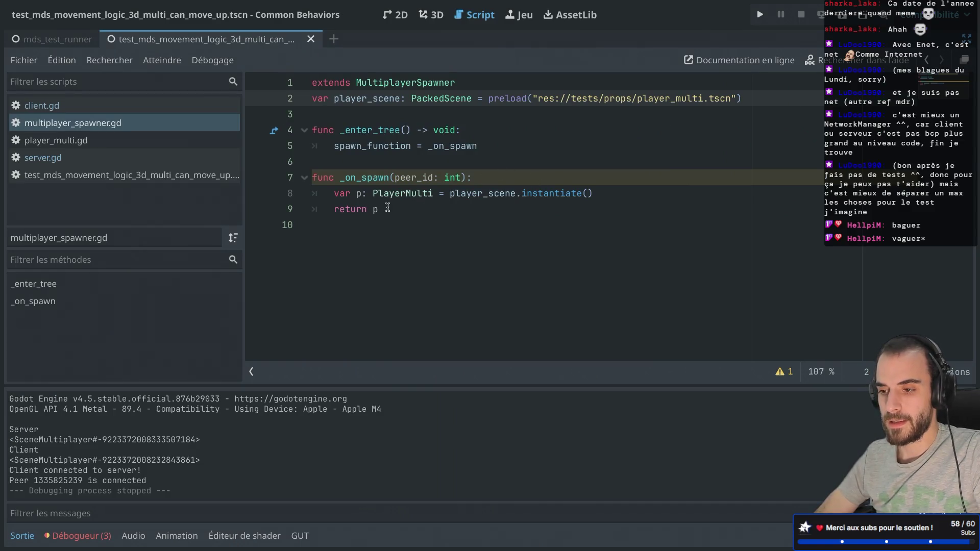
Rename the spawn callback's peer_id parameter to _peer_id on line 7
click(393, 179)
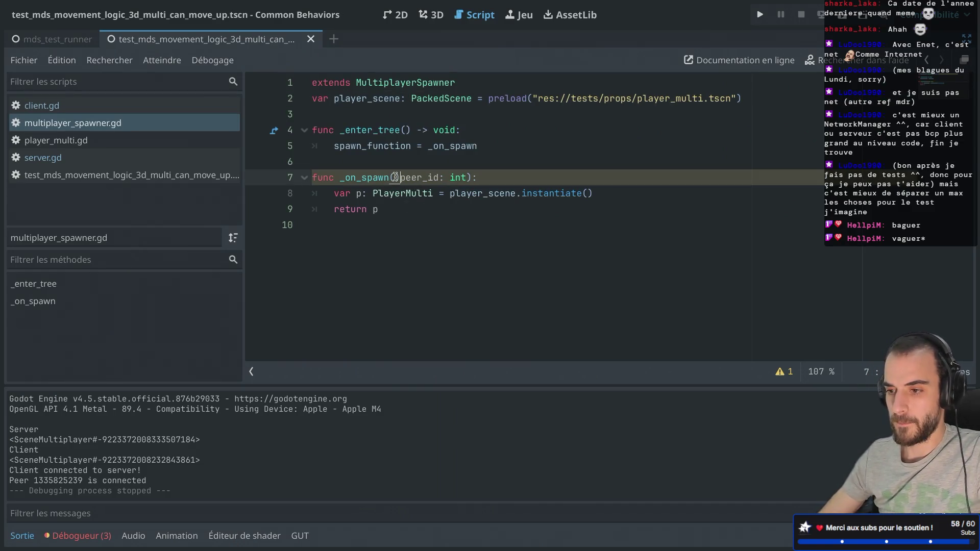
text(_)
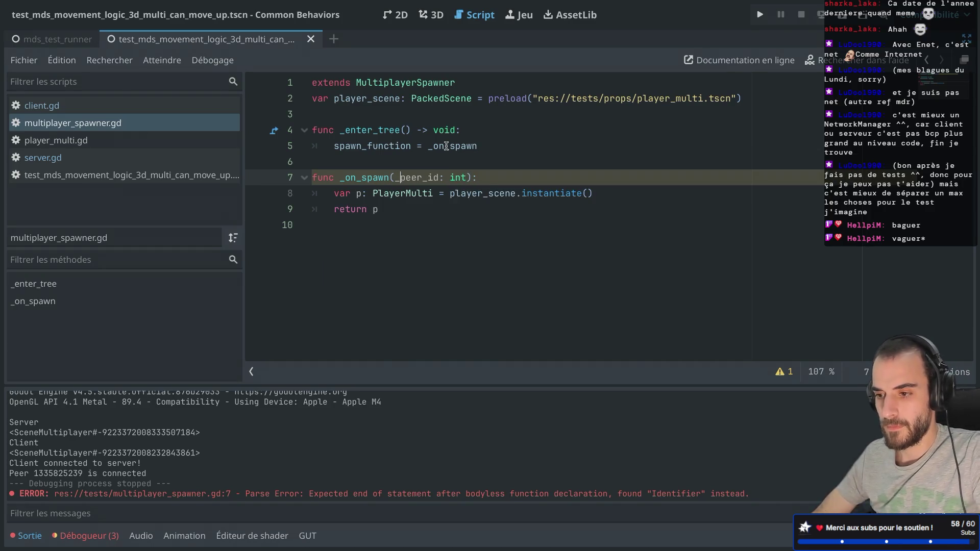
key(ctrl+super+d)
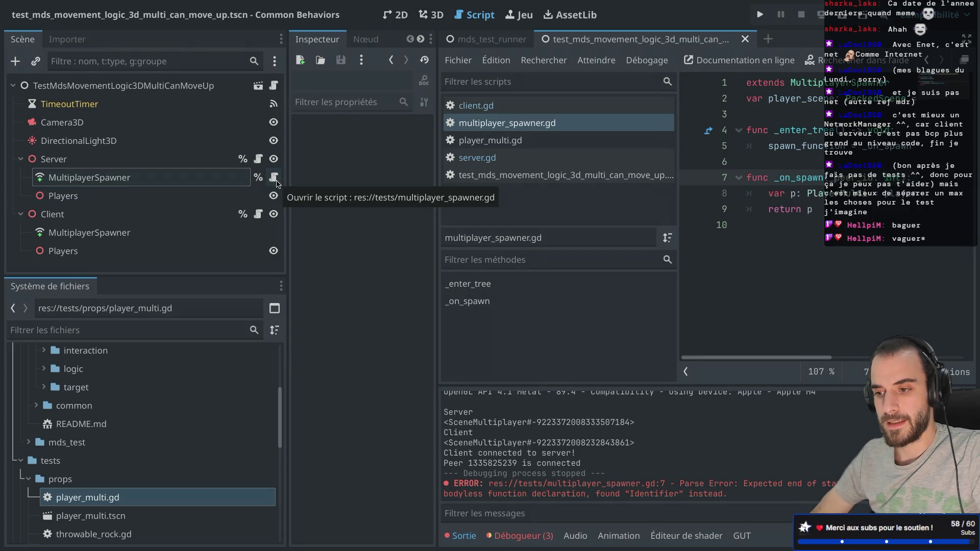
Attach the existing multiplayer_spawner.gd to the Client's MultiplayerSpawner, then save and run
click(183, 240)
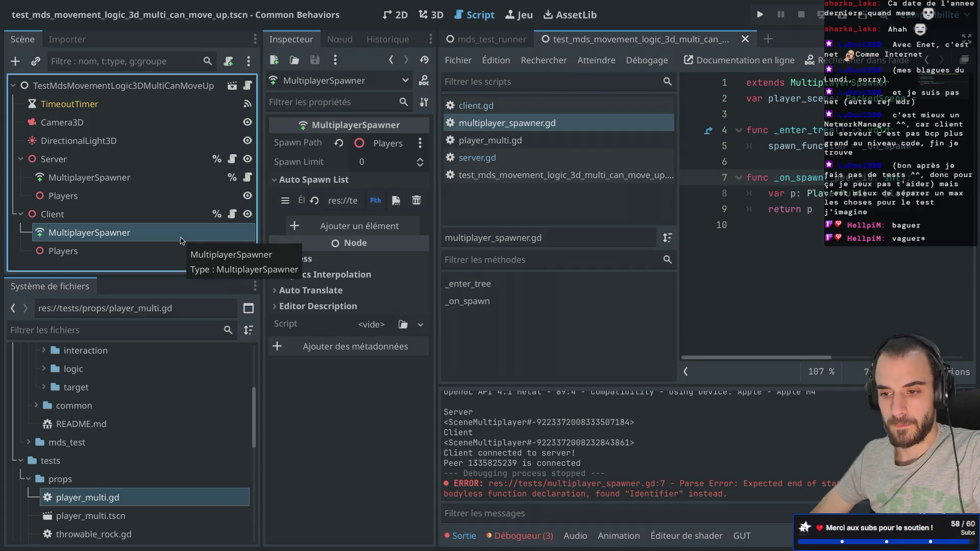
right_click(180, 240)
click(458, 247)
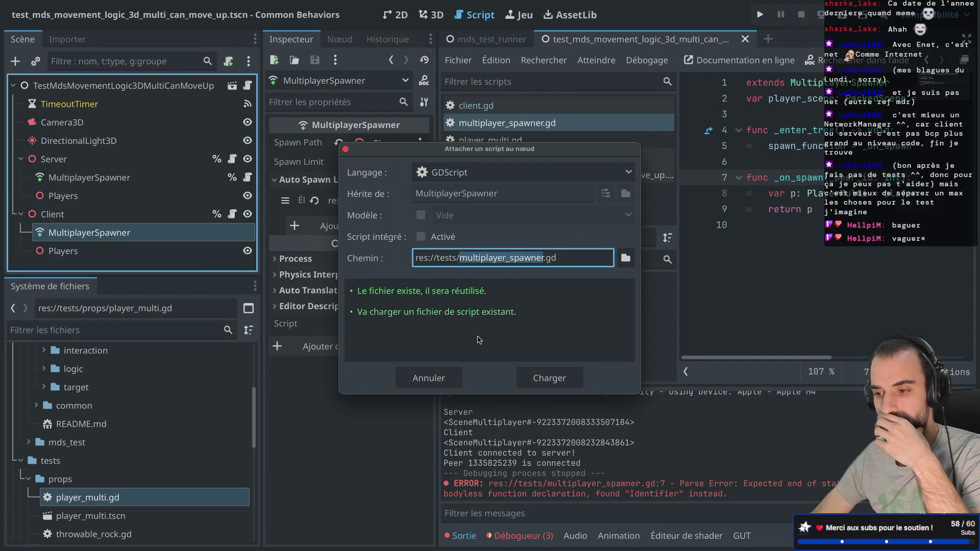
click(542, 380)
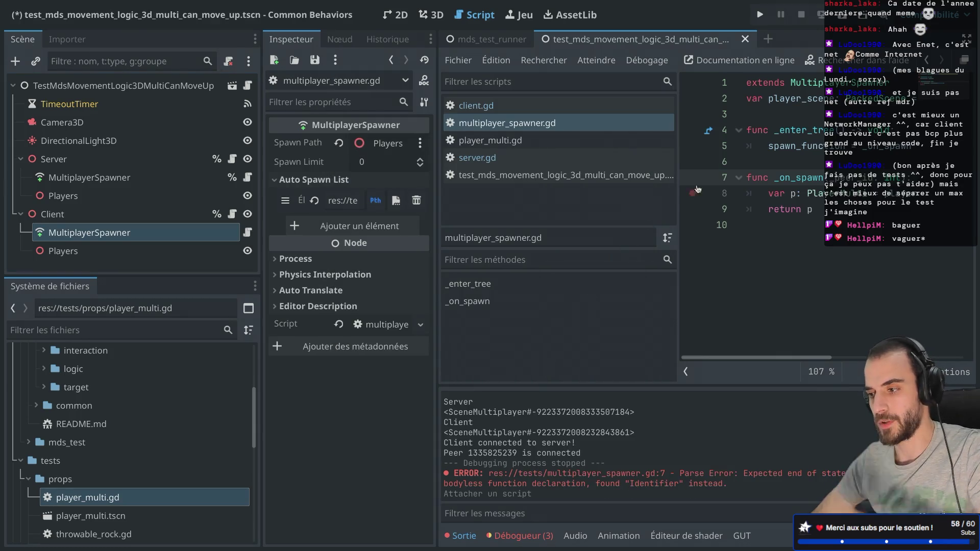
click(844, 15)
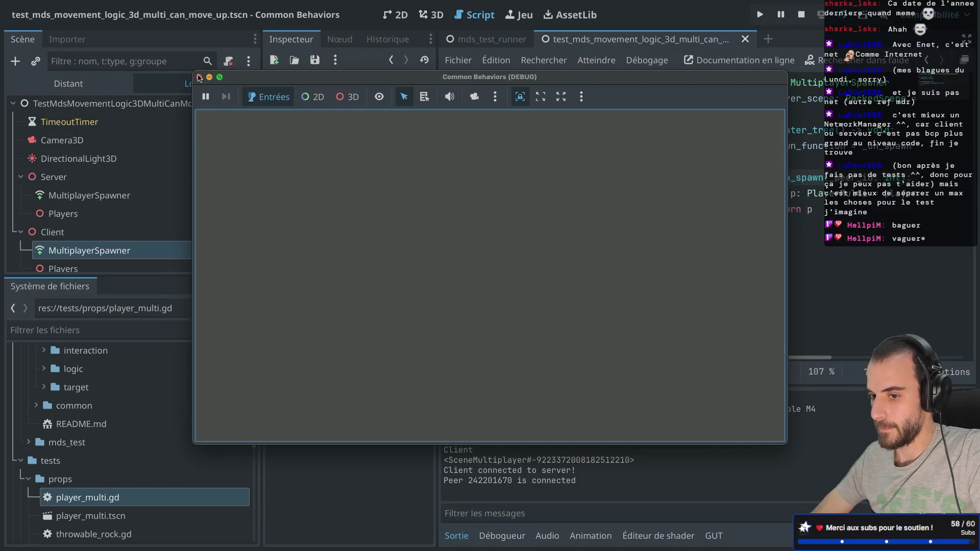
Relaunch the scene, locate PlayerMulti under both Server and Client Players in the Remote tree, then stop
click(199, 78)
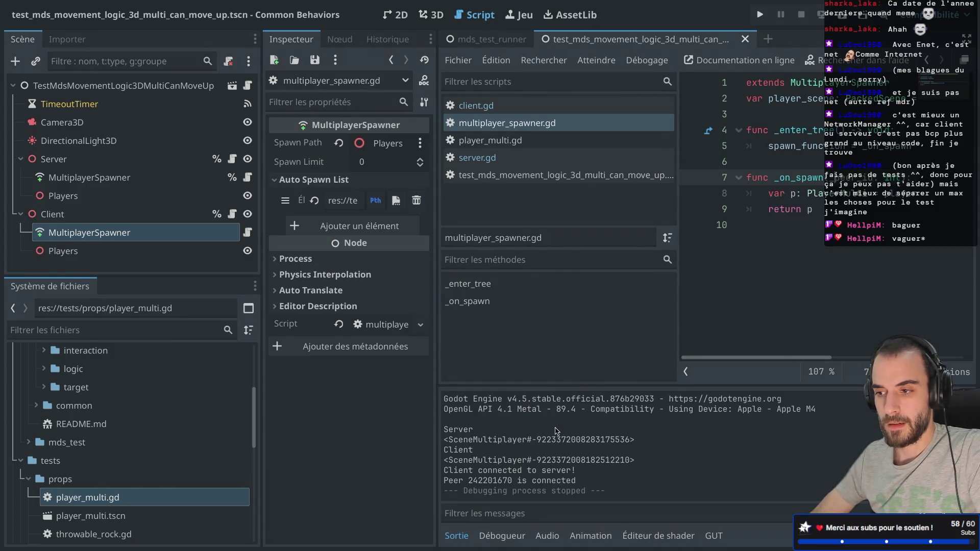
click(842, 15)
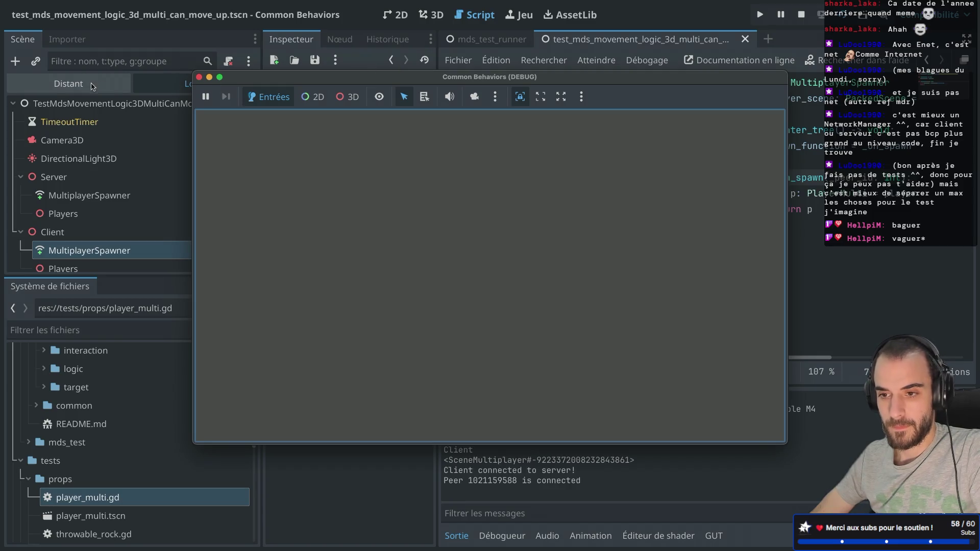
click(41, 247)
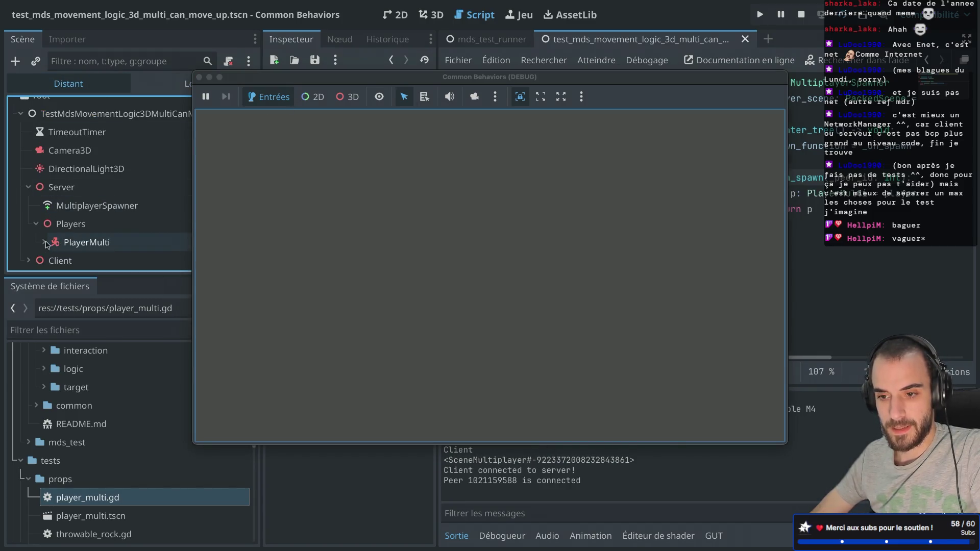
click(34, 261)
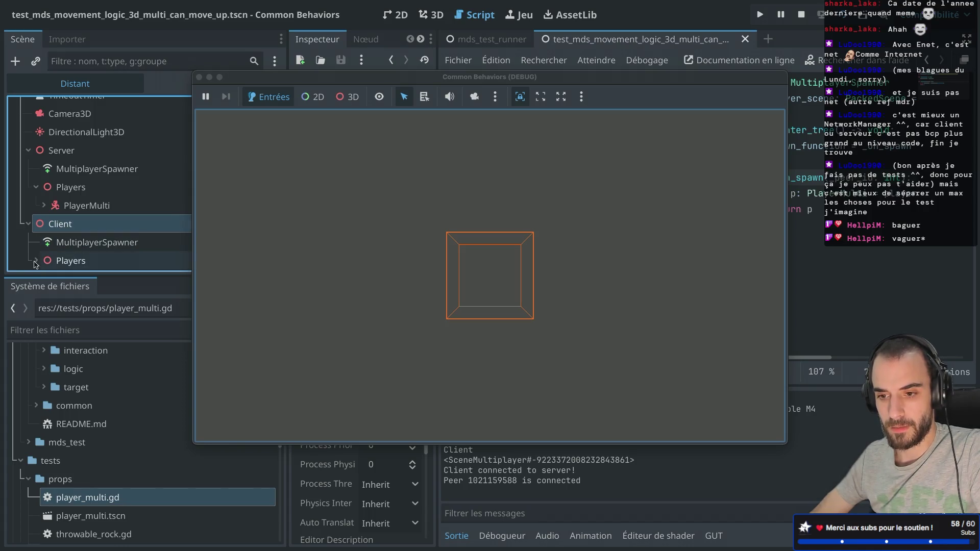
click(37, 261)
click(97, 261)
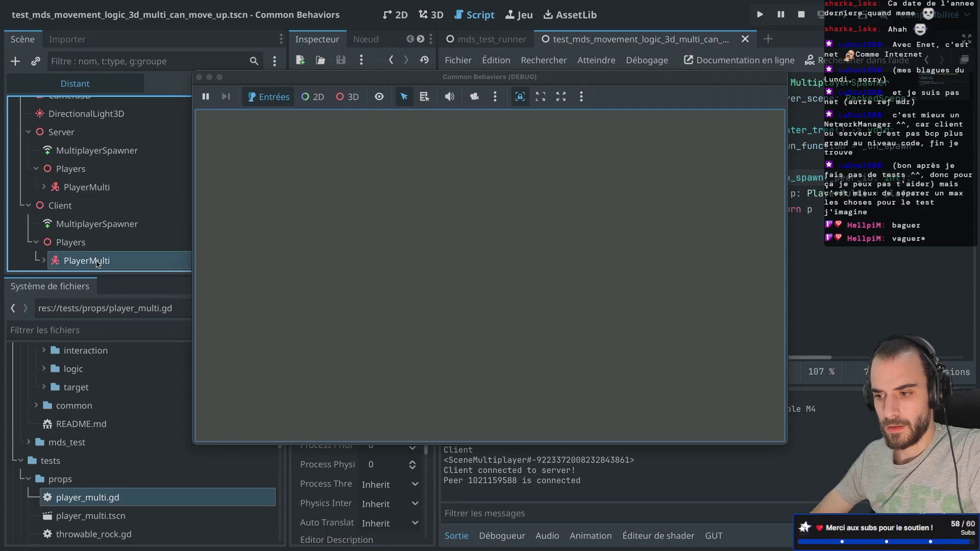
click(300, 84)
drag(300, 83, 423, 83)
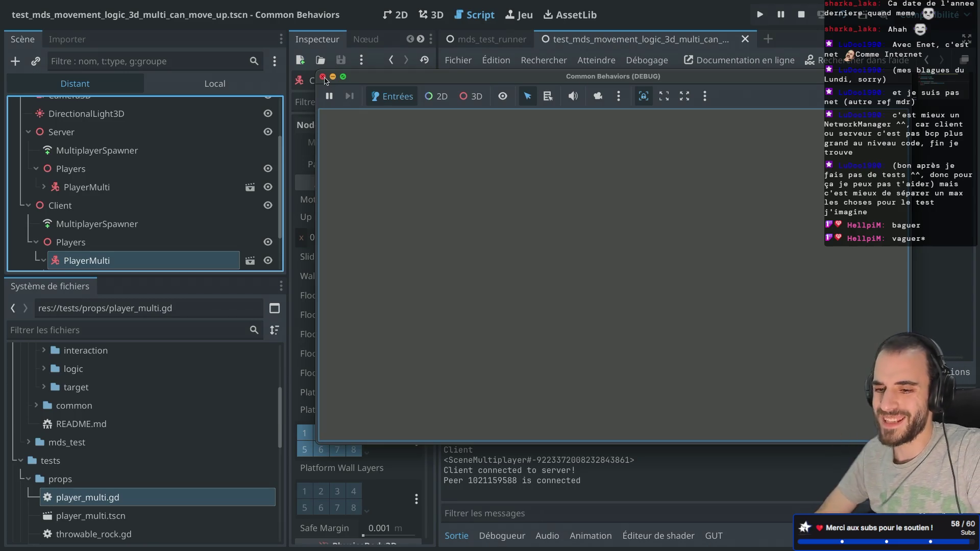
click(323, 77)
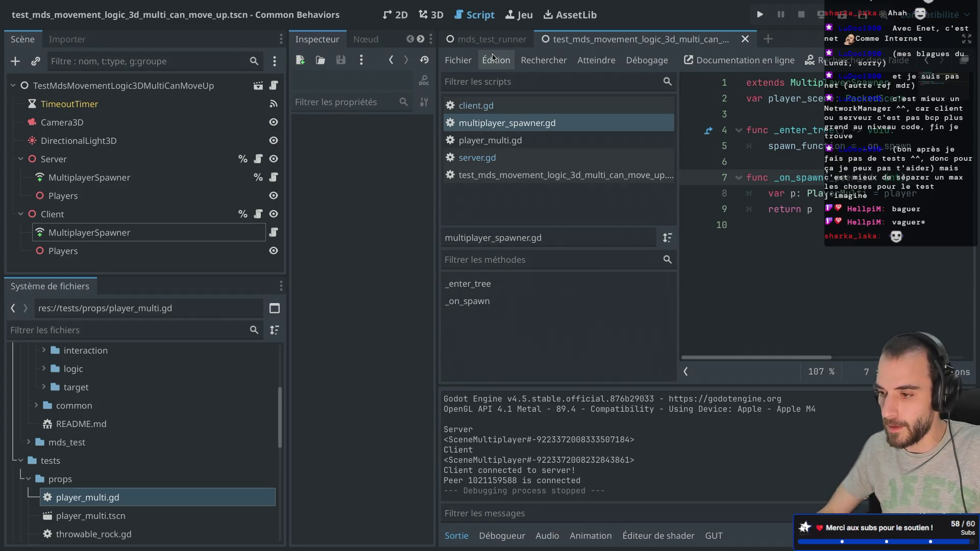
In the 3D view, set the Client node's Transform Scale x to -1
click(440, 20)
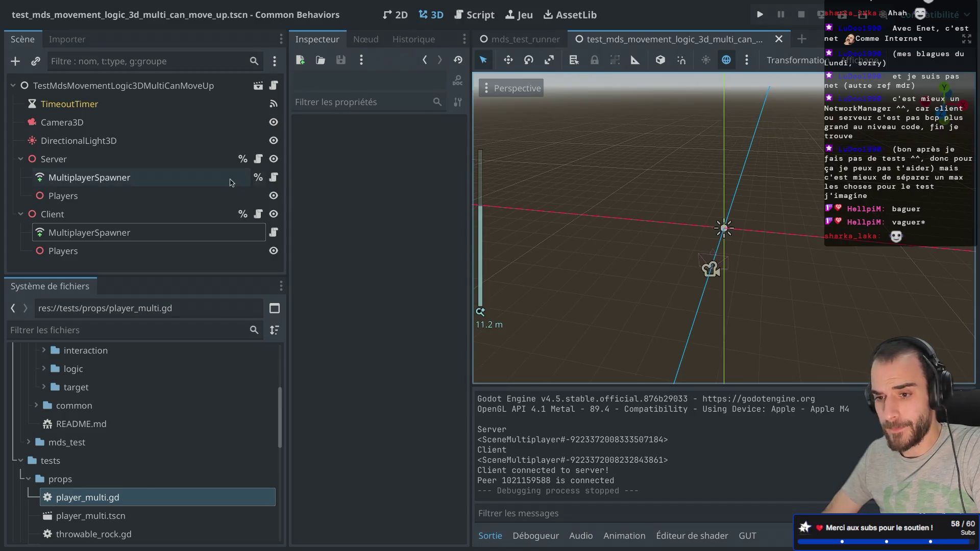
click(127, 160)
click(86, 212)
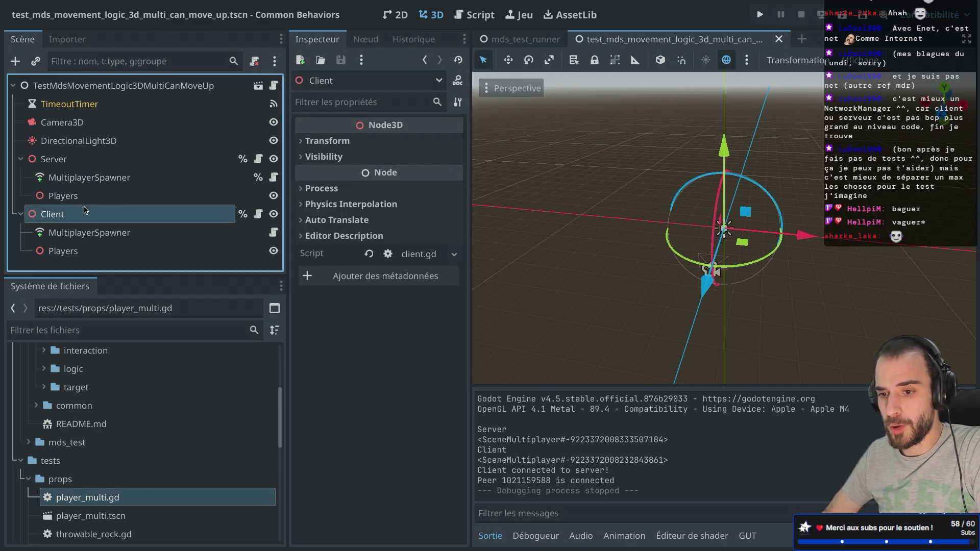
click(309, 144)
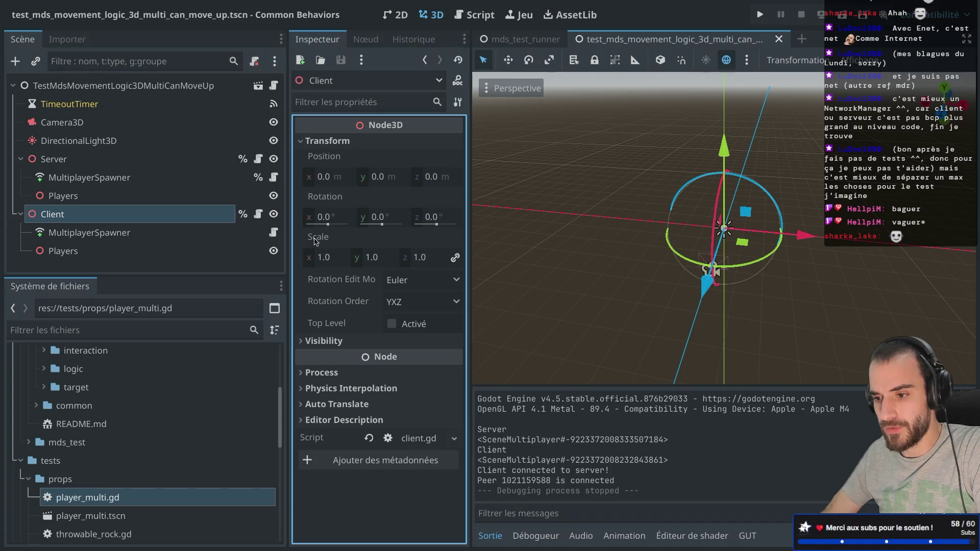
click(329, 259)
click(328, 259)
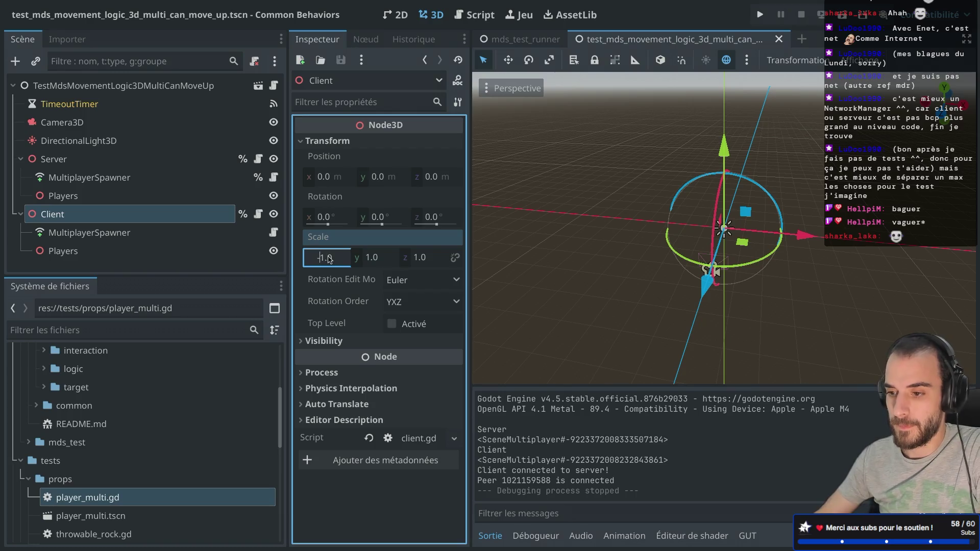
text(-1)
key(Return)
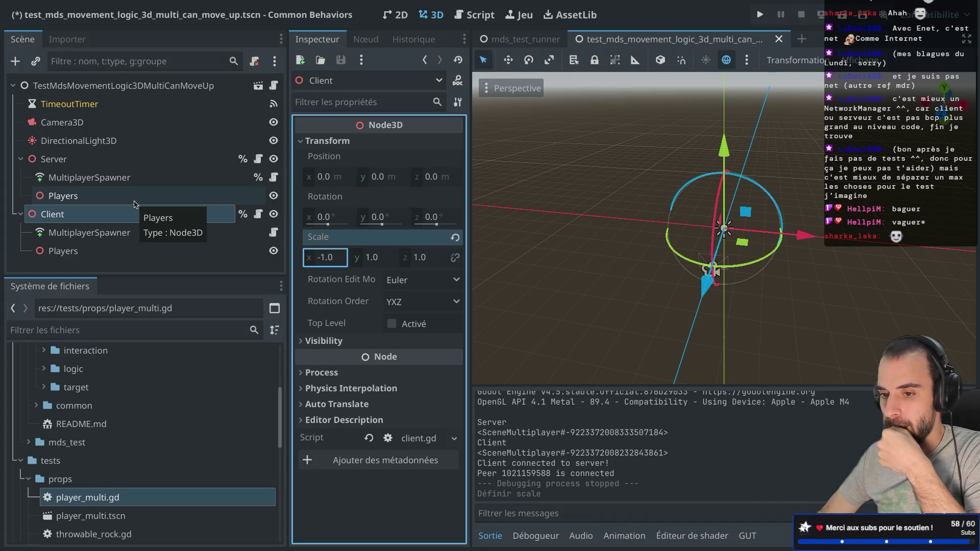
Set Position x to 2.0 on both Server and Client Players nodes, then save and run
click(136, 201)
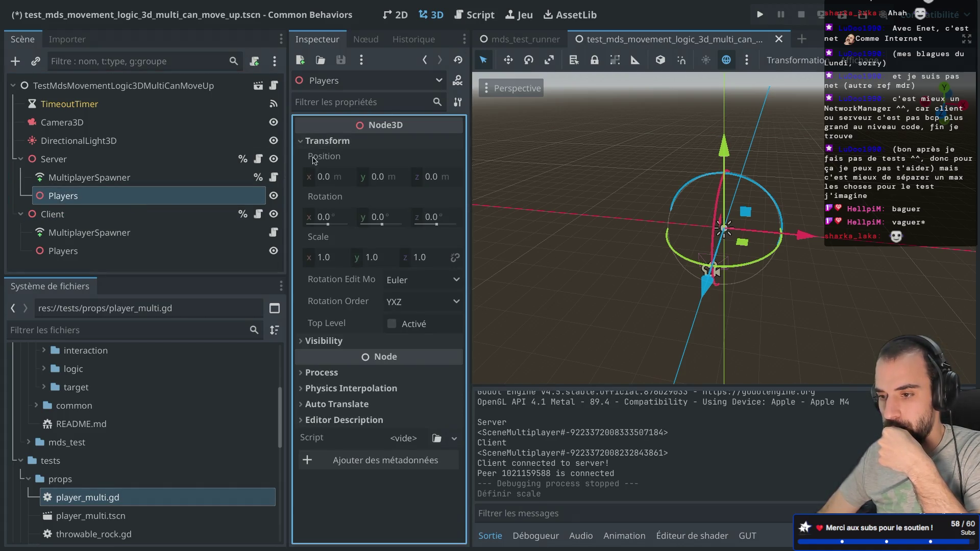
click(329, 179)
text(2)
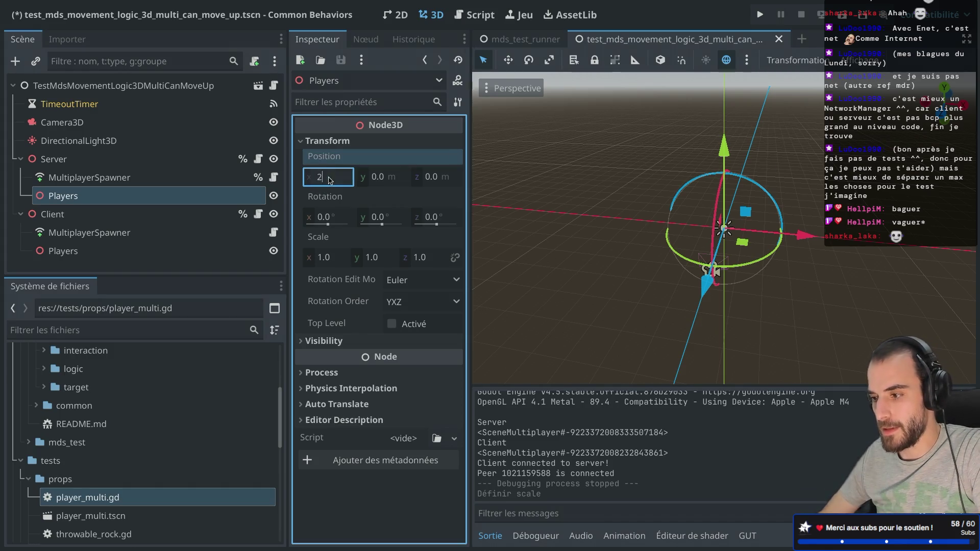
key(Return)
click(214, 251)
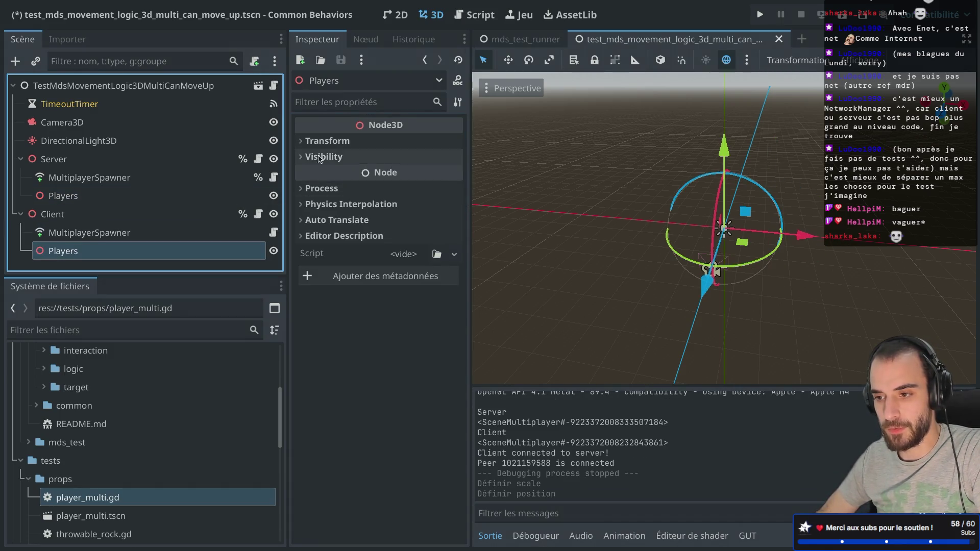
click(329, 178)
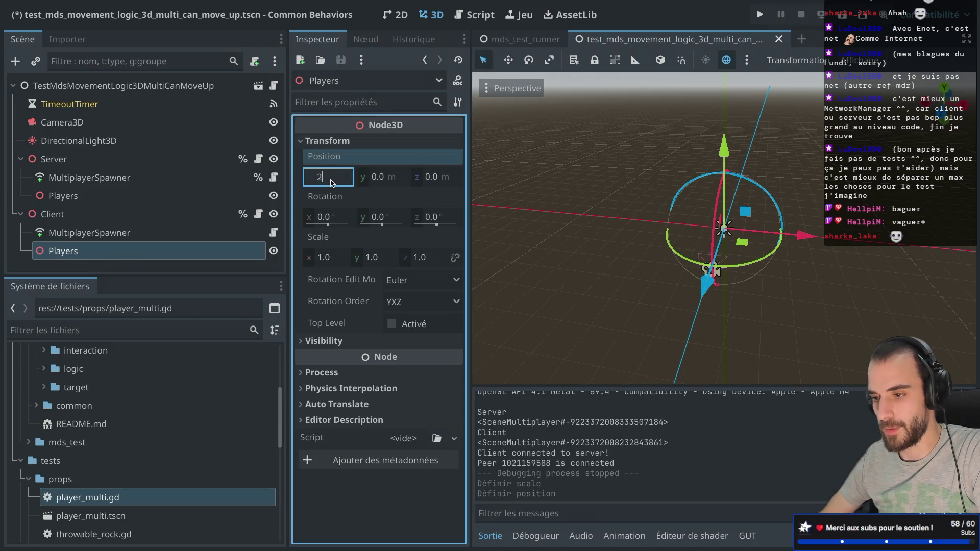
text(2)
key(Return)
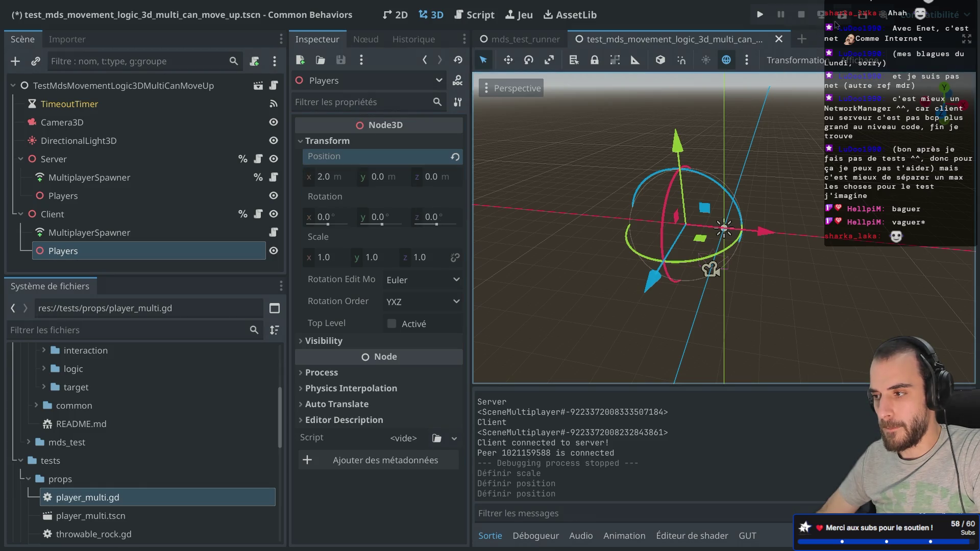
key(super+r)
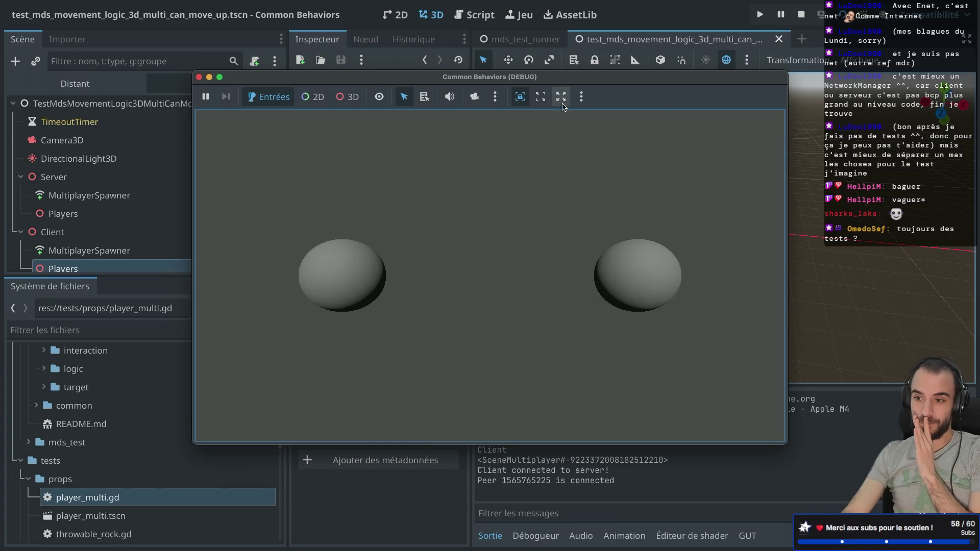
Move the game window aside, check the two spheres in the scene tree, and stop the game
mouse_move(502, 82)
mouse_down()
mouse_move(584, 82)
mouse_move(682, 105)
mouse_up()
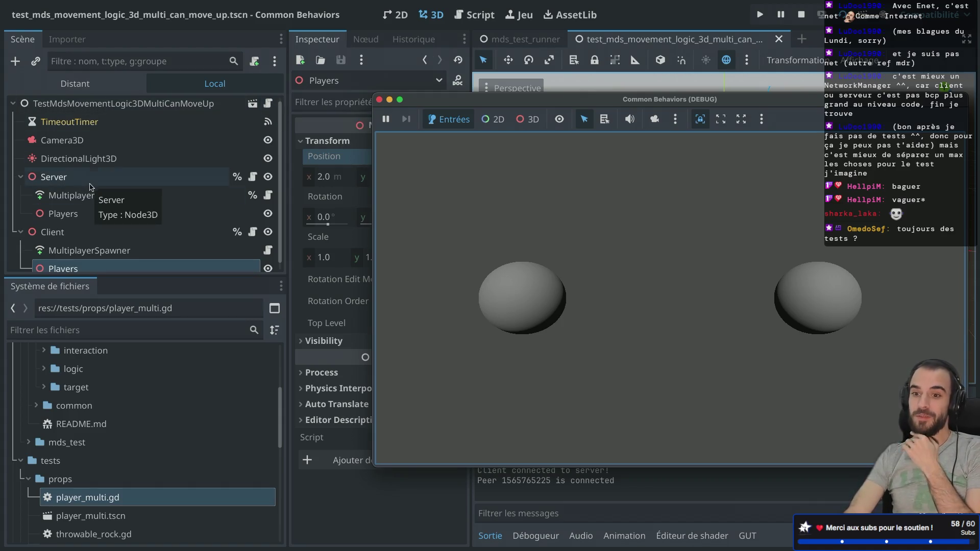
scroll(76, 230, down, 1)
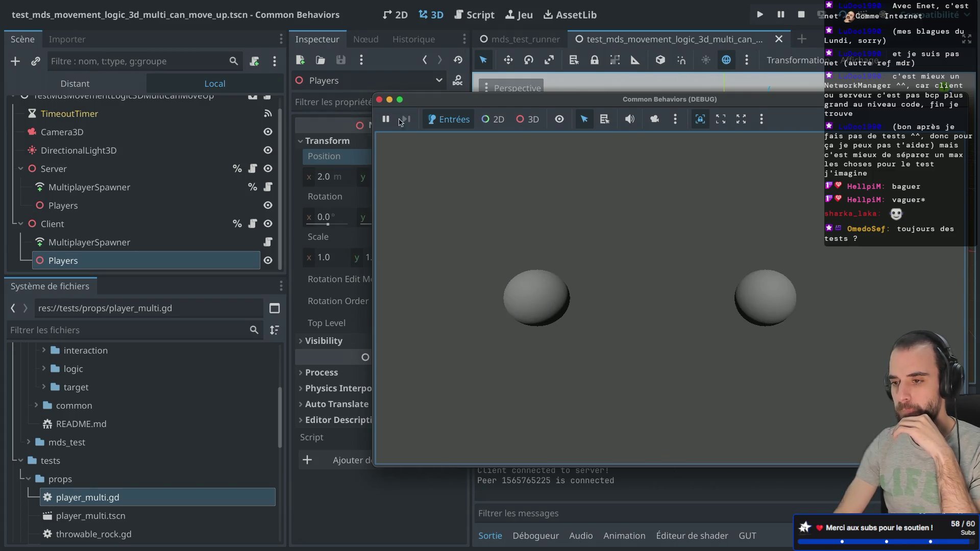
click(379, 99)
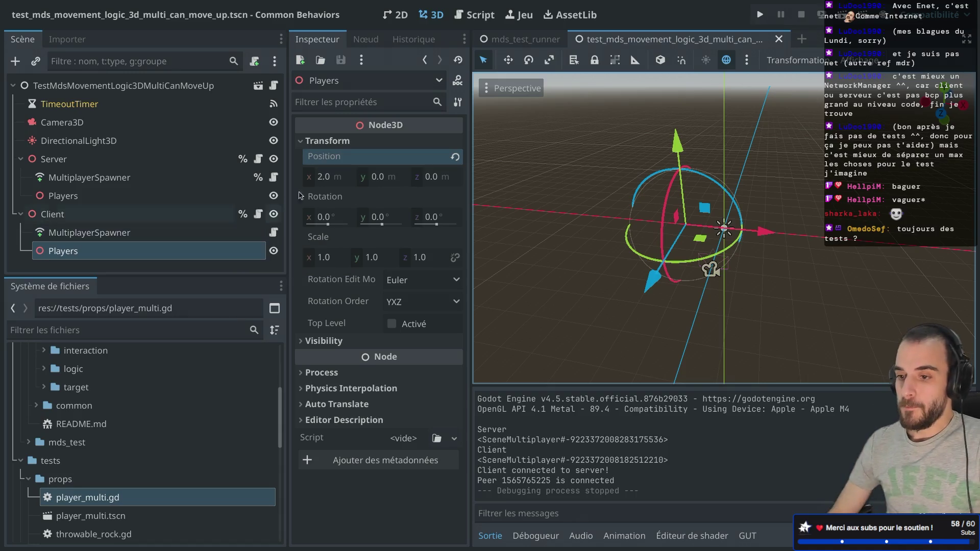
Open player_multi.tscn and its MdsMovement node's script in a full-width editor
click(184, 254)
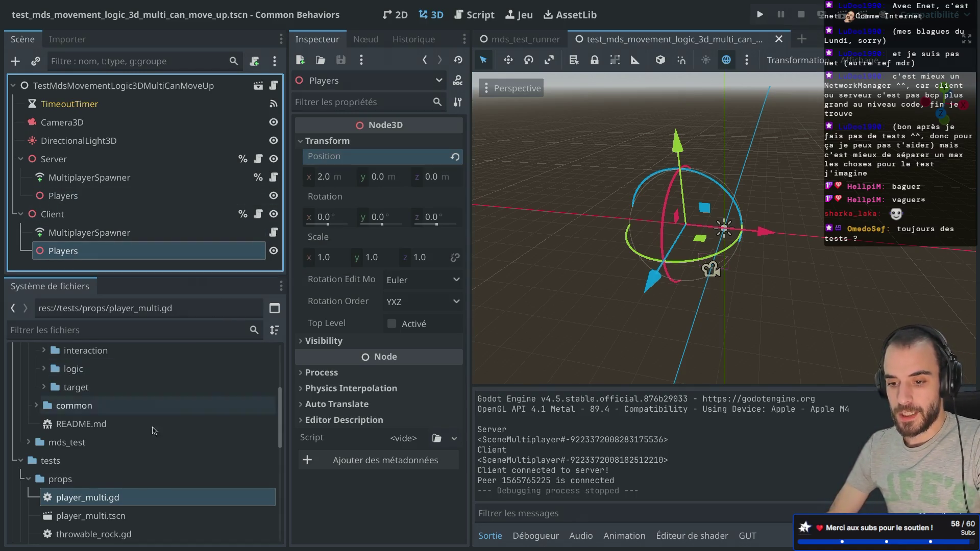
scroll(76, 419, down, 2)
scroll(127, 450, down, 2)
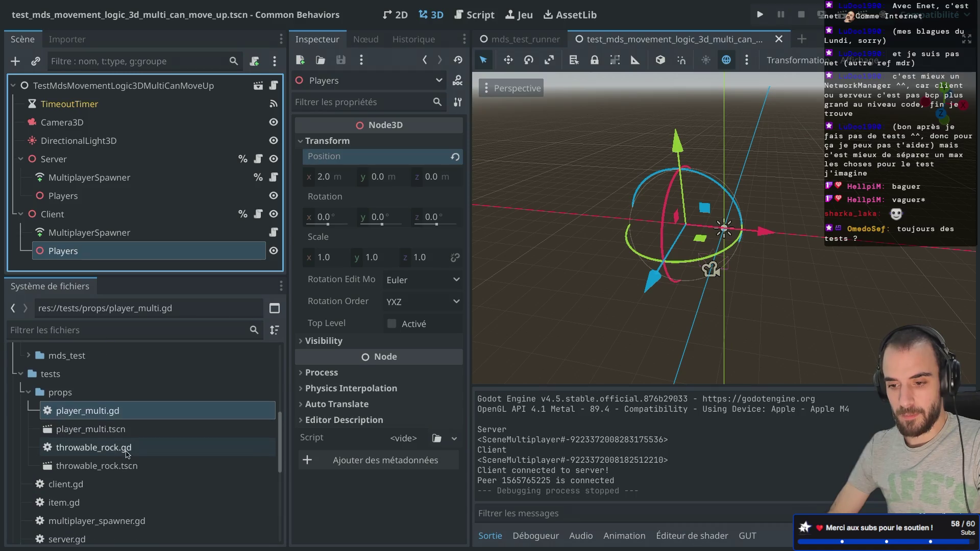
double_click(124, 429)
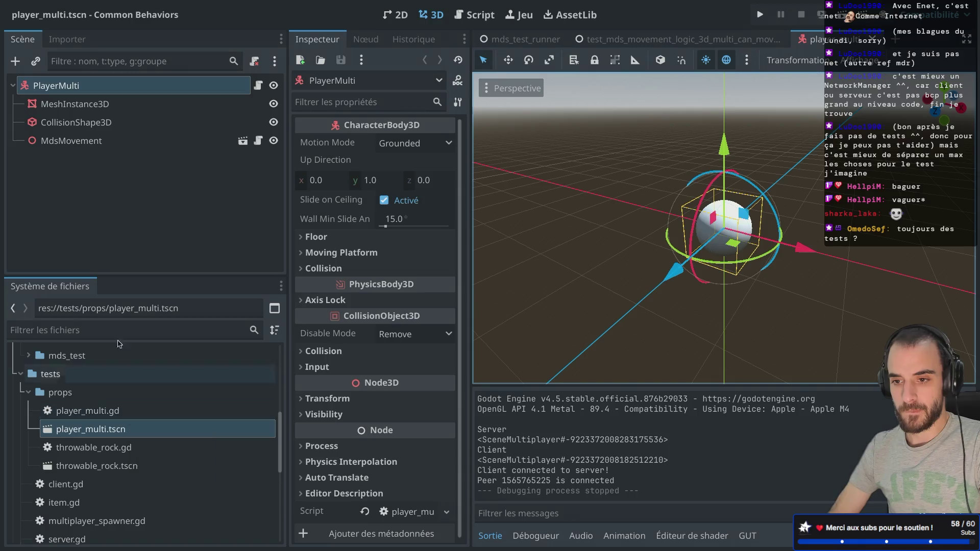
click(84, 141)
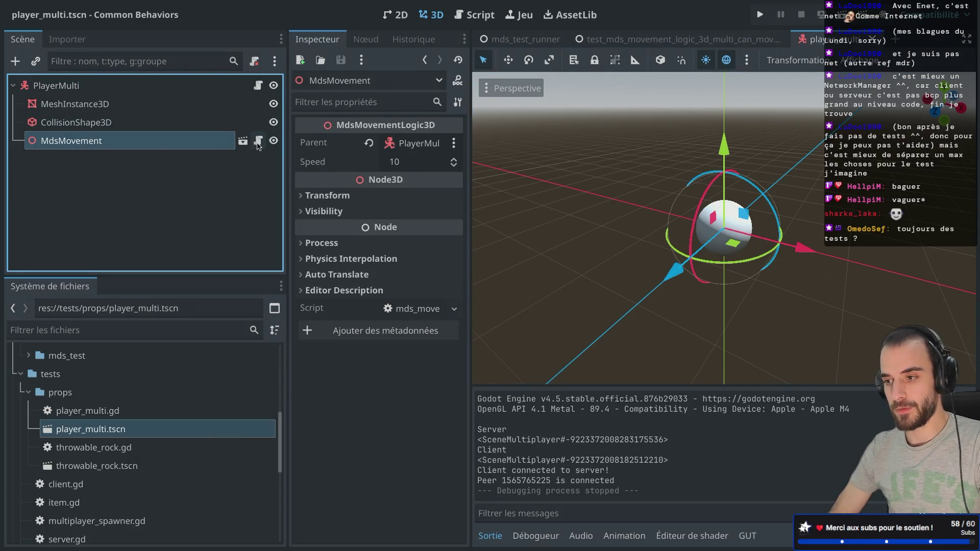
click(258, 141)
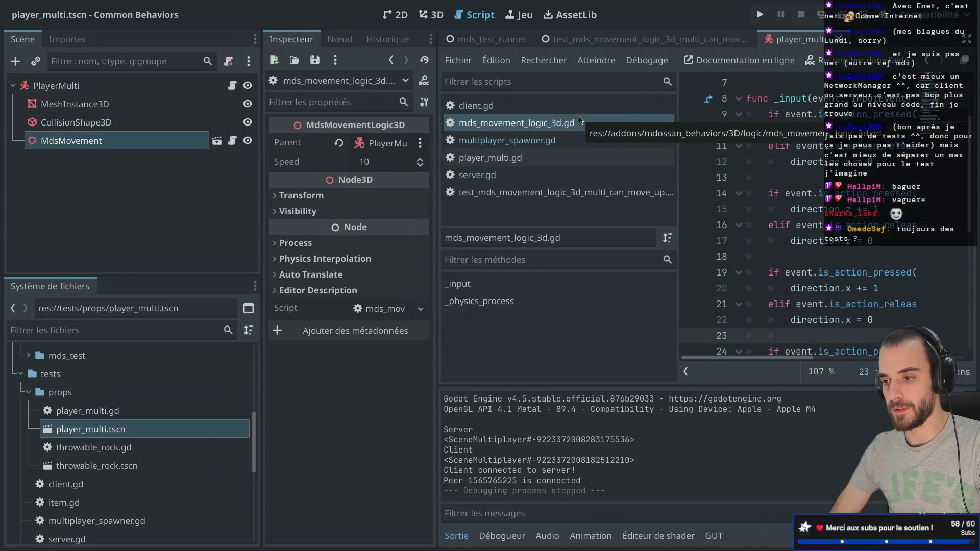
key(ctrl+super+d)
scroll(312, 199, down, 6)
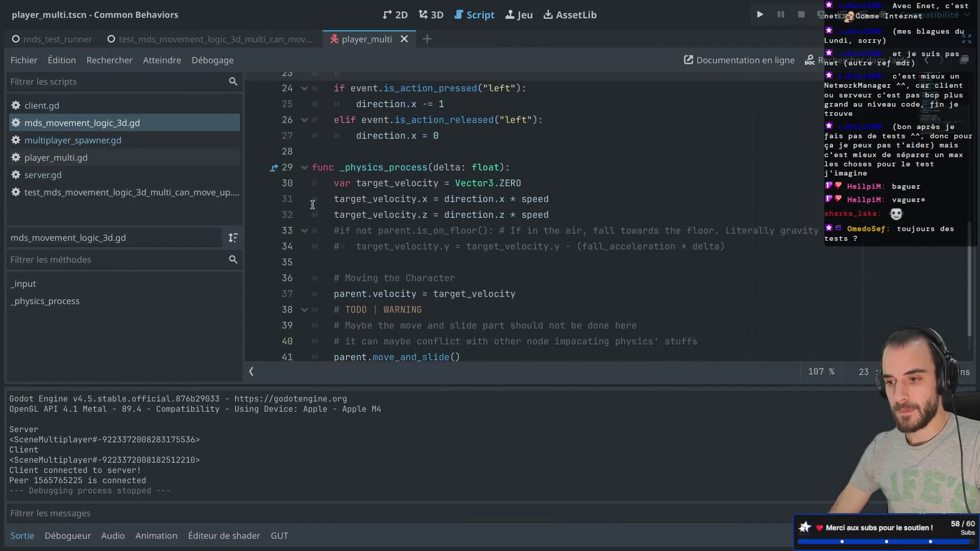
In _physics_process, add 'if multiplayer.get_unique_id() != get_multiplayer_authority(): return'
click(530, 131)
key(Return)
key(Return)
key(Up)
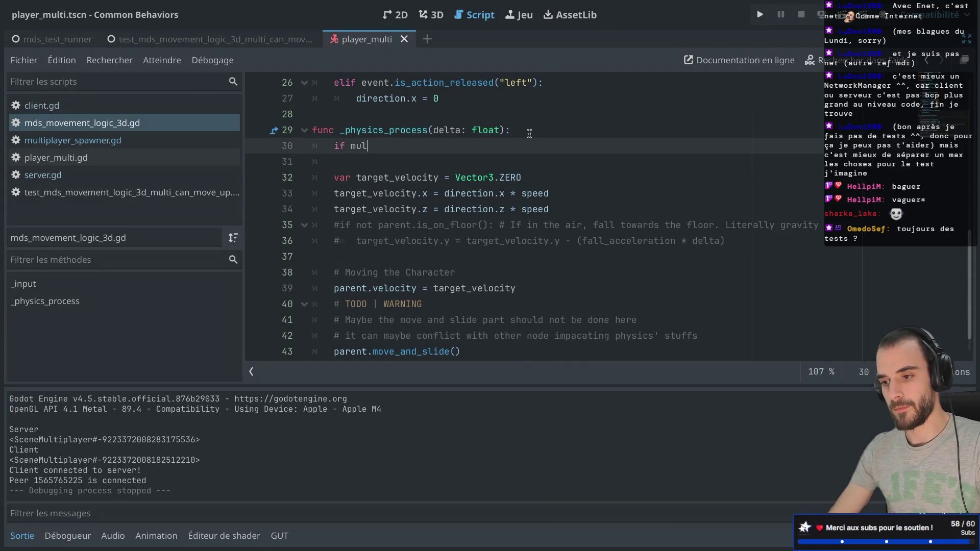
key(Return)
text(get)
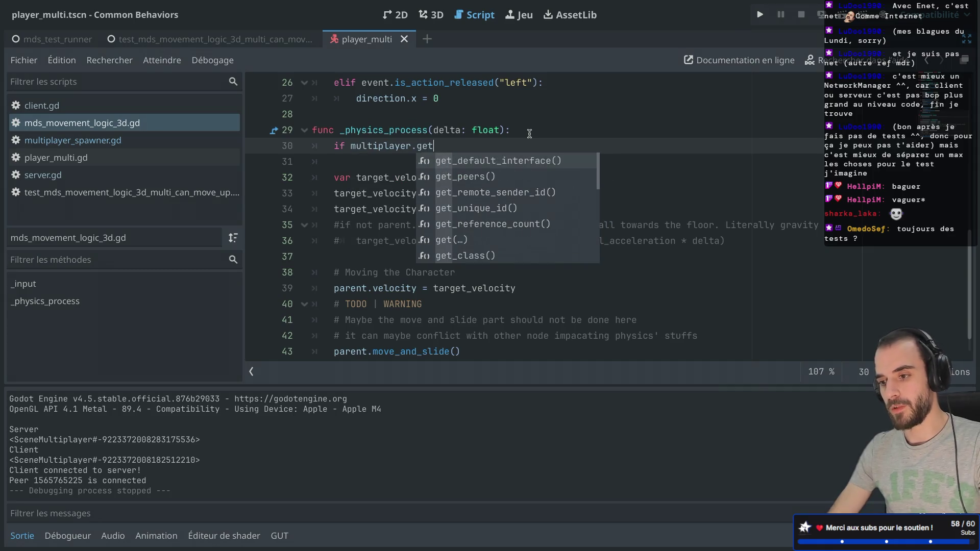
text(_un)
key(Return)
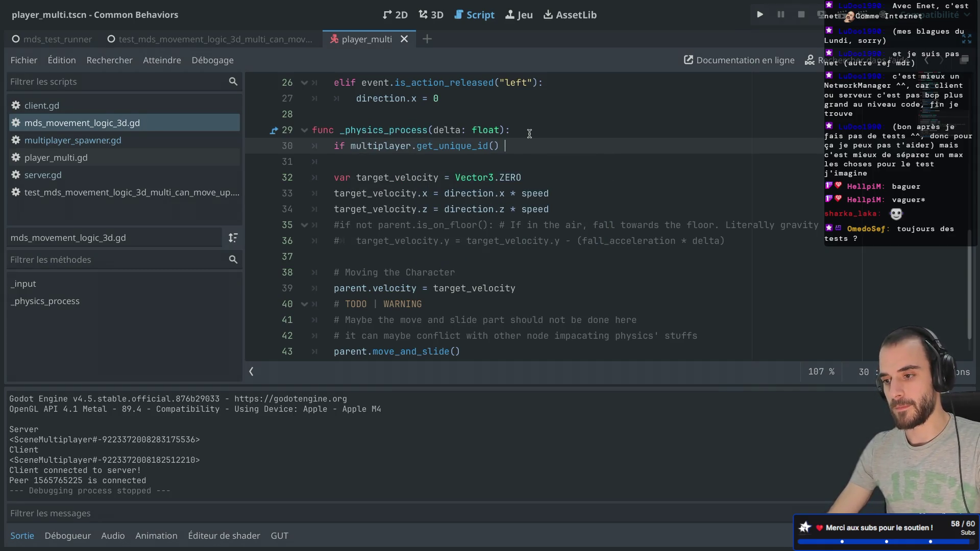
text(!= )
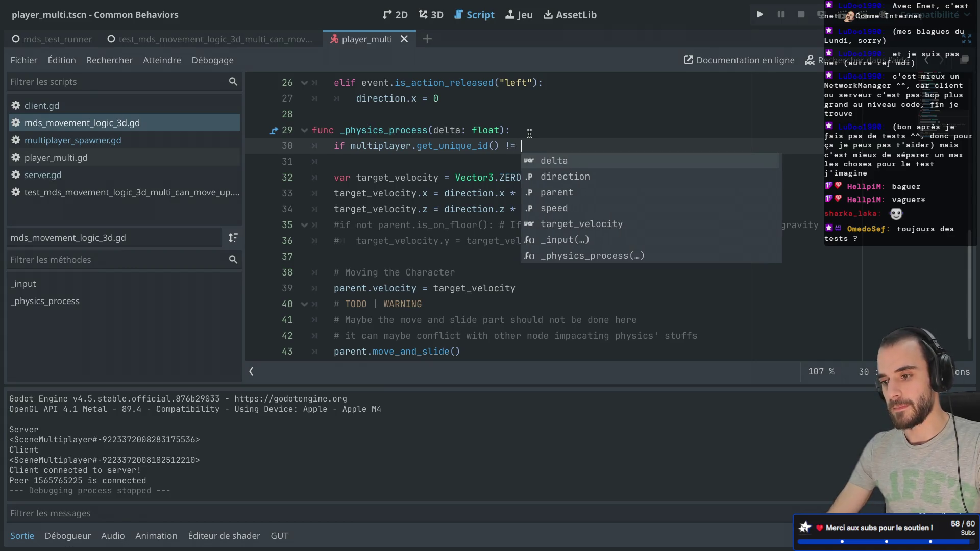
text(get_mul)
key(Return)
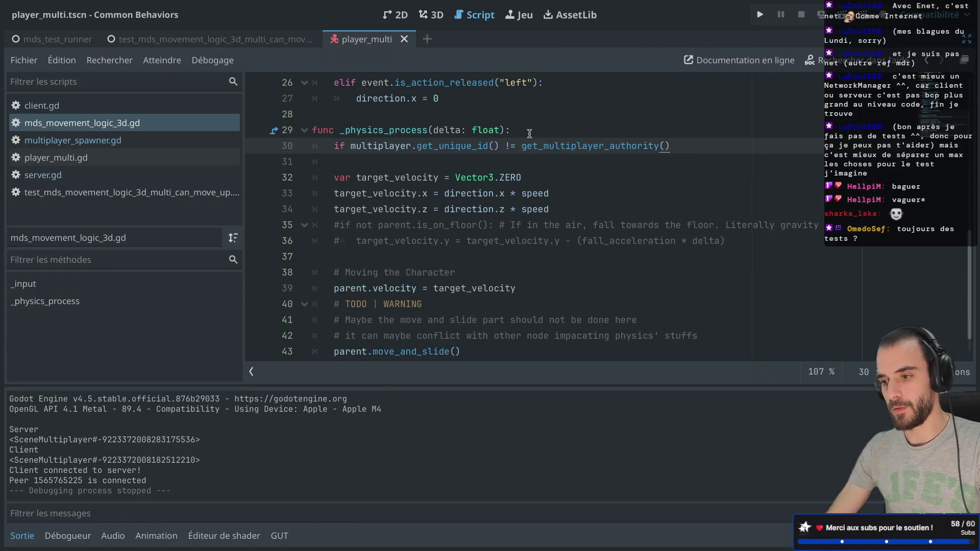
text(:)
key(Return)
text(return)
Save the movement script and run the multi move-up test scene
key(ctrl+s)
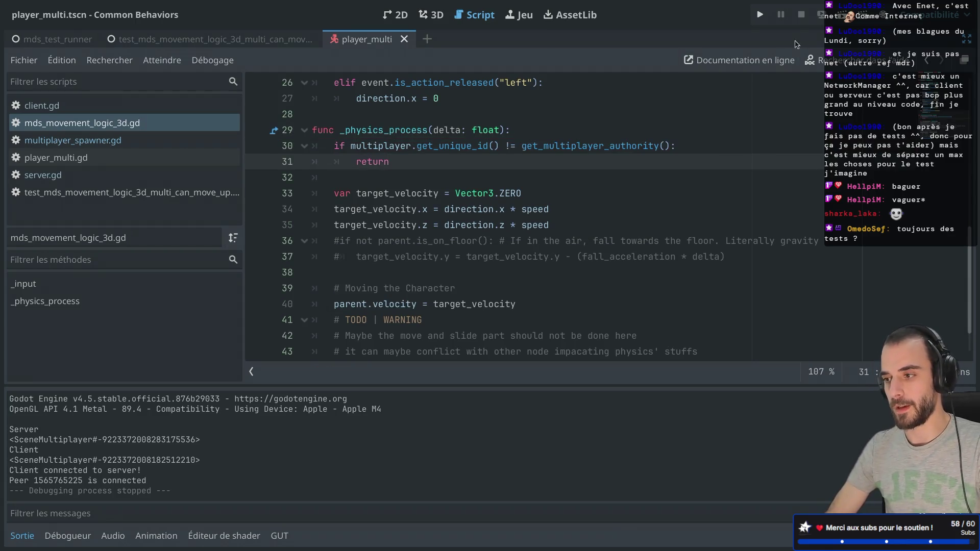
click(204, 39)
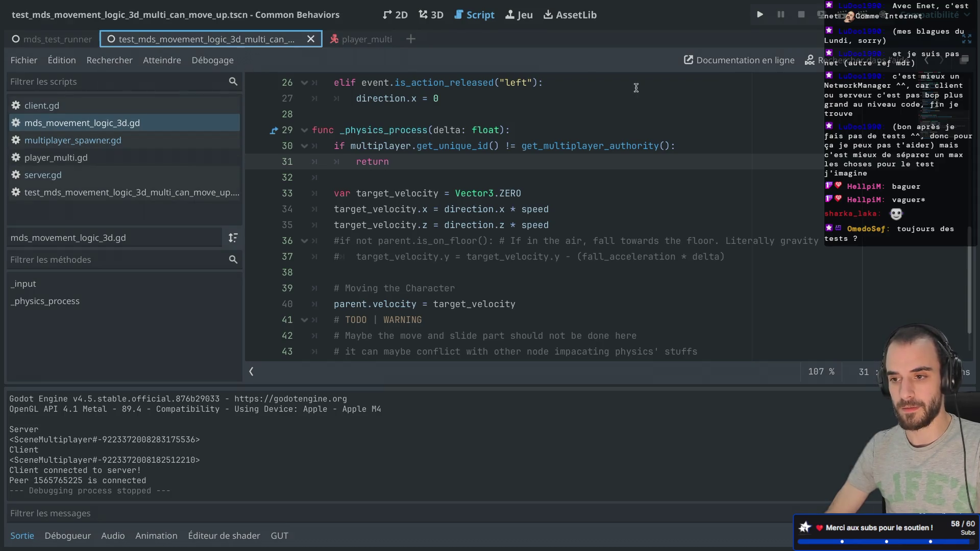
key(super+r)
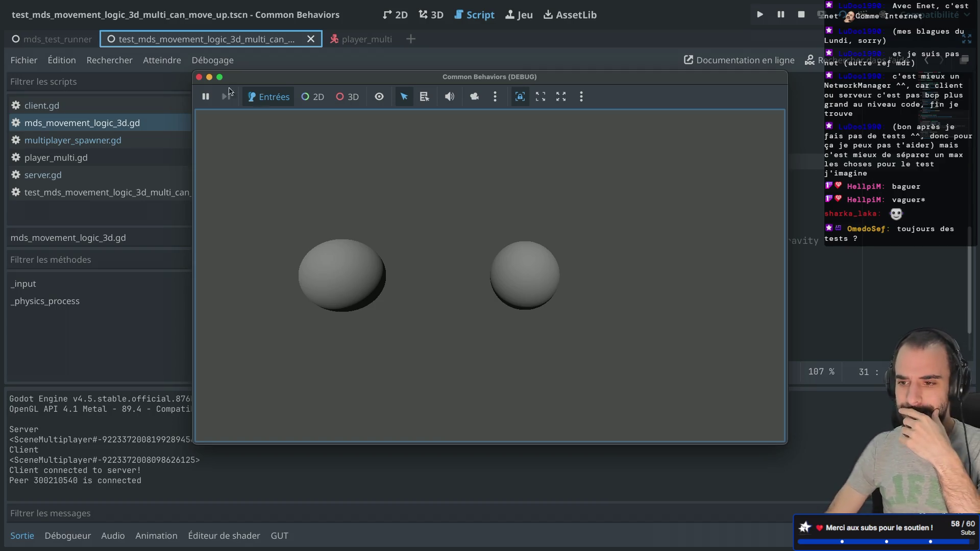
Stop the running game and place the caret before return on line 31
click(199, 77)
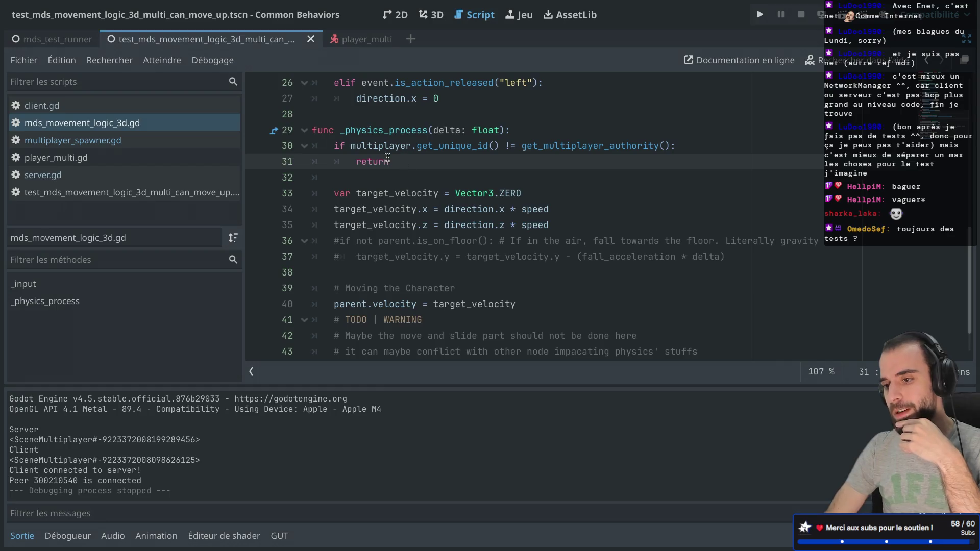
drag(388, 159, 309, 132)
click(347, 165)
scroll(368, 151, up, 3)
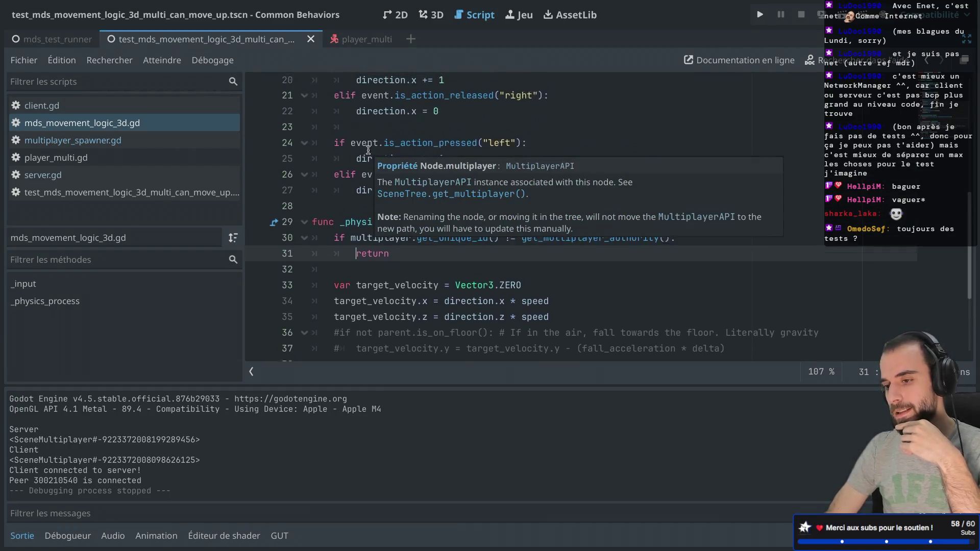
scroll(369, 150, down, 2)
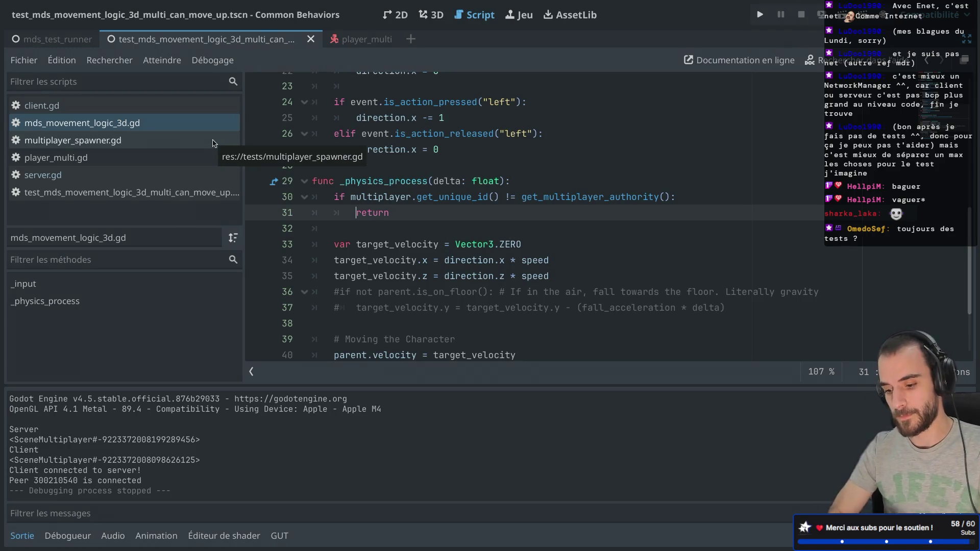
Leave distraction-free mode and open test_mds_movement_logic_3d_solo_can_move_up.tscn
key(ctrl+shift+F11)
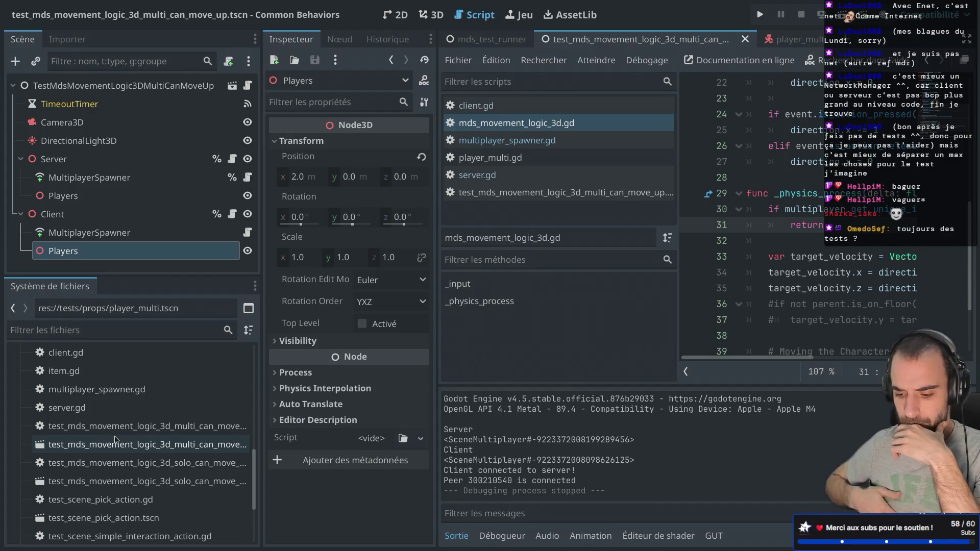
scroll(122, 434, down, 2)
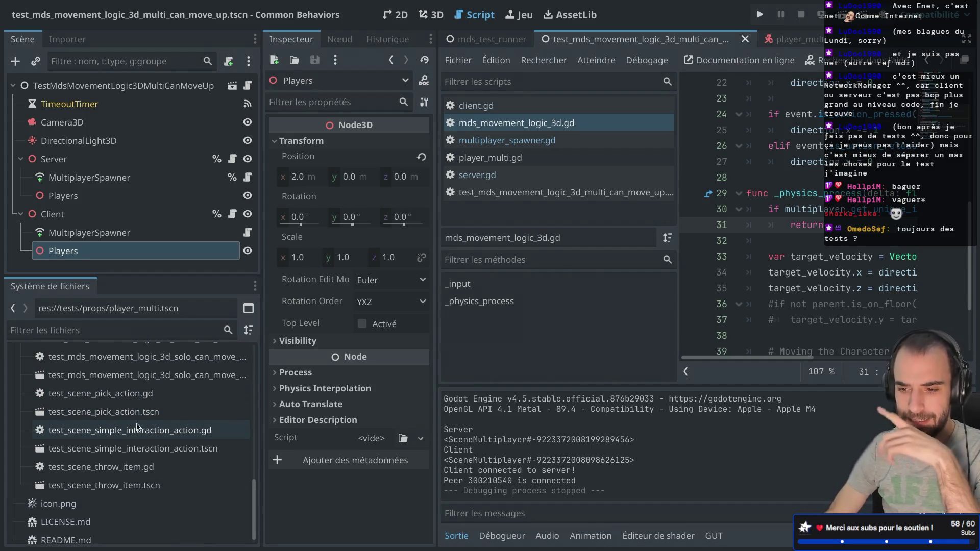
scroll(138, 427, up, 1)
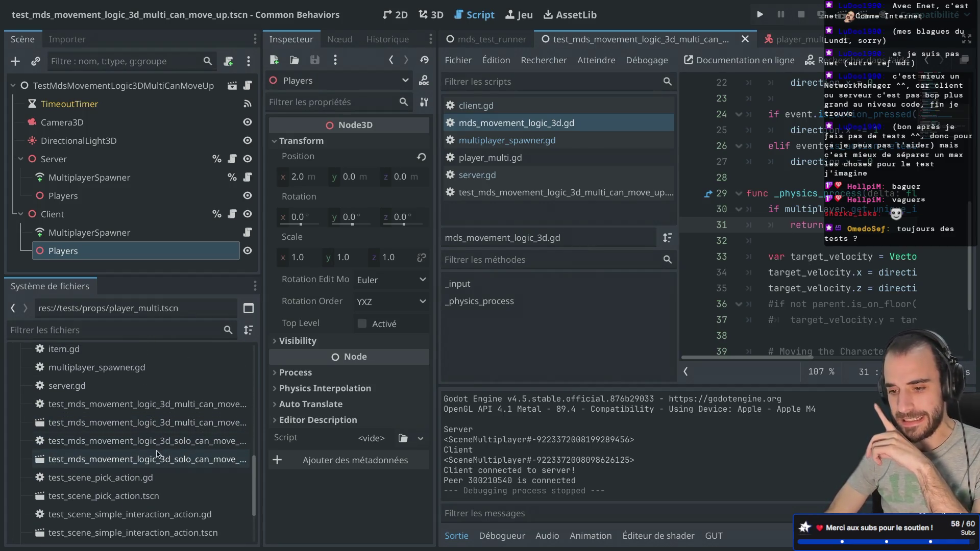
double_click(147, 460)
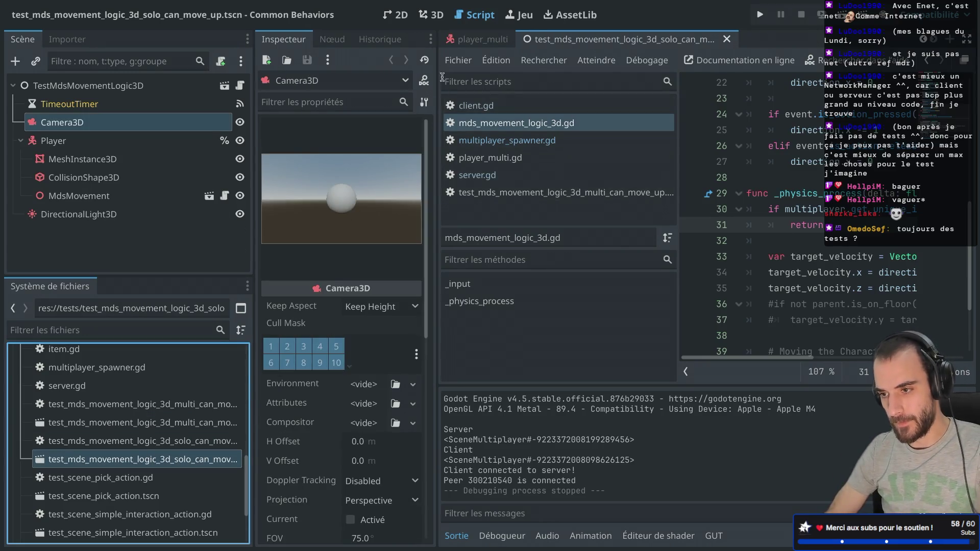
Run the solo move-up test from the 3D view, stop it, and close the solo scene
click(431, 15)
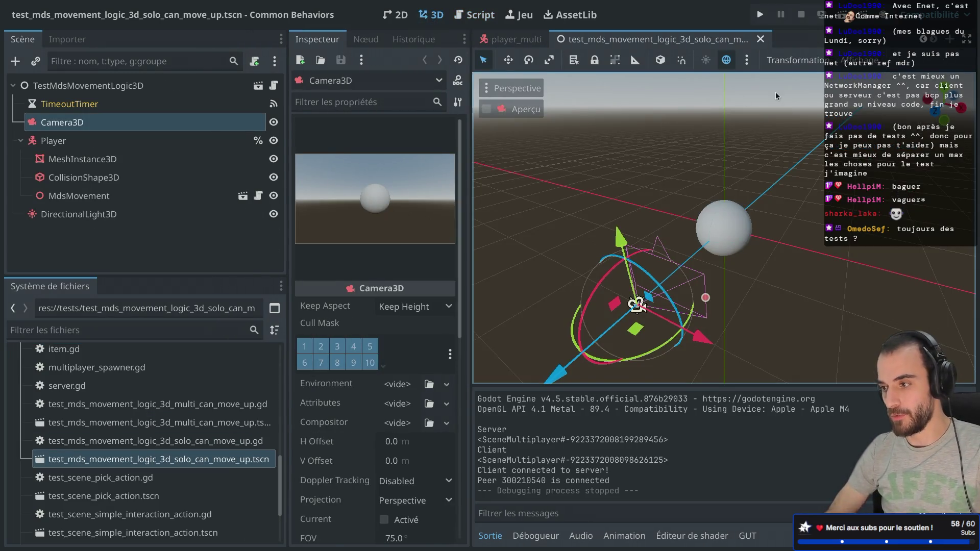
click(841, 14)
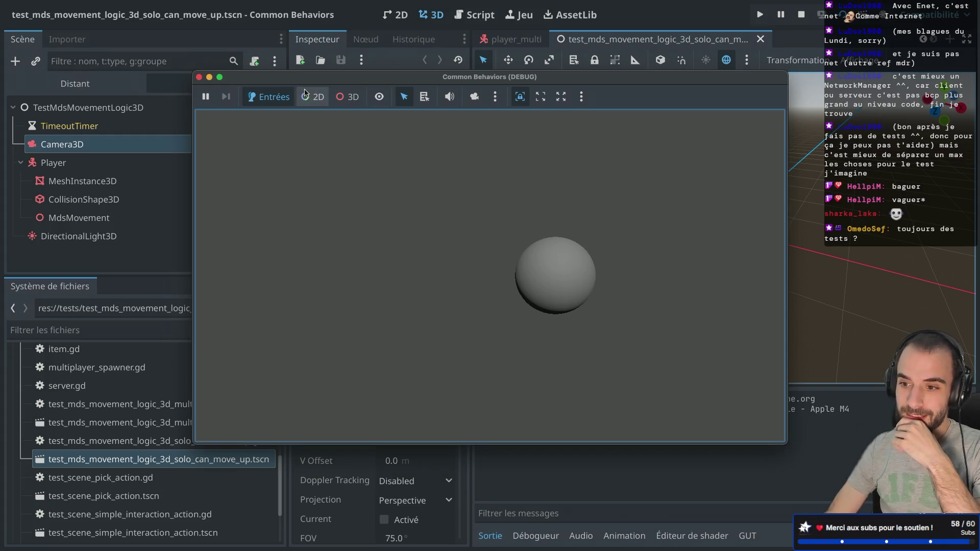
click(200, 77)
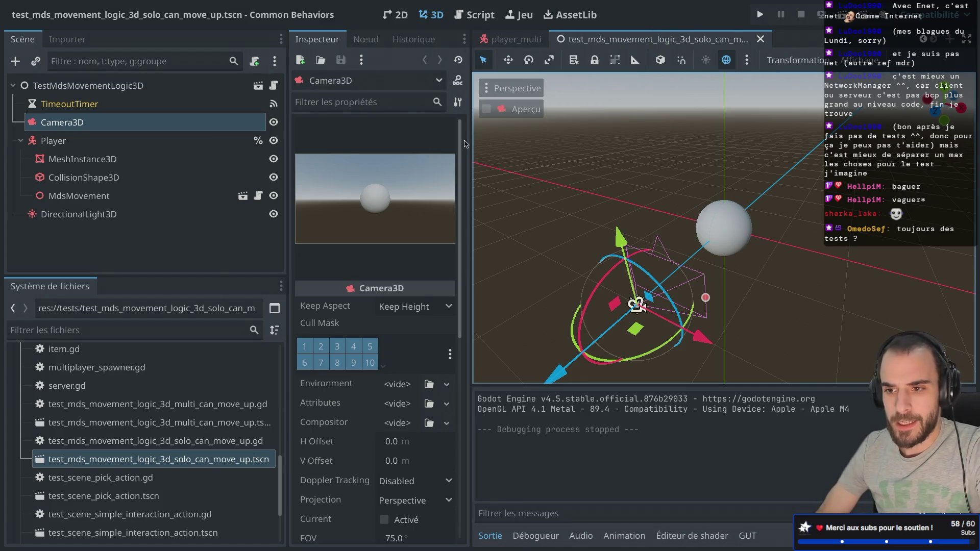
click(761, 38)
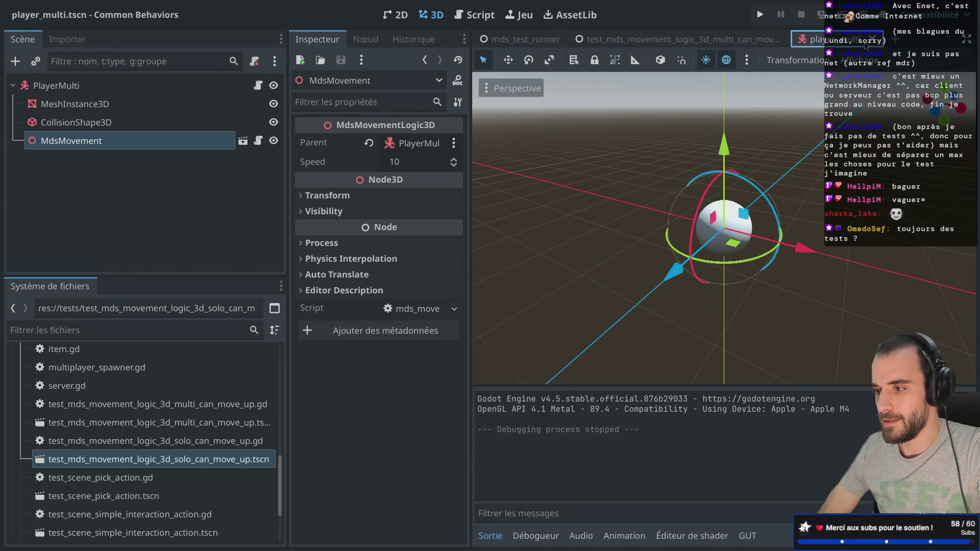
Review multi_can_move_up, narrow the docks, open tests/props/player_multi.tscn and select PlayerMulti
click(638, 39)
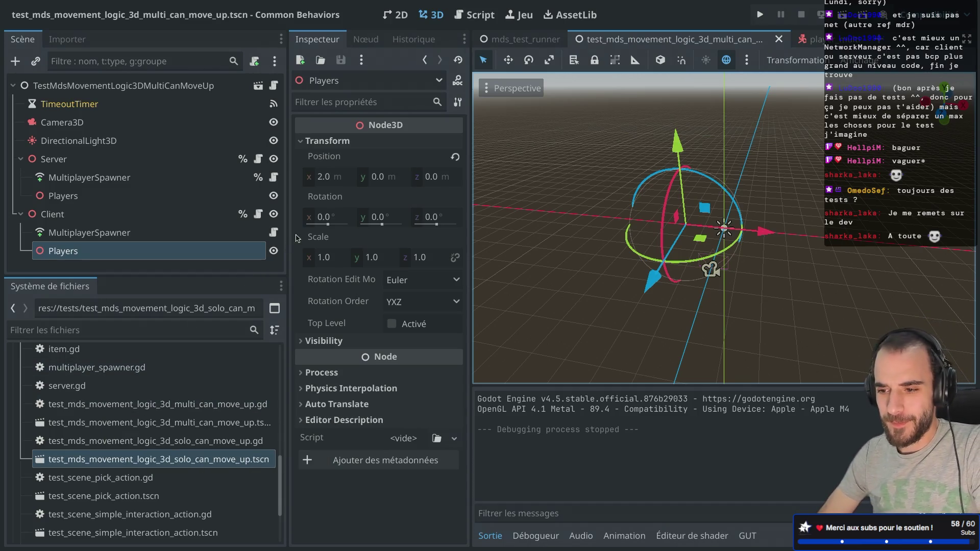
drag(287, 235, 269, 235)
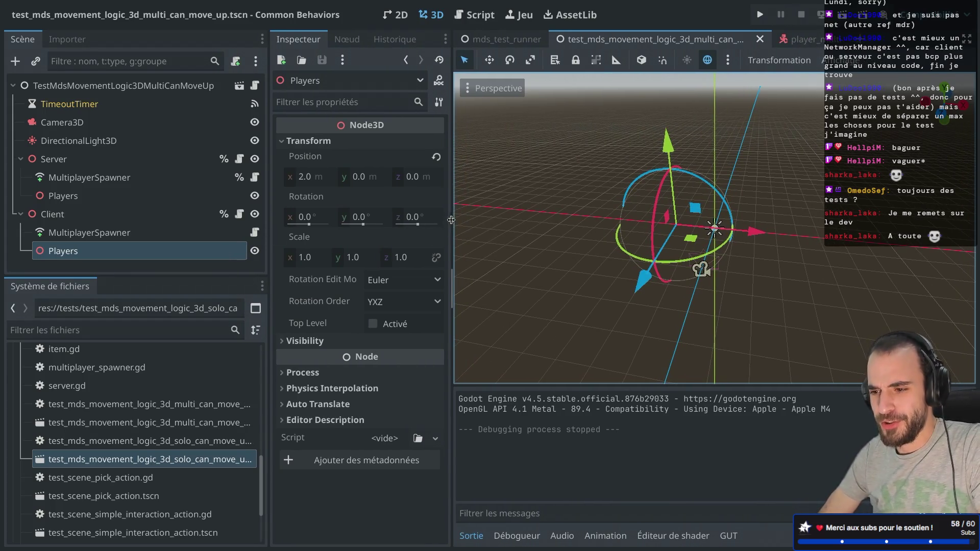
drag(452, 220, 444, 219)
scroll(80, 440, up, 5)
scroll(80, 440, up, 1)
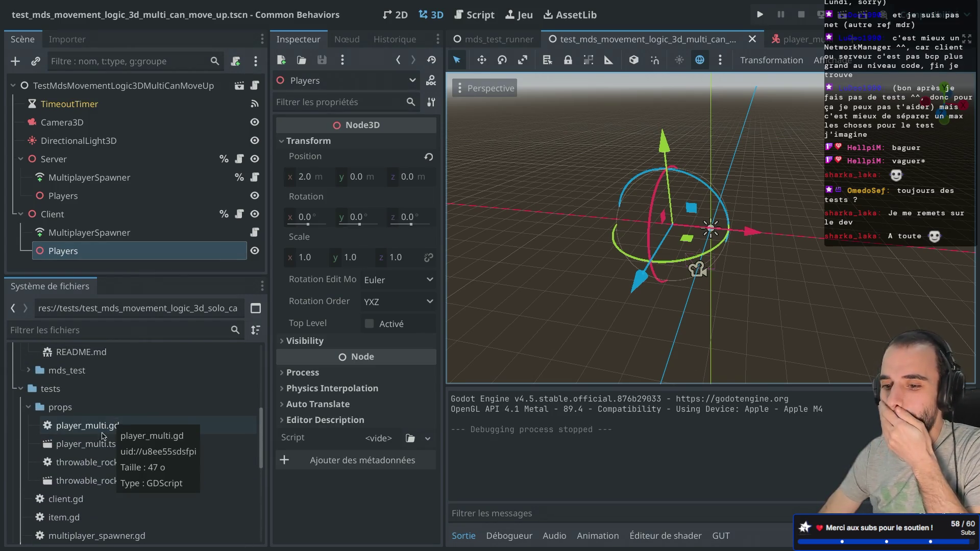
double_click(113, 445)
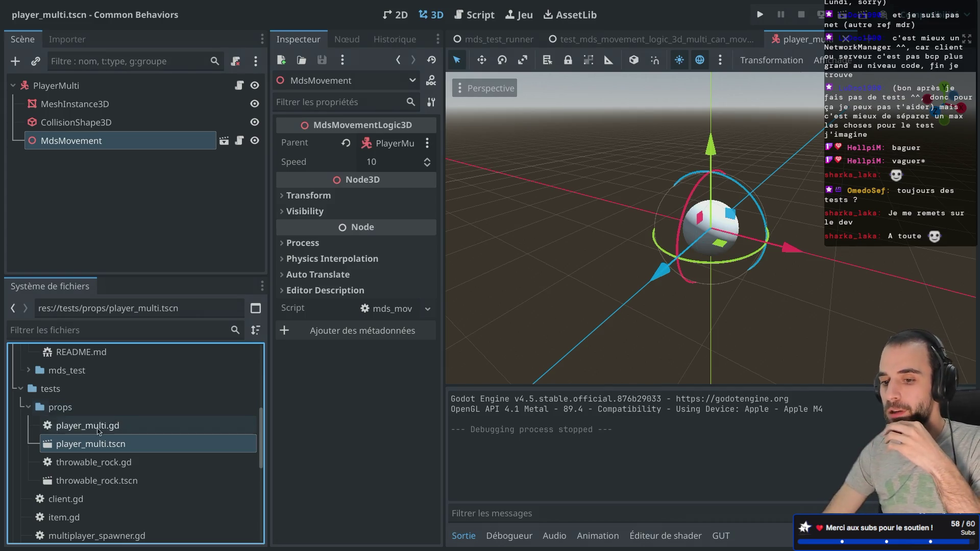
click(84, 87)
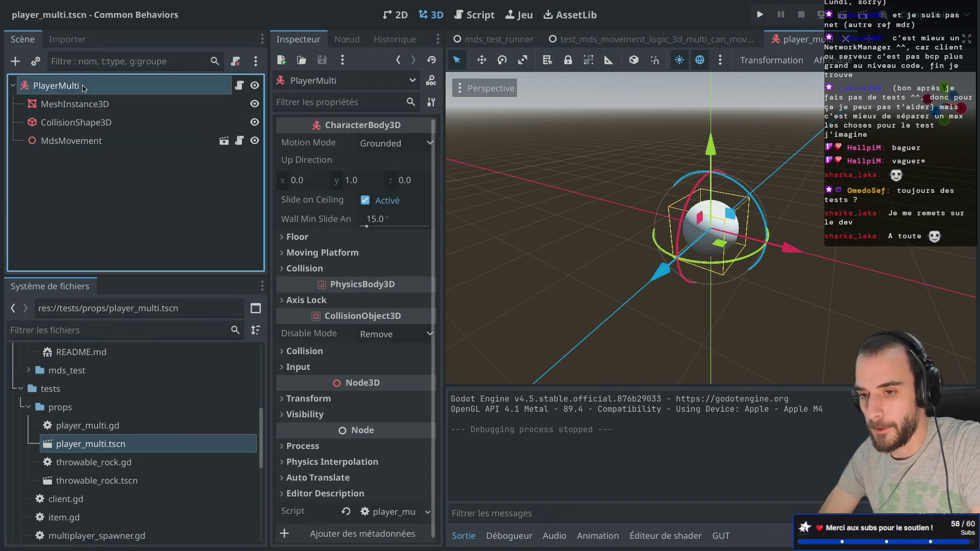
Add a MultiplayerSynchronizer child to PlayerMulti and move it to the top of its children
right_click(84, 87)
key(Escape)
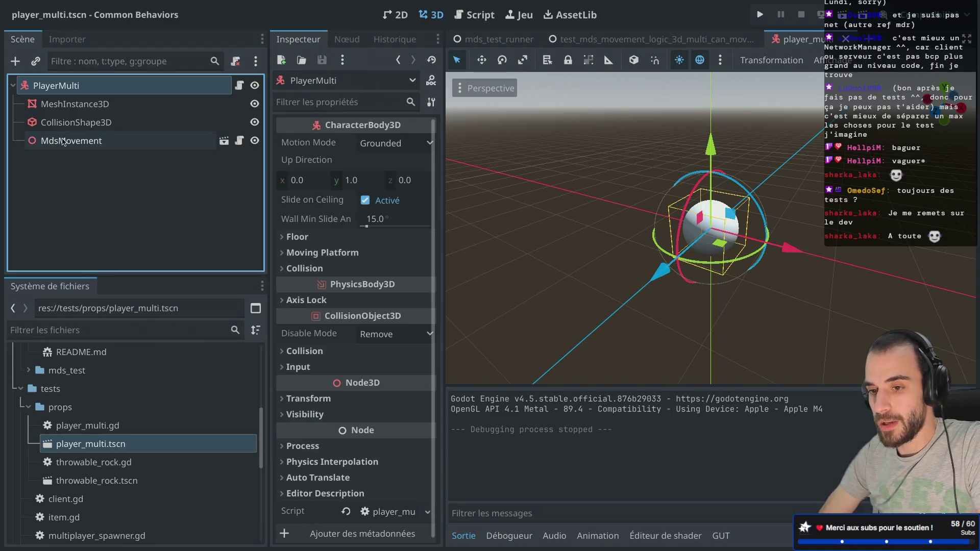
click(64, 142)
click(71, 89)
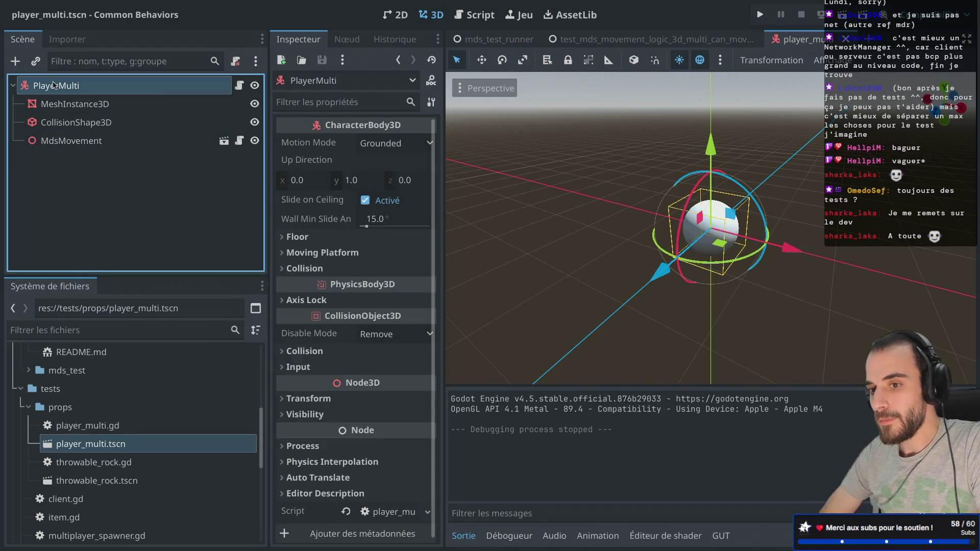
right_click(54, 86)
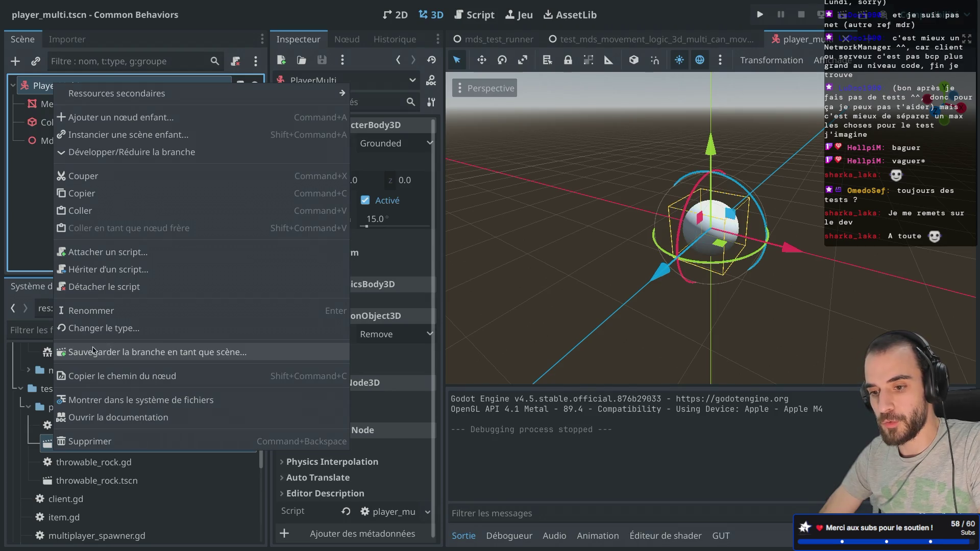
key(Escape)
key(super+a)
text(multi)
key(Down)
key(Return)
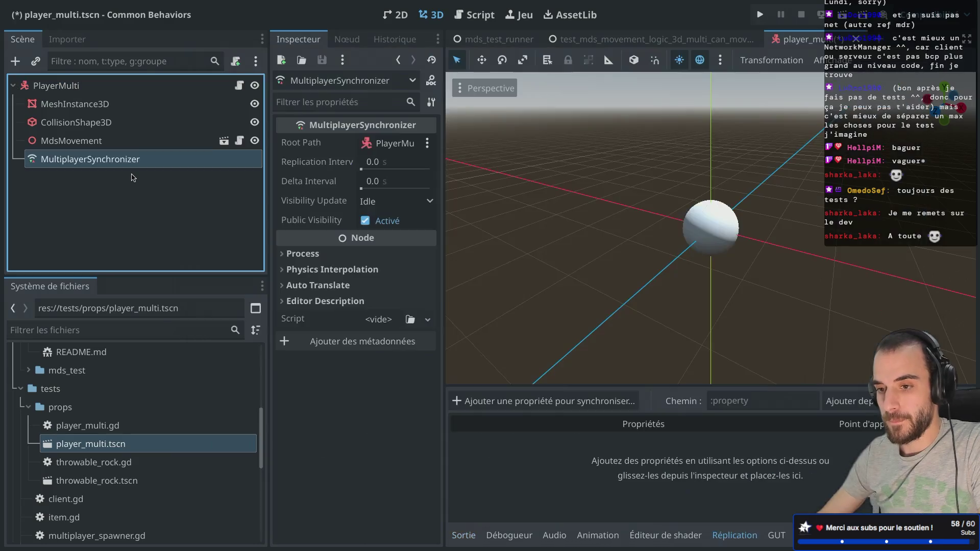
drag(135, 166, 131, 100)
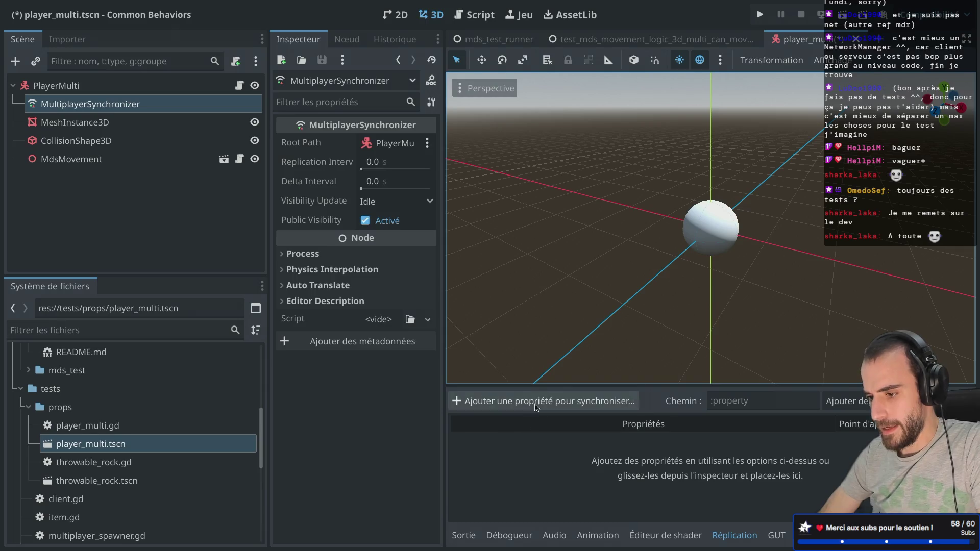
Replicate PlayerMulti:position in the synchronizer, save the scene, and run it
click(529, 401)
double_click(441, 109)
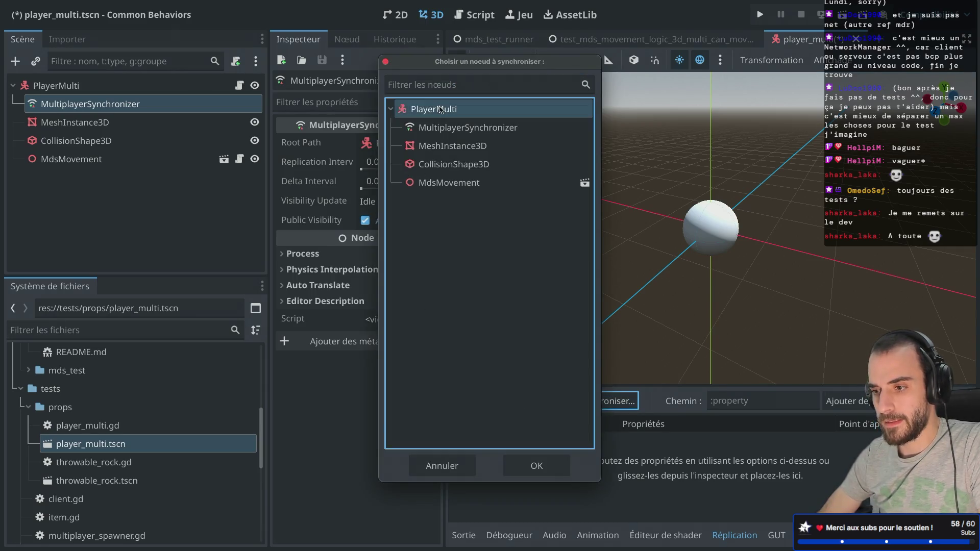
text(posi)
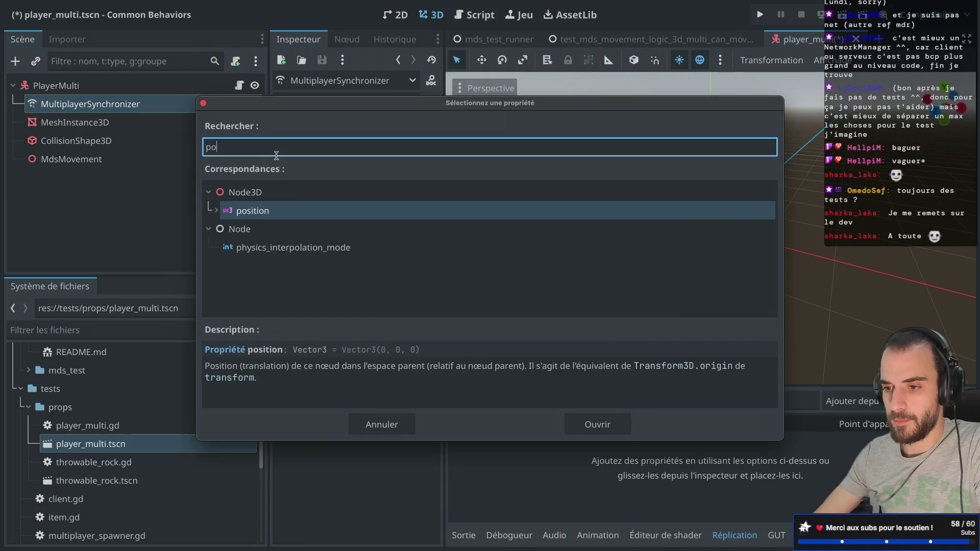
key(Return)
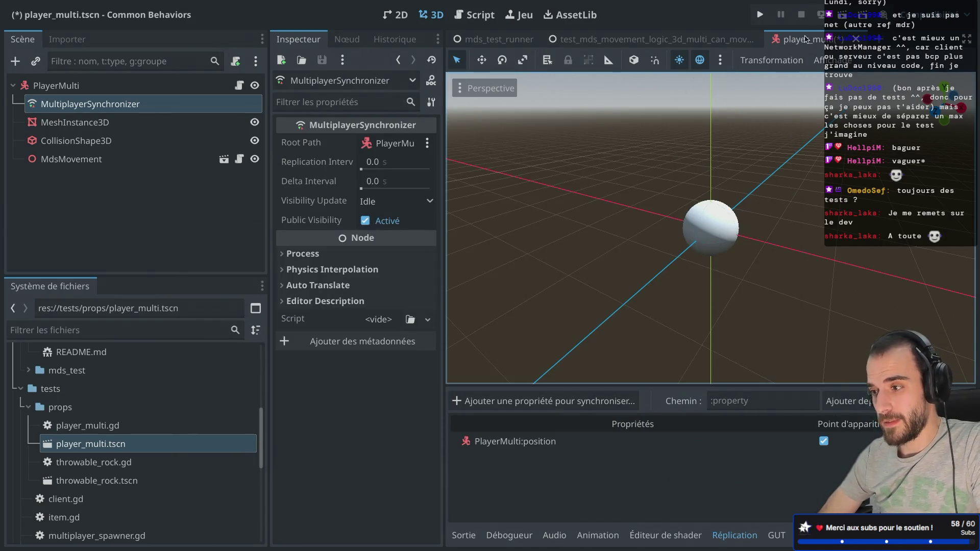
key(ctrl+s)
click(843, 17)
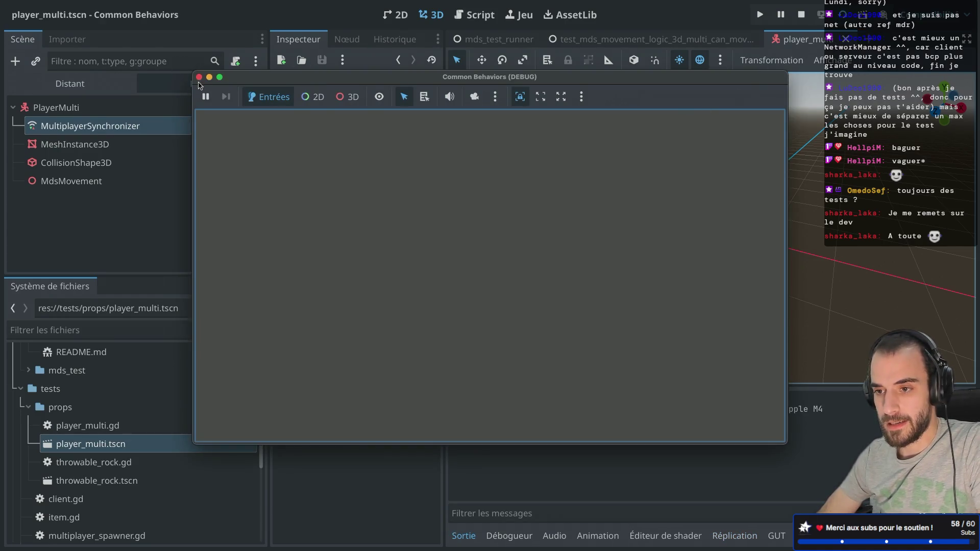
Run the multi can-move-up test to watch both players, stop it, and open its script
click(199, 77)
click(621, 40)
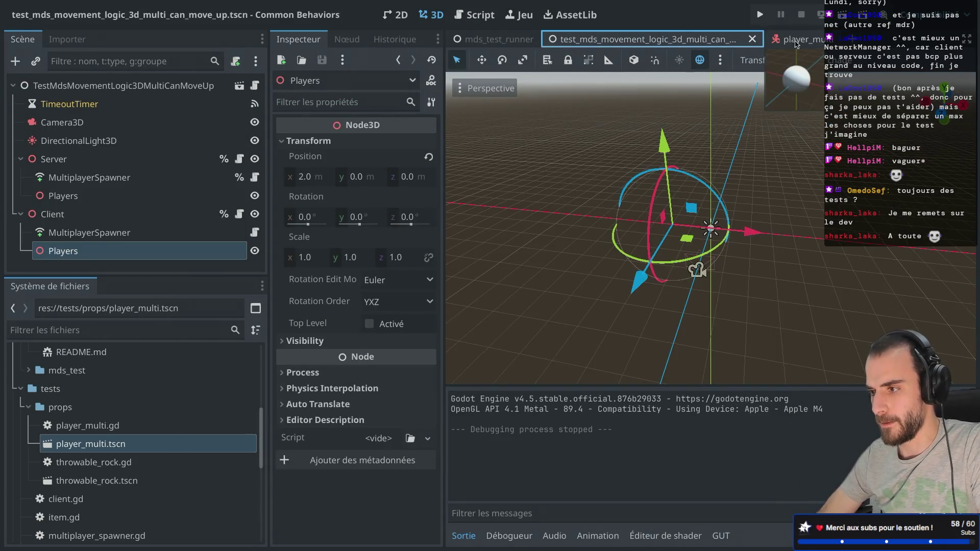
click(840, 16)
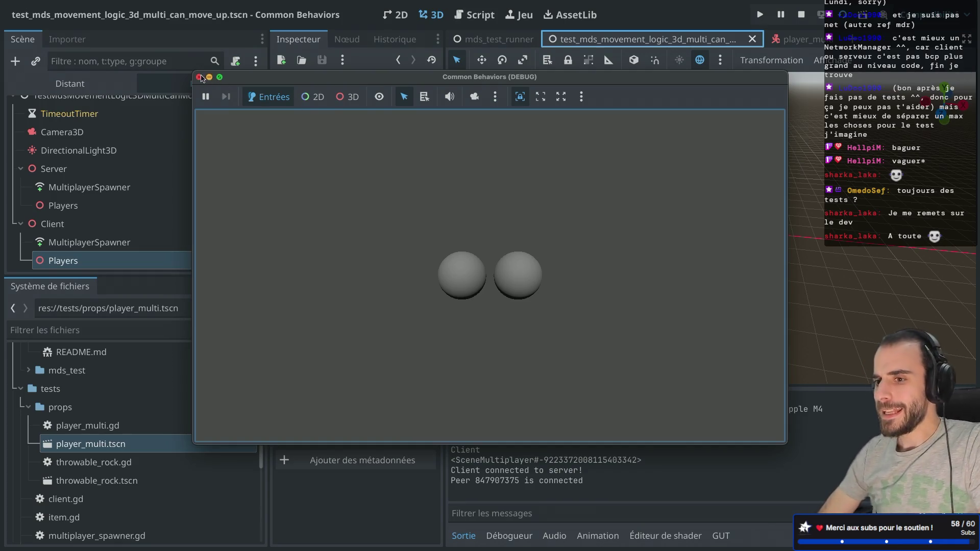
click(199, 77)
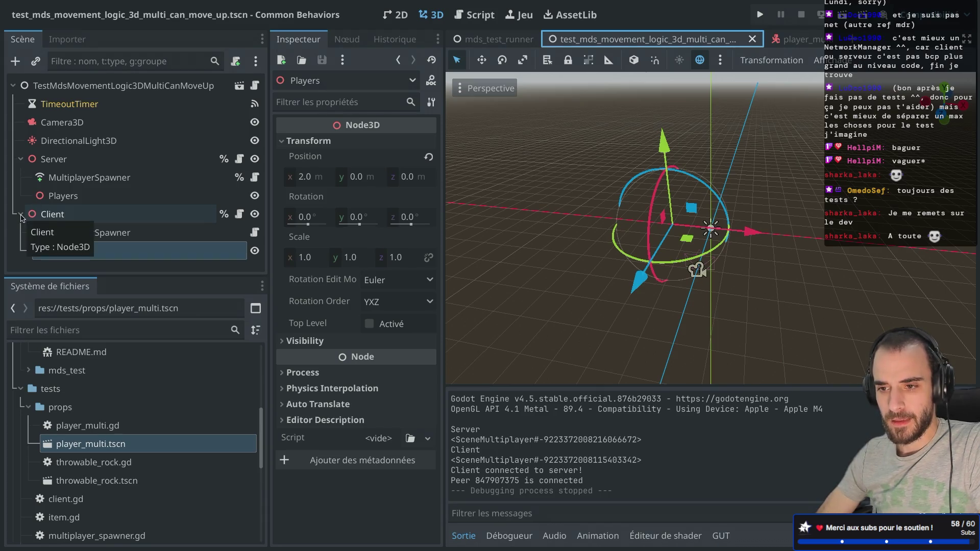
click(240, 85)
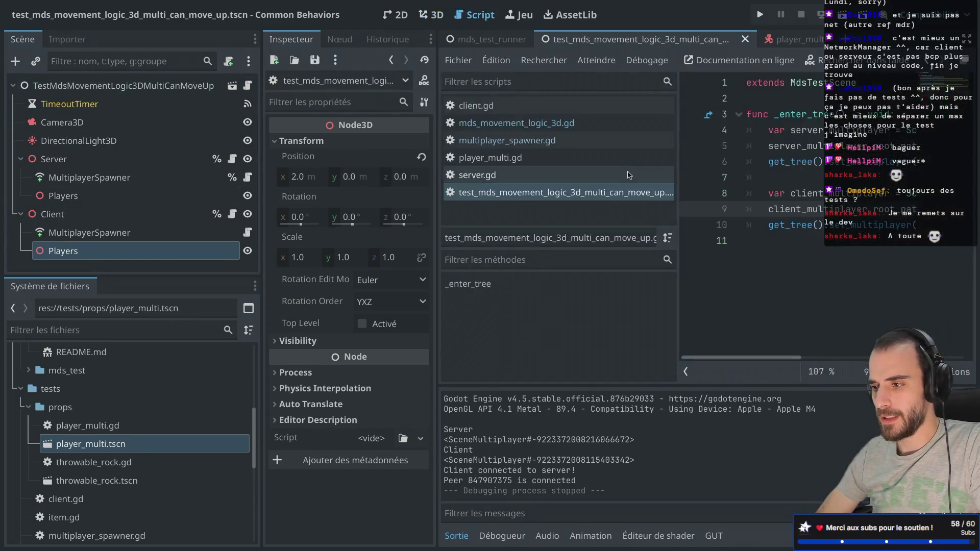
Delete the server and client root_path lines from _enter_tree and save
drag(803, 144, 803, 136)
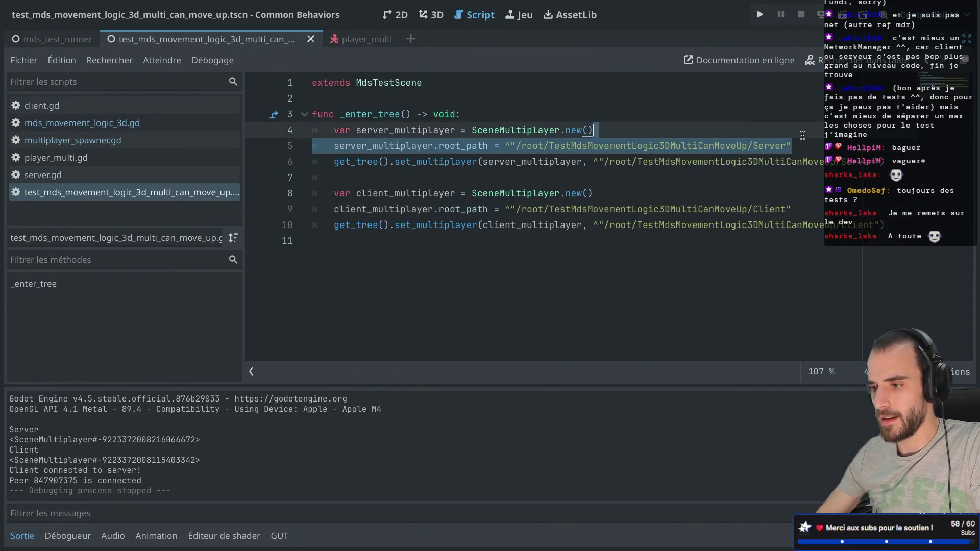
key(BackSpace)
drag(803, 193, 801, 181)
key(BackSpace)
key(ctrl+s)
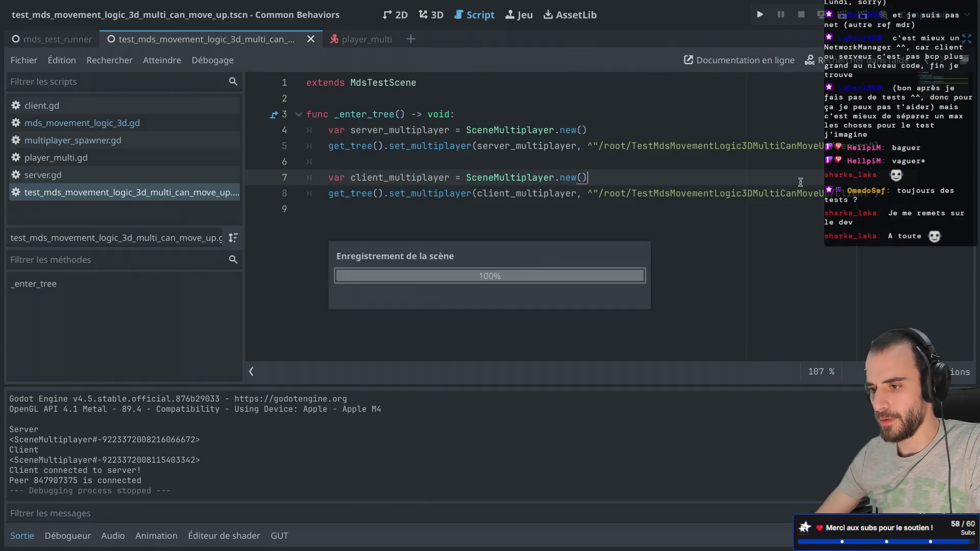
Rerun the test to confirm both spheres move, then restore the docks and collapse Client
click(842, 15)
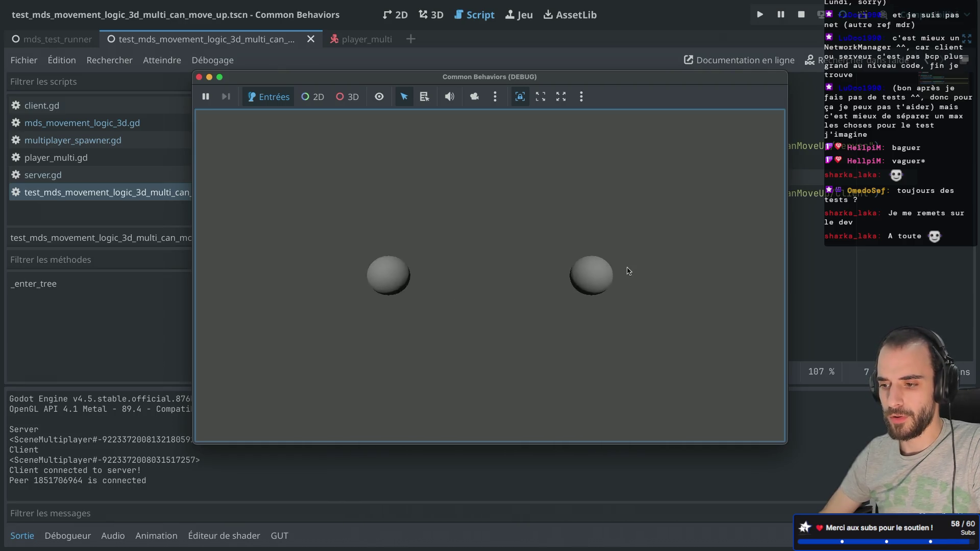
click(199, 77)
drag(643, 207, 558, 130)
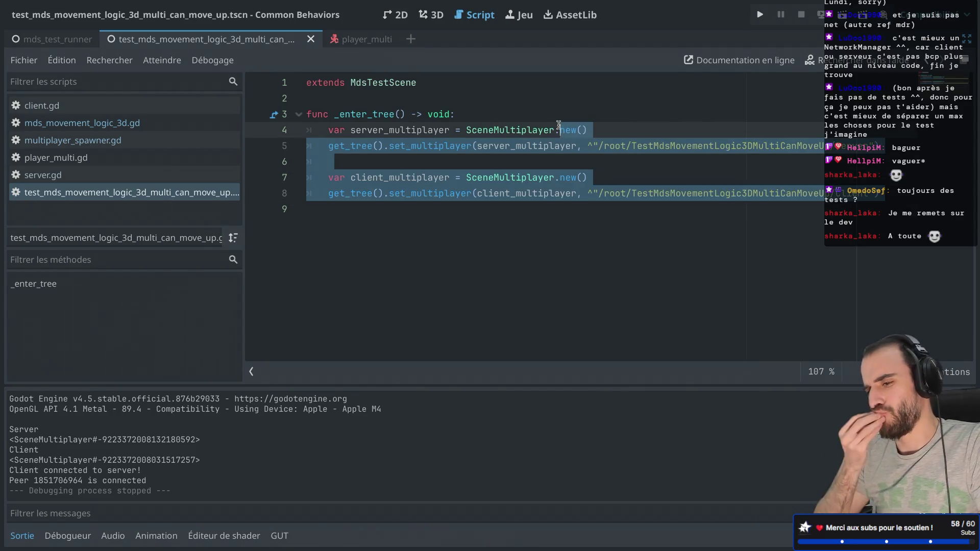
click(599, 98)
key(super+ctrl+d)
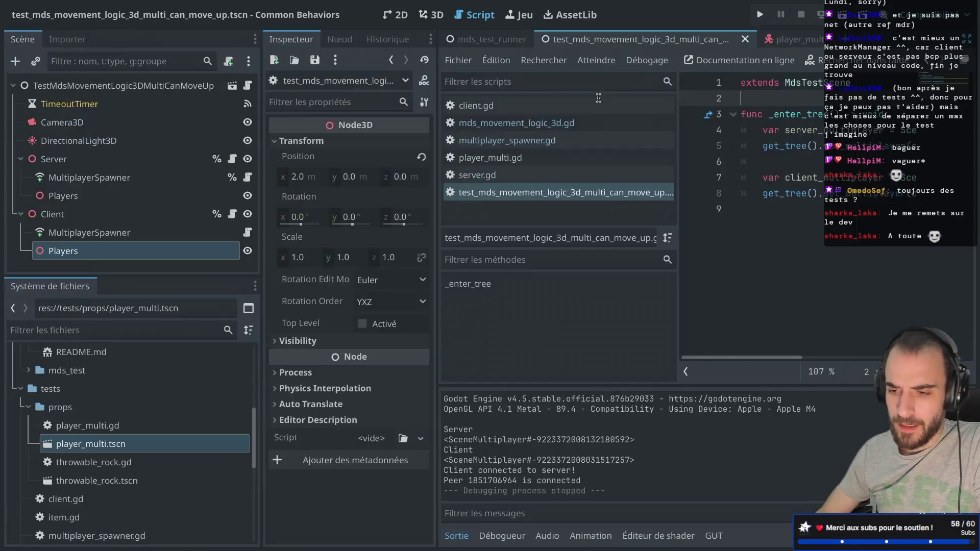
click(20, 214)
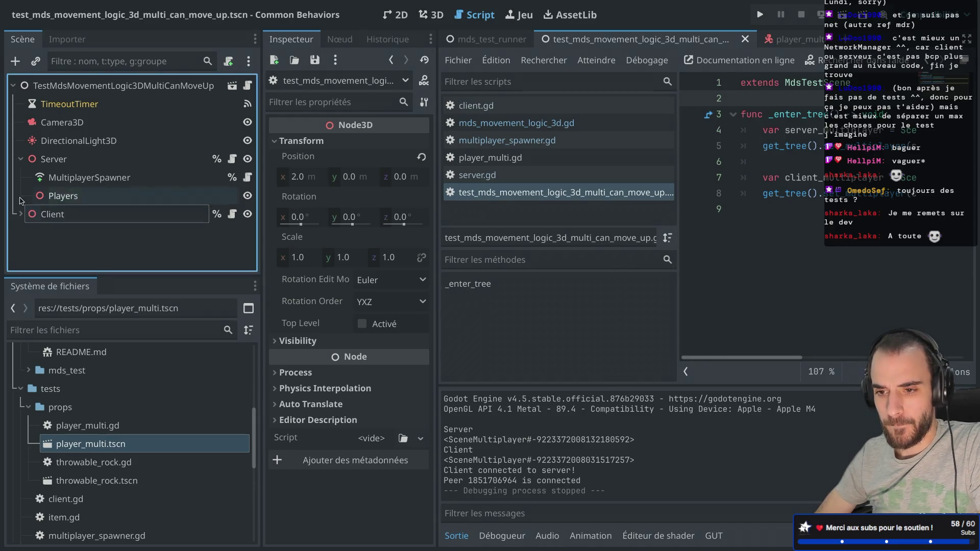
Collapse the Server branch and view the root test node's script
click(21, 159)
click(20, 160)
click(20, 159)
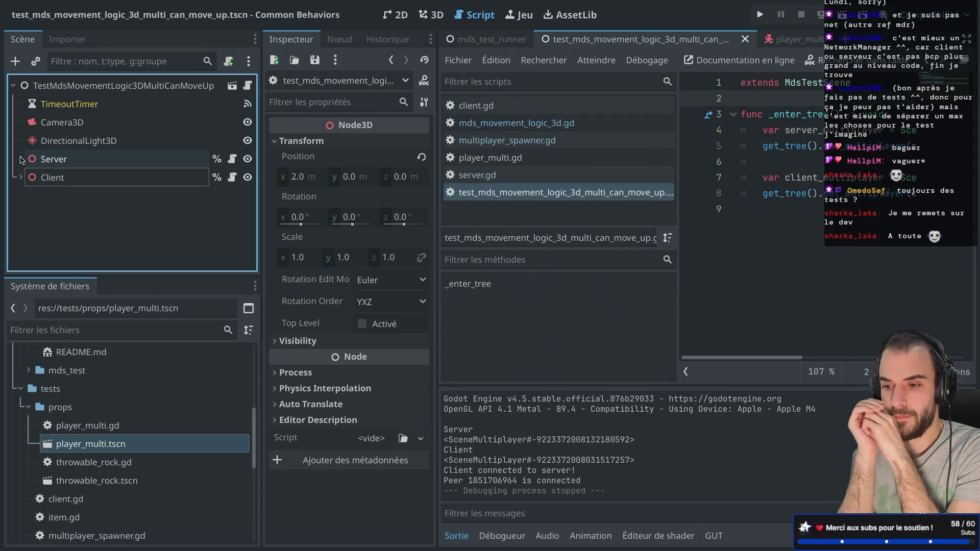
click(145, 88)
click(248, 85)
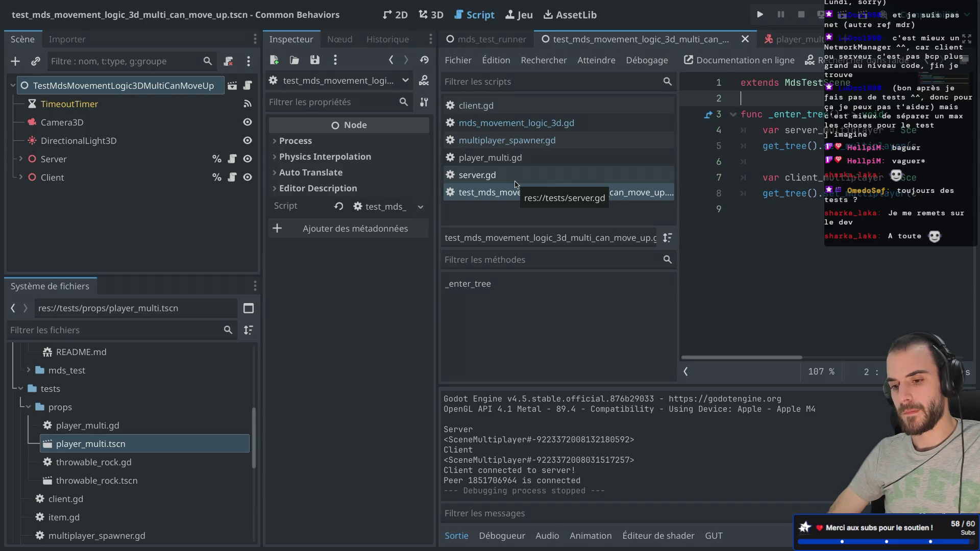
Open test_mds_movement_logic_3d_solo_can_move_up.gd in a widened code editor
scroll(147, 447, down, 5)
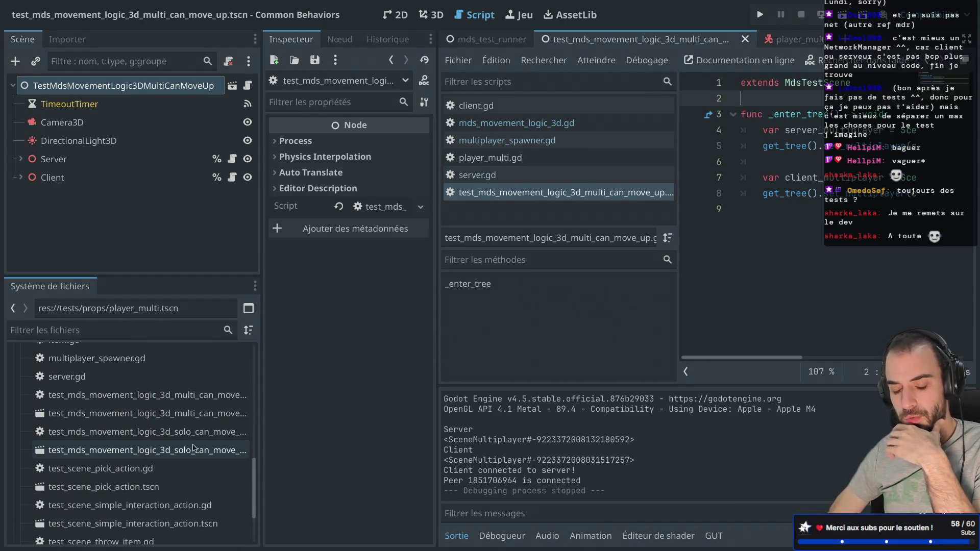
double_click(188, 438)
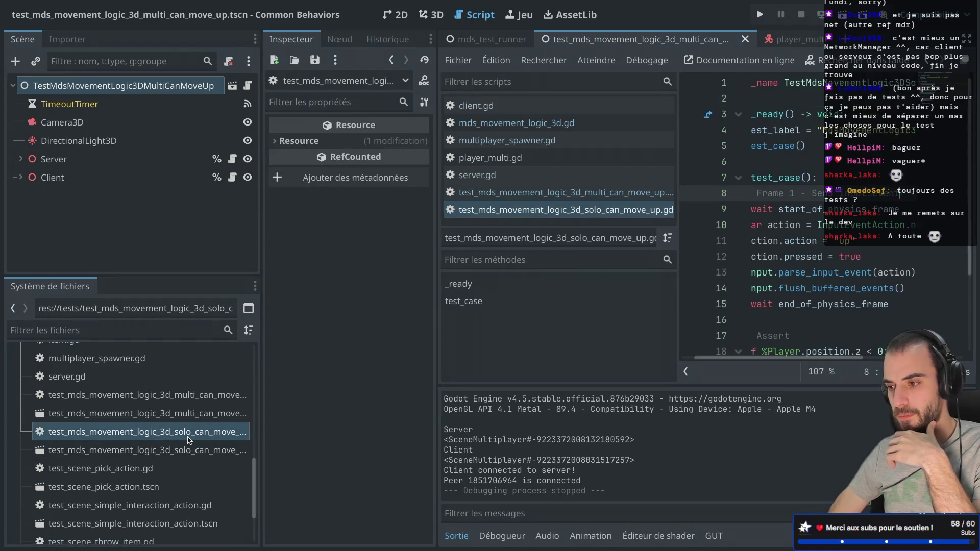
key(ctrl+super+d)
scroll(352, 237, down, 2)
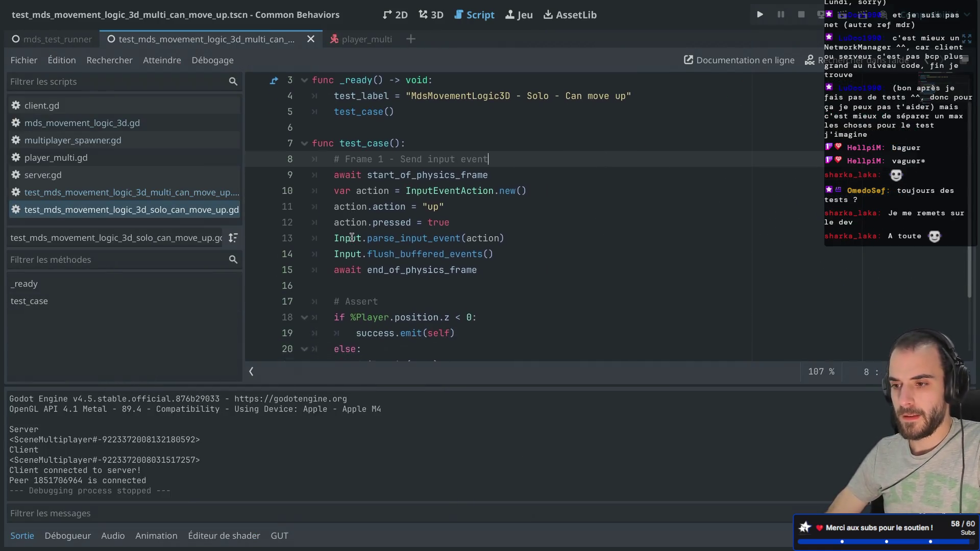
Paste the solo test's _ready into the multi script, change the label to 'Multi', and save
scroll(351, 237, up, 1)
mouse_move(401, 136)
mouse_down()
mouse_move(368, 136)
mouse_move(308, 98)
mouse_up()
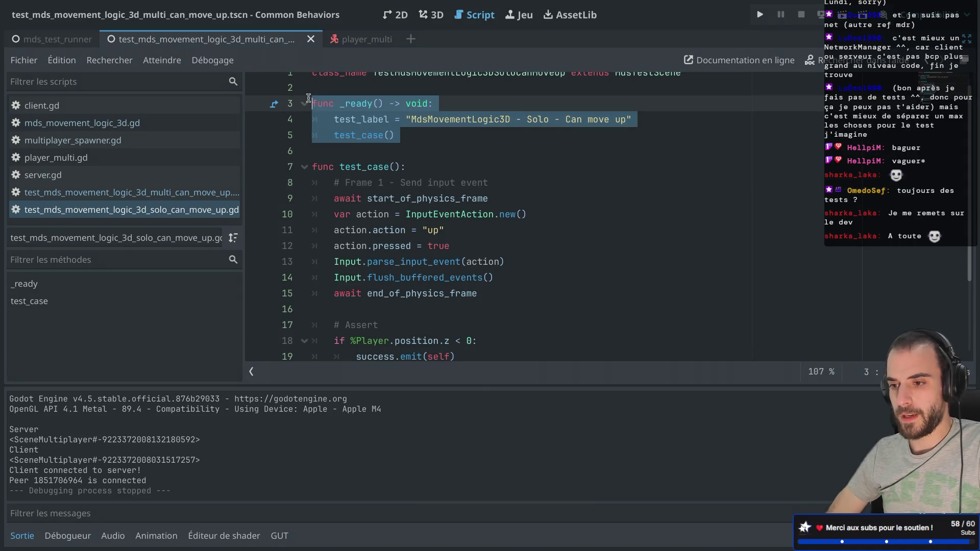
click(112, 192)
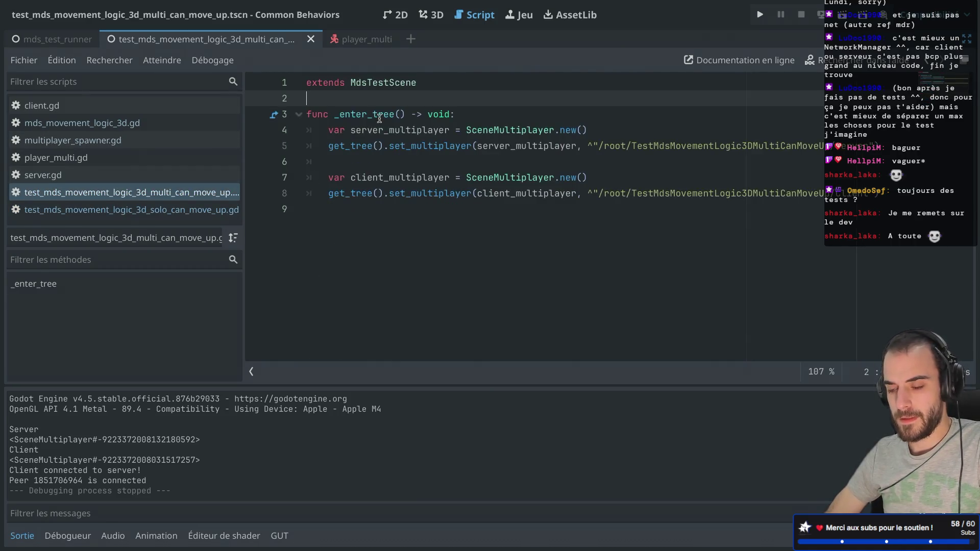
key(Return)
key(Up)
key(Down)
key(super+v)
key(BackSpace)
double_click(533, 129)
text(Multi)
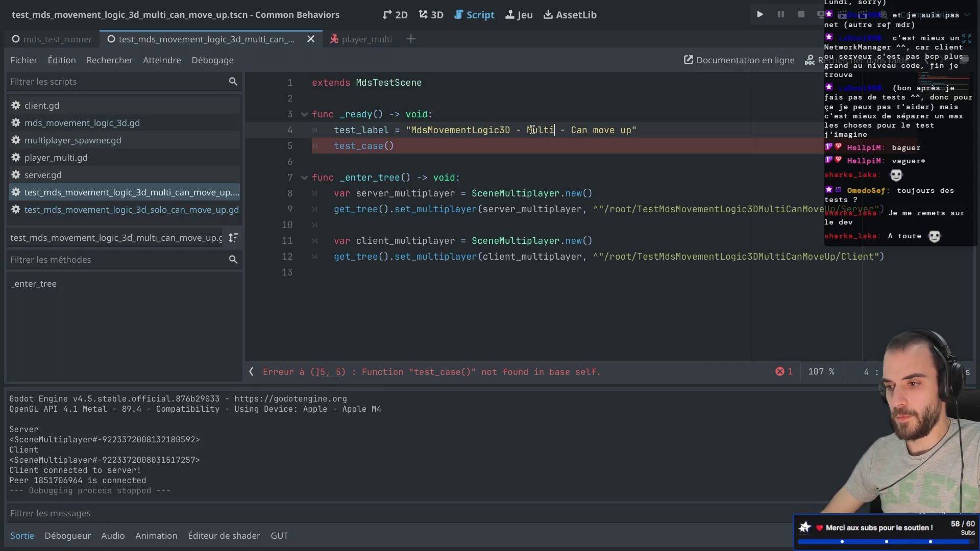
key(super+s)
click(407, 158)
Copy the solo test_case function and paste it at the end of the multi script
click(117, 210)
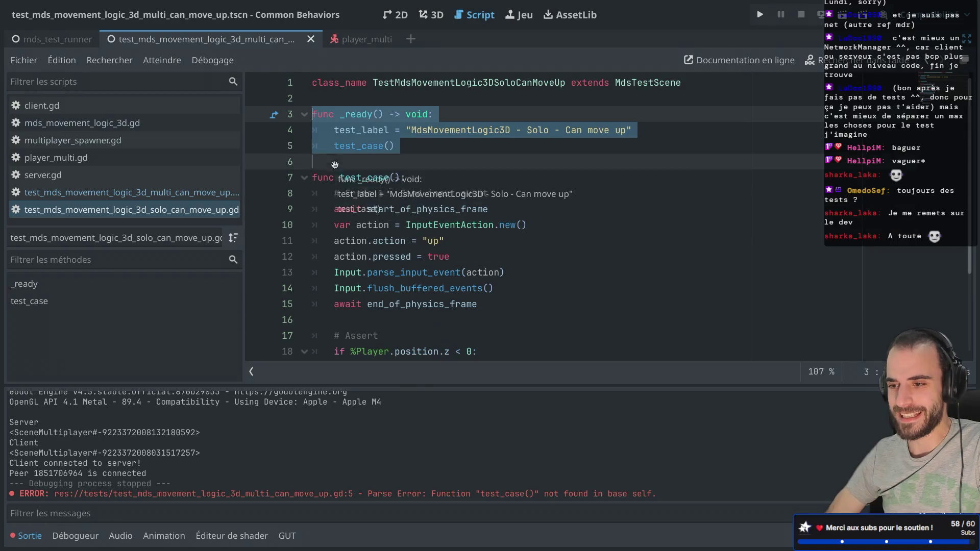
mouse_move(335, 147)
mouse_move(327, 159)
mouse_down()
mouse_move(319, 162)
mouse_move(376, 292)
mouse_move(377, 380)
mouse_up()
key(super+c)
click(118, 193)
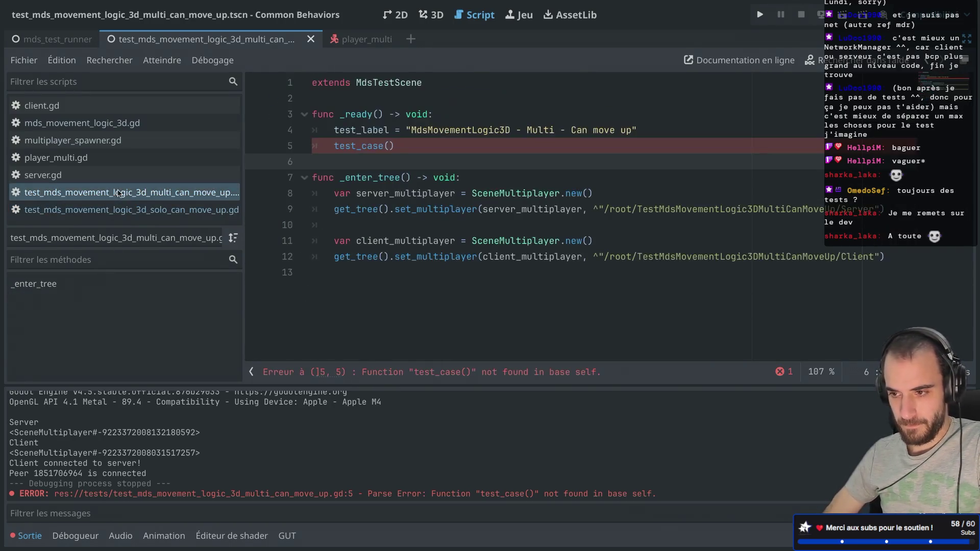
click(344, 282)
key(super+v)
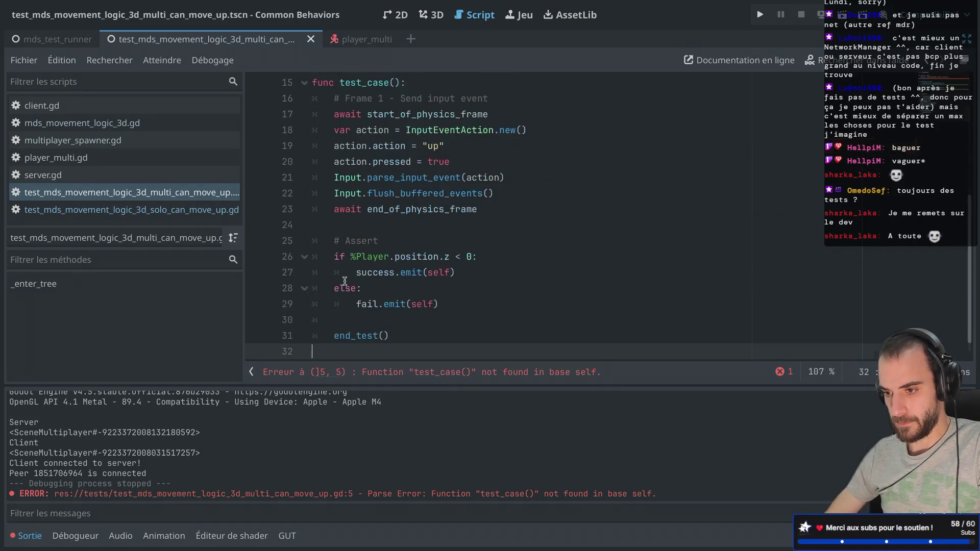
scroll(307, 219, up, 8)
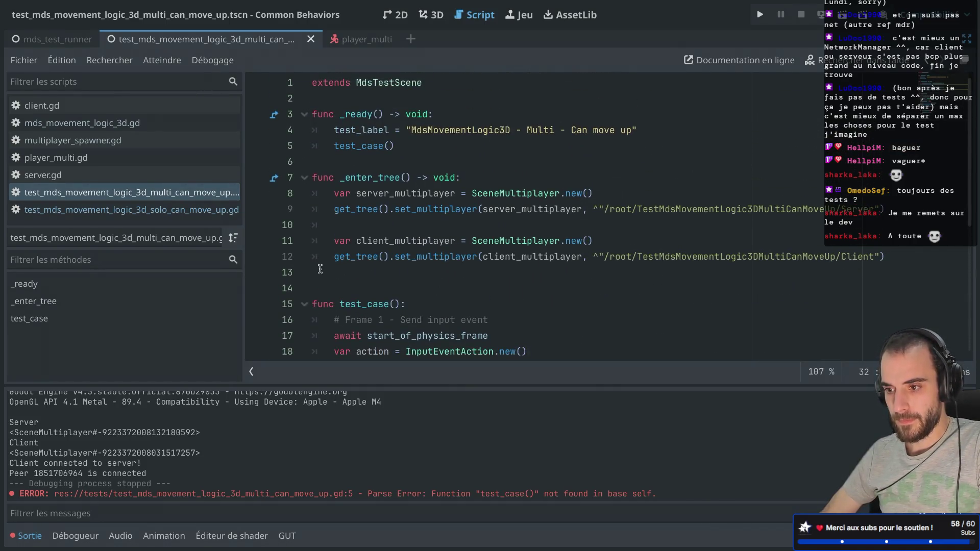
Remove the stray blank lines before test_case and inside _enter_tree
drag(314, 270, 292, 163)
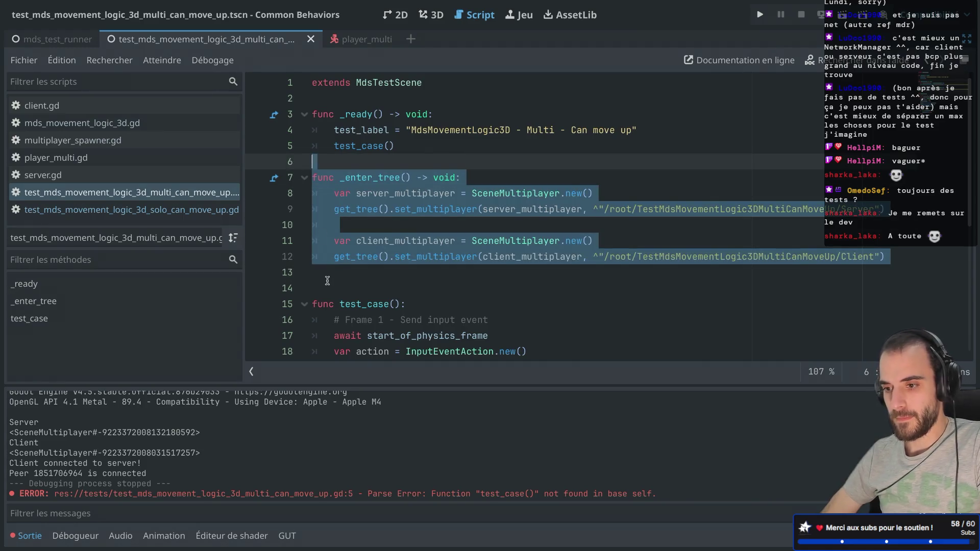
click(327, 284)
key(BackSpace)
scroll(332, 263, down, 1)
click(343, 207)
key(BackSpace)
Review the start_of_physics_frame and end_of_physics_frame awaits, then restore the docks
click(446, 137)
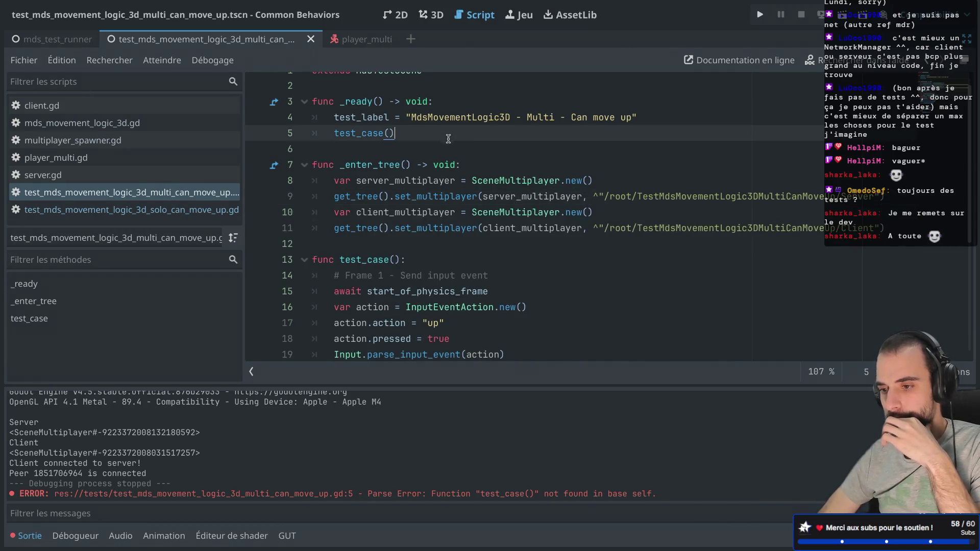
scroll(447, 130, down, 3)
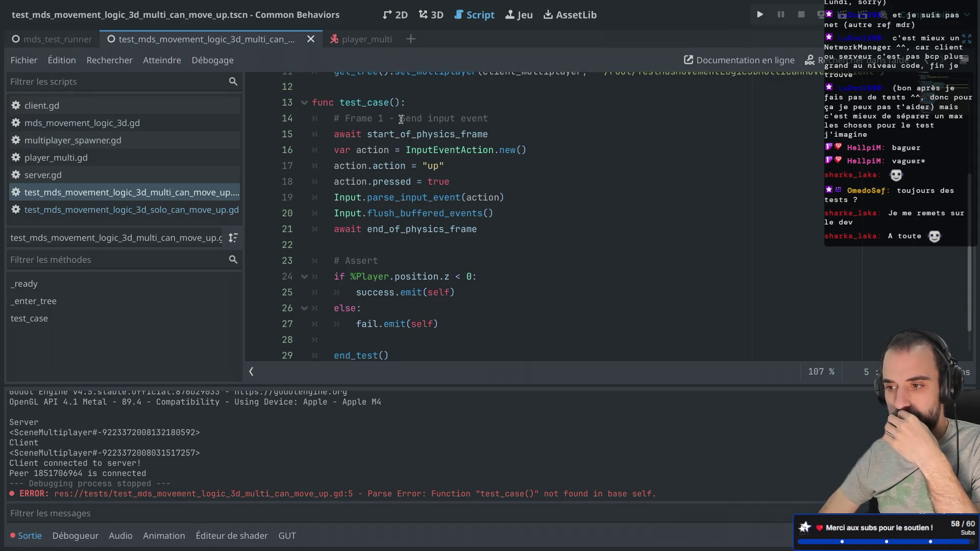
scroll(410, 141, up, 3)
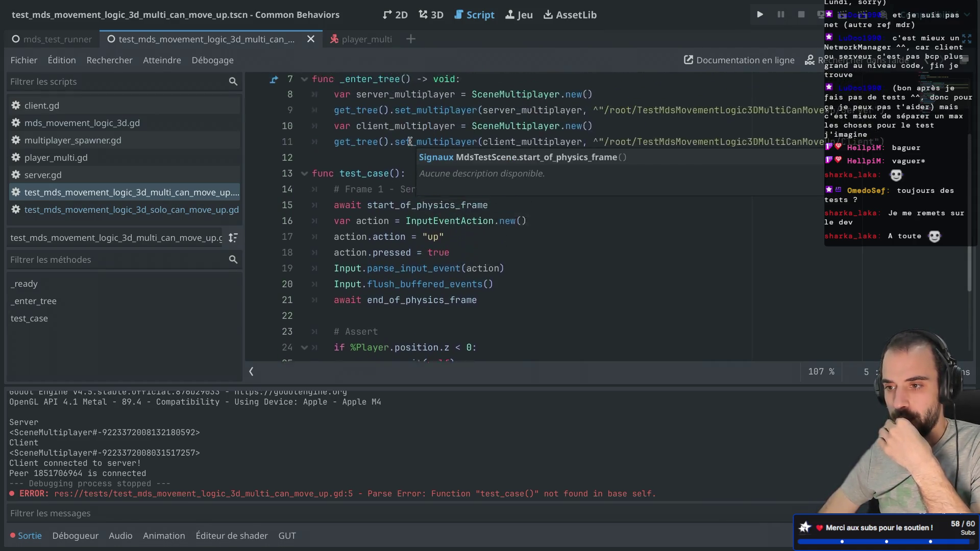
scroll(410, 141, down, 2)
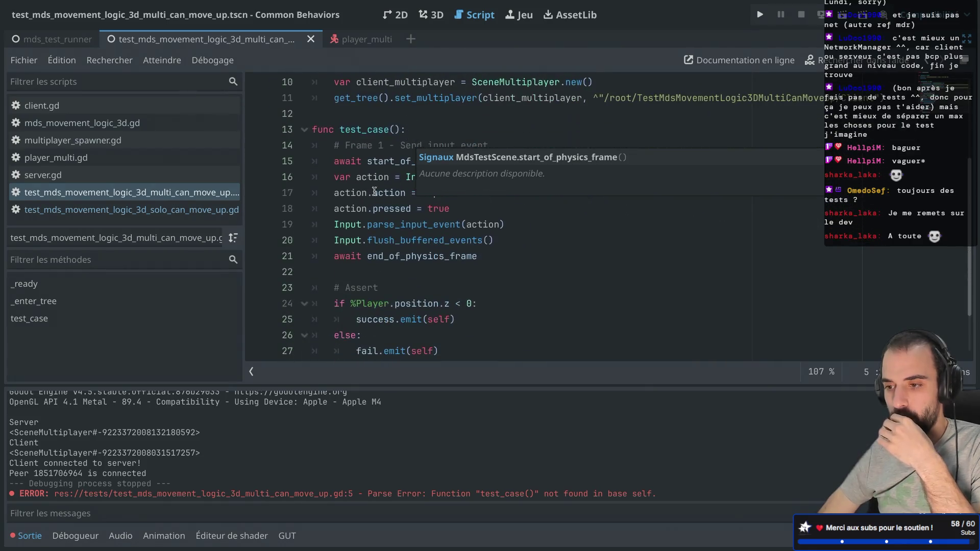
double_click(520, 160)
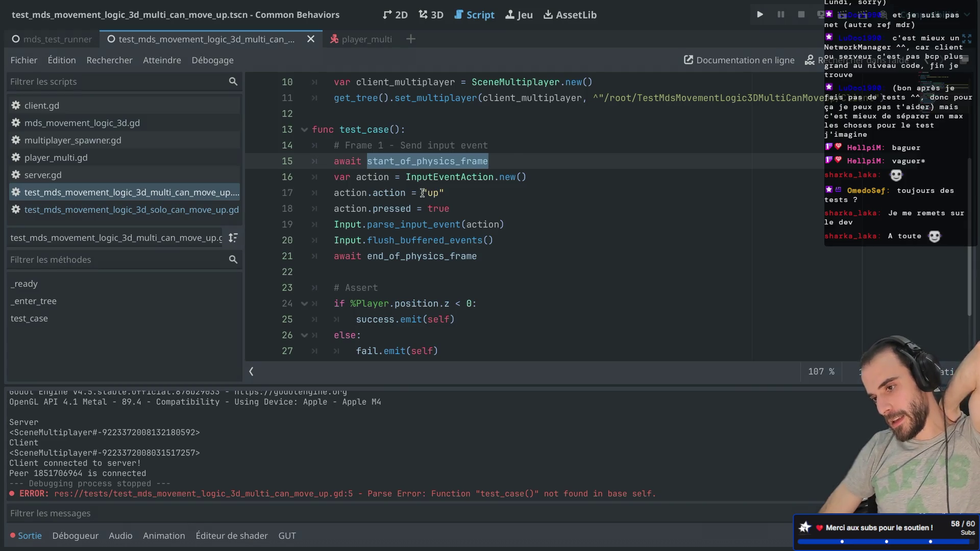
scroll(431, 199, down, 1)
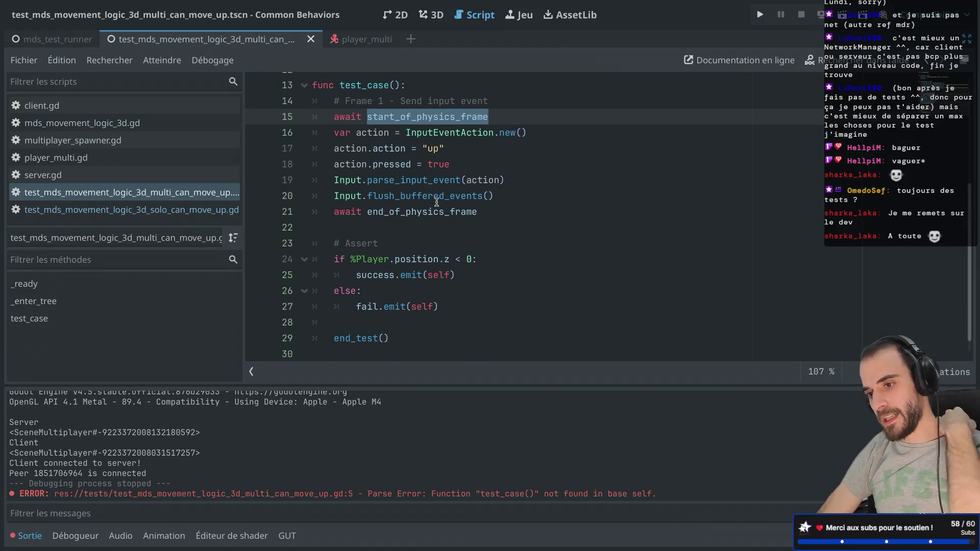
drag(365, 218, 471, 217)
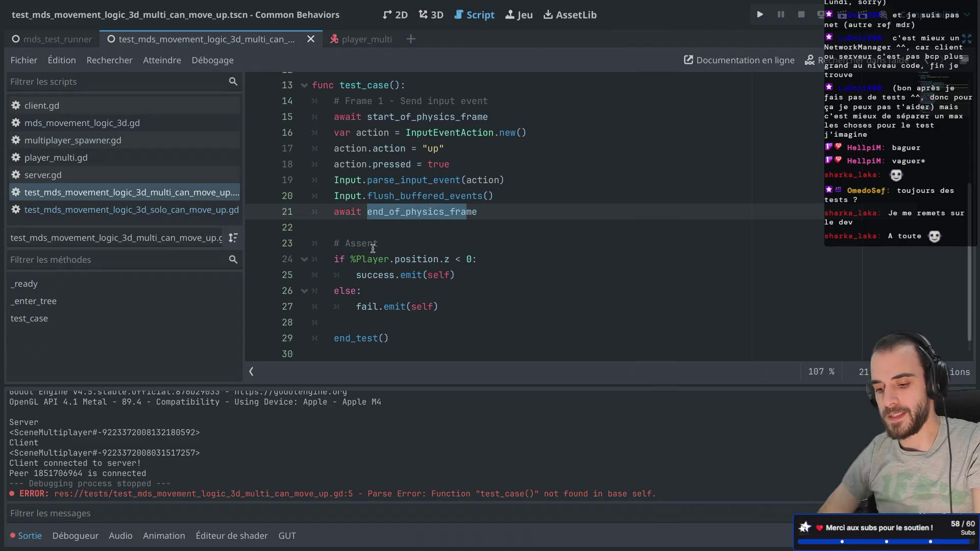
key(ctrl+shift+F11)
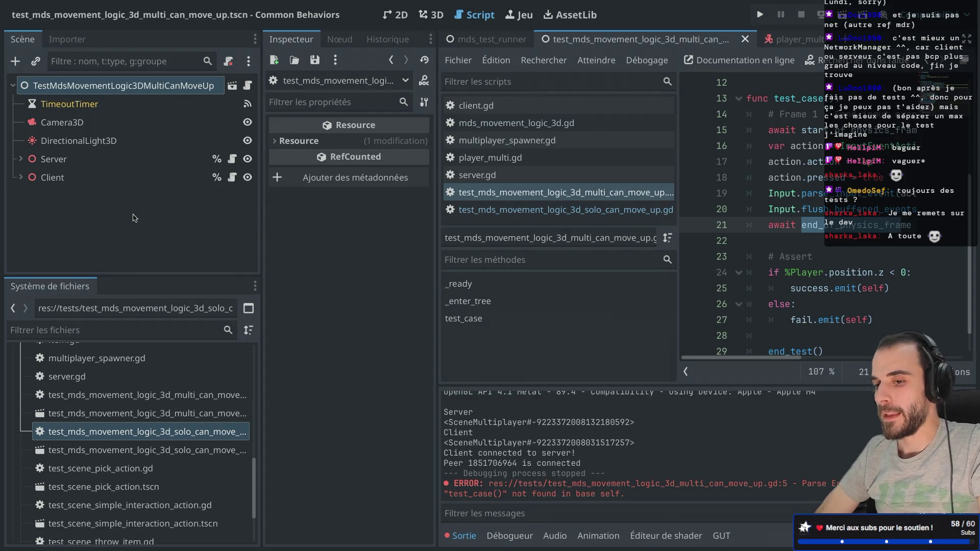
Expand the Server and Client nodes in the Scene tree
click(20, 177)
click(21, 159)
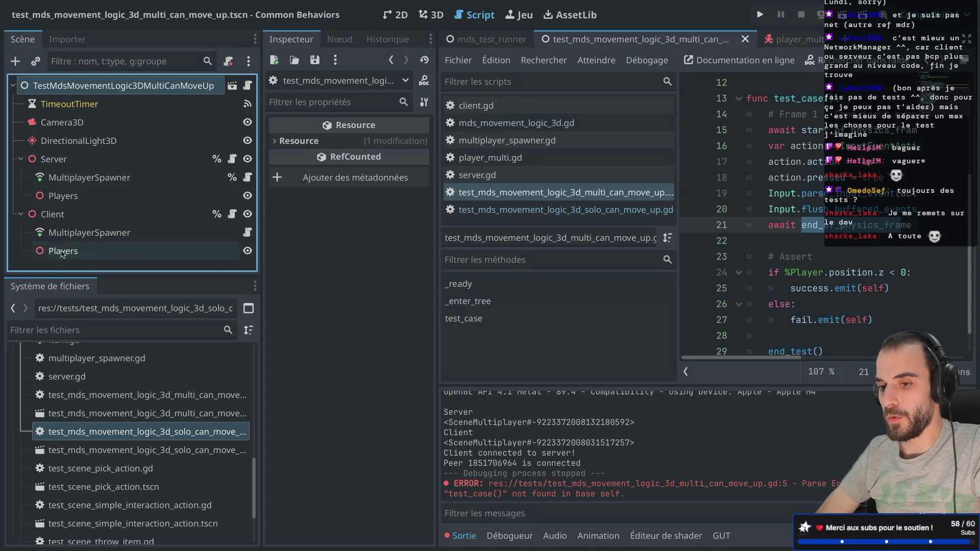
key(ctrl+shift+F11)
Change line 24's node reference from %Player to $Server/Players
double_click(374, 267)
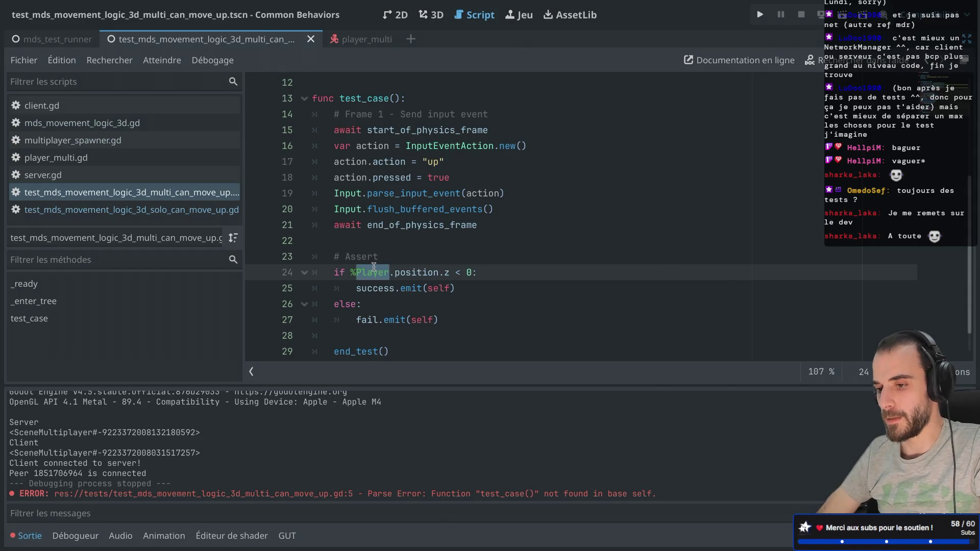
key(ctrl+shift+F11)
key(ctrl+super+d)
text(Server)
key(ctrl+super+d)
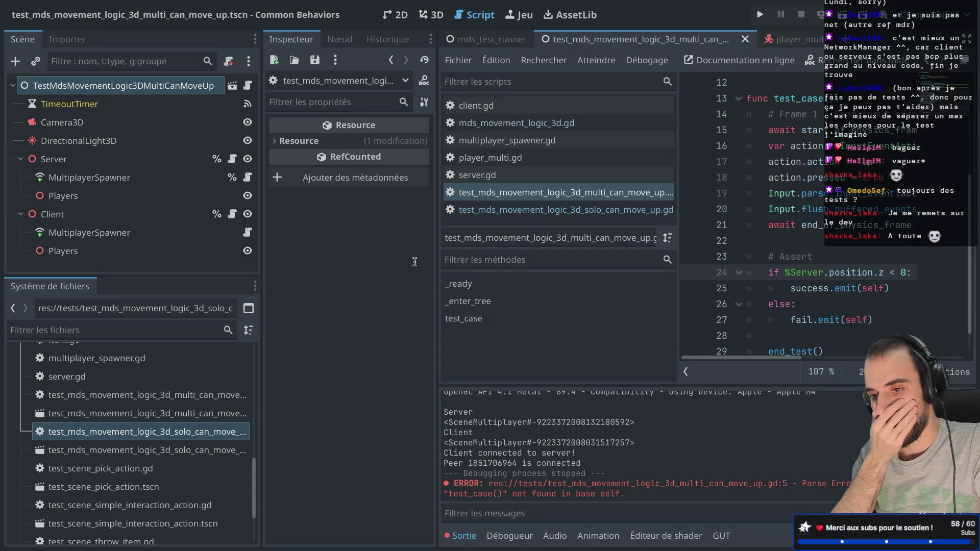
key(BackSpace)
key(BackSpace)
key(BackSpace)
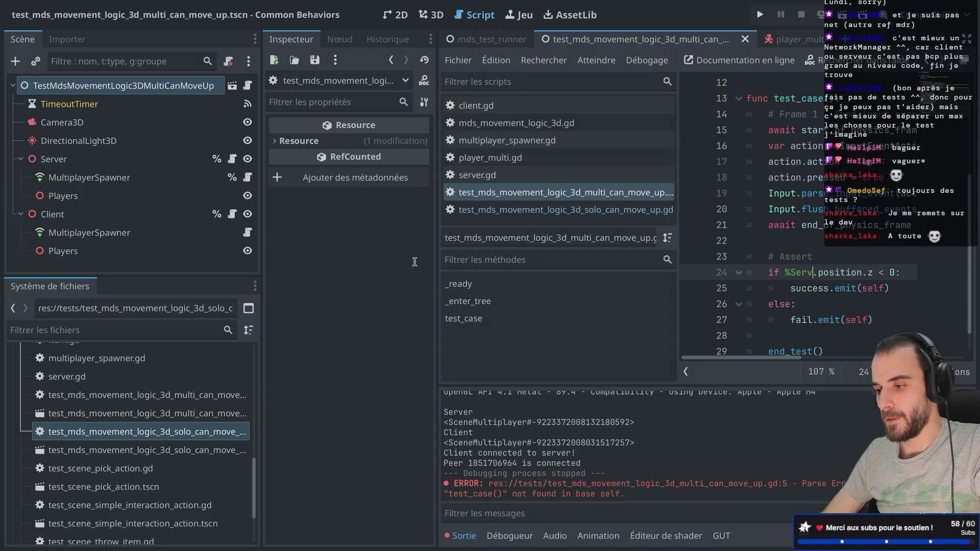
text($)
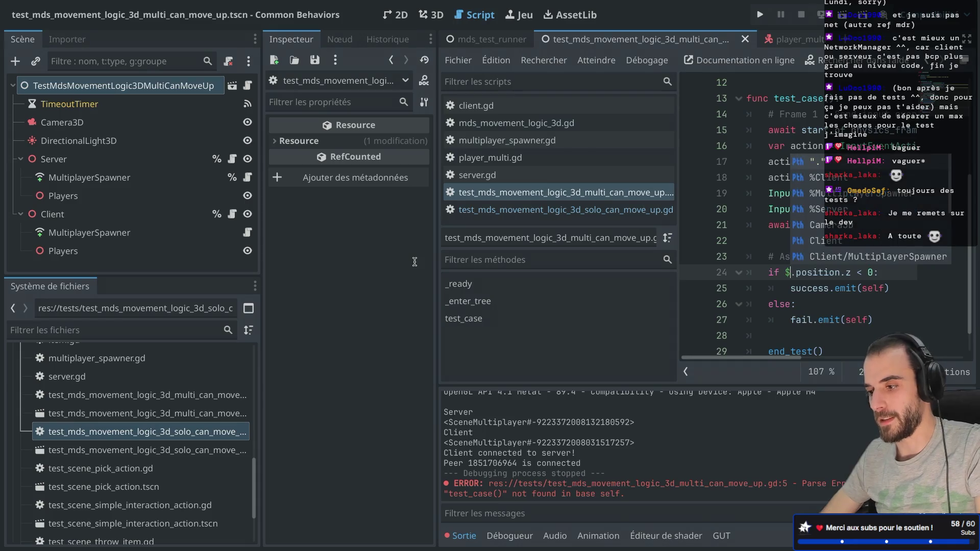
text(Server/P)
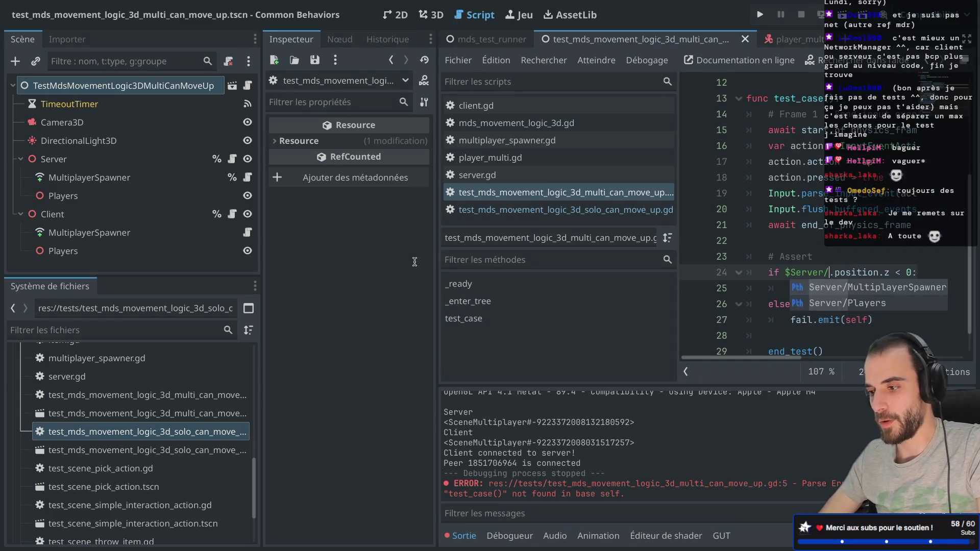
text(layers/)
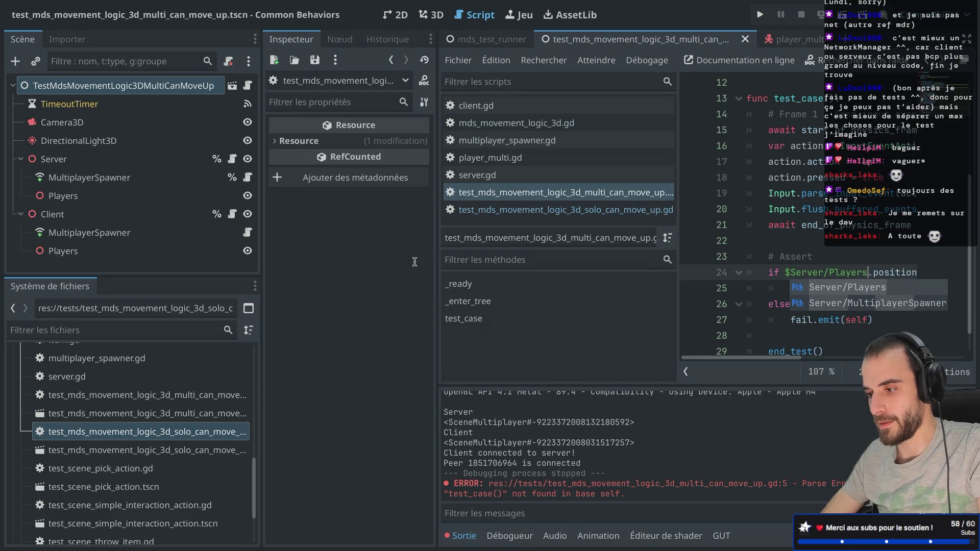
text(Player1)
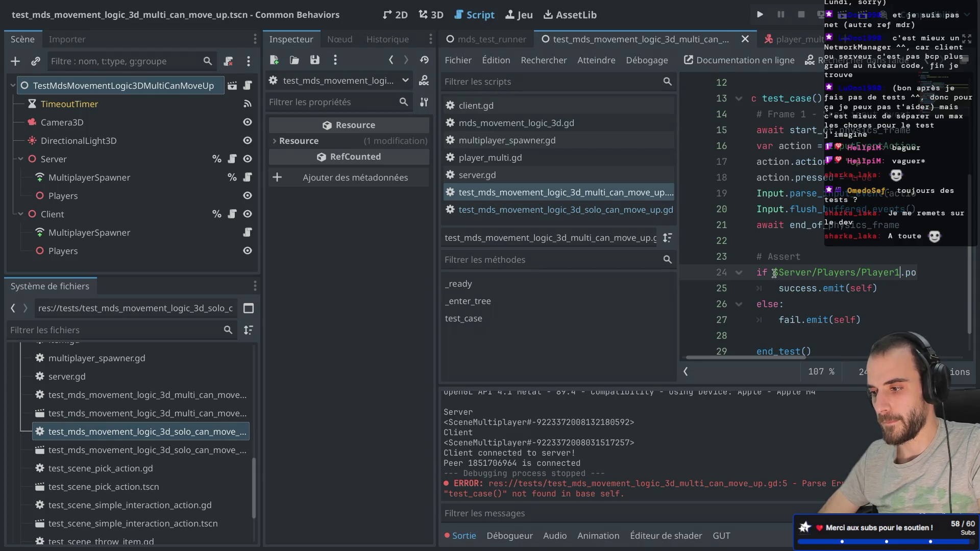
key(BackSpace)
key(BackSpace)
key(BackSpace)
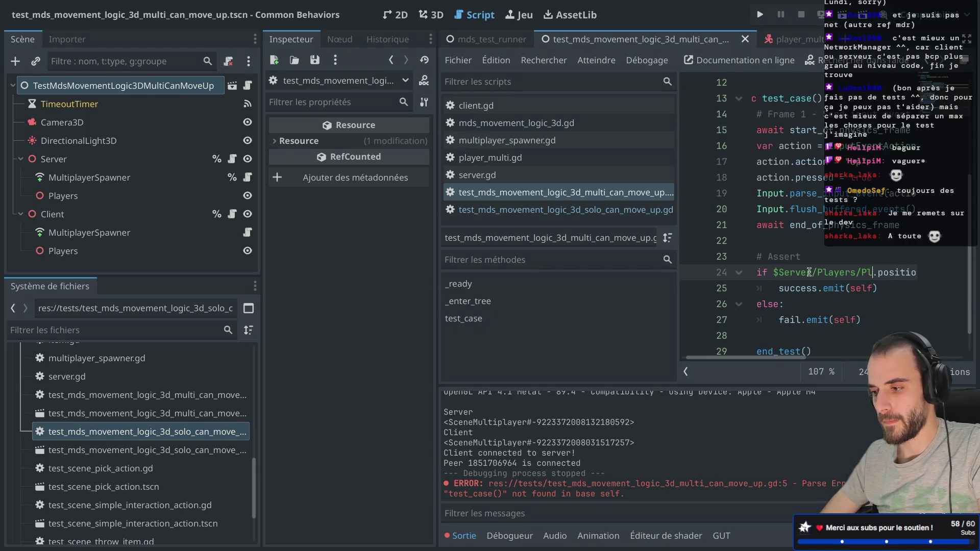
Add an early 'return' as the first line of test_case and run the scene
key(ctrl+super+d)
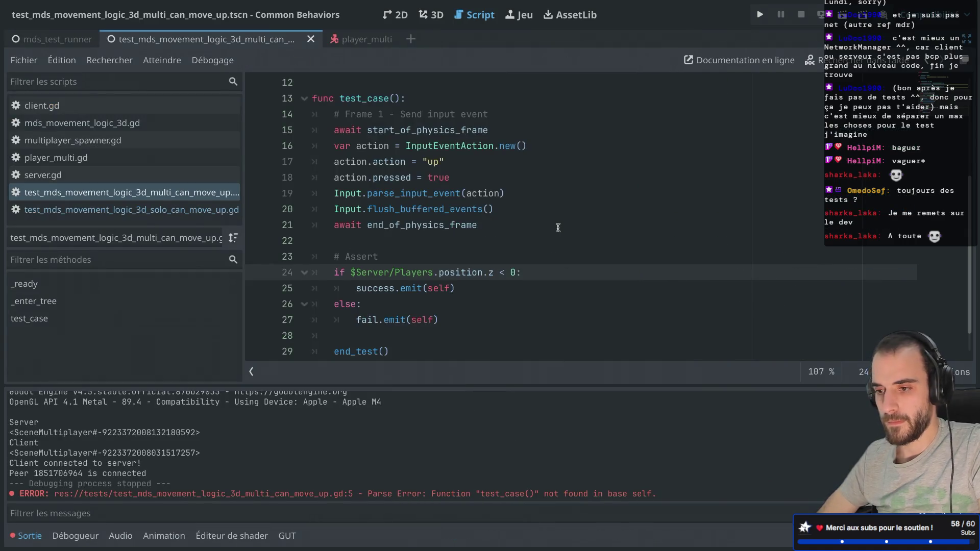
scroll(558, 228, down, 1)
scroll(458, 202, up, 3)
click(424, 198)
click(423, 200)
key(Return)
text(return)
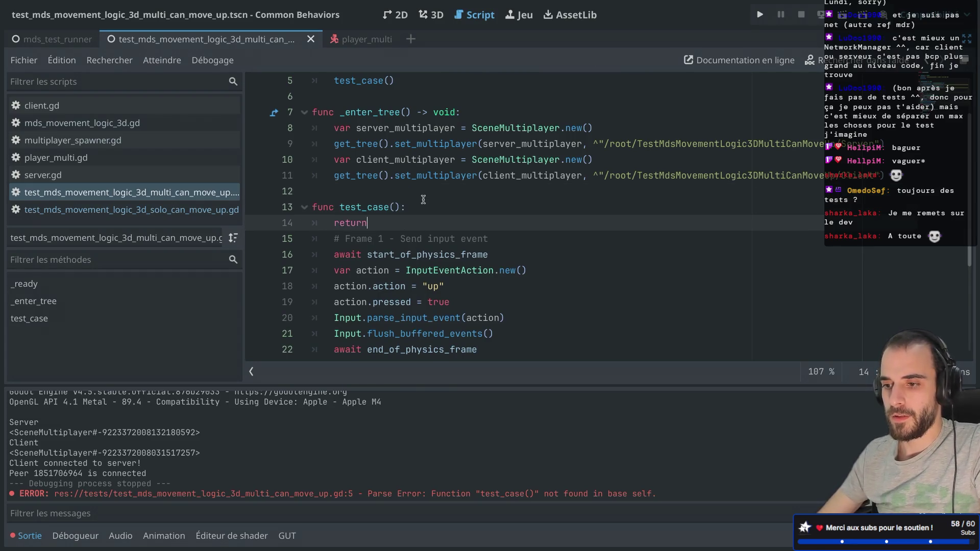
click(842, 14)
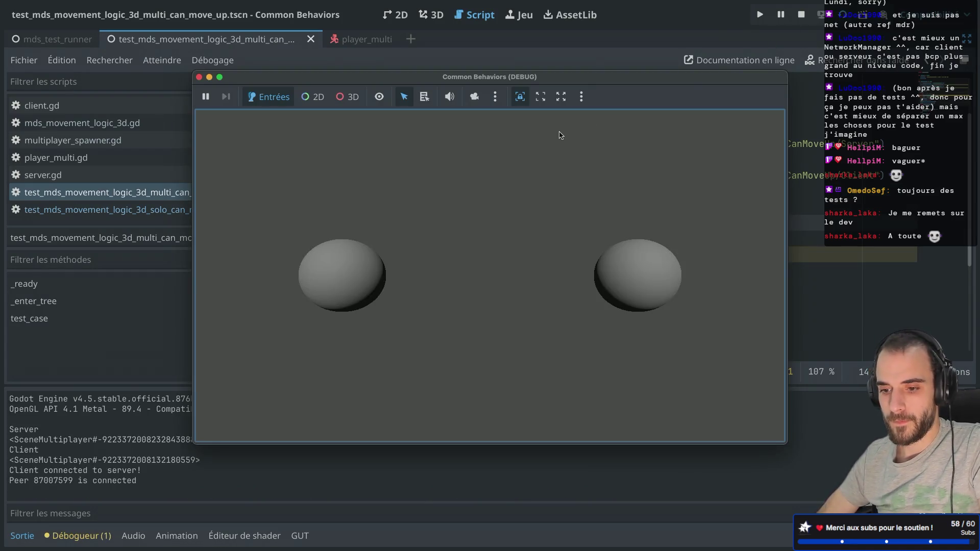
Inspect Server/Players and Client/Players in the Remote tree, then stop the game
key(ctrl+super+d)
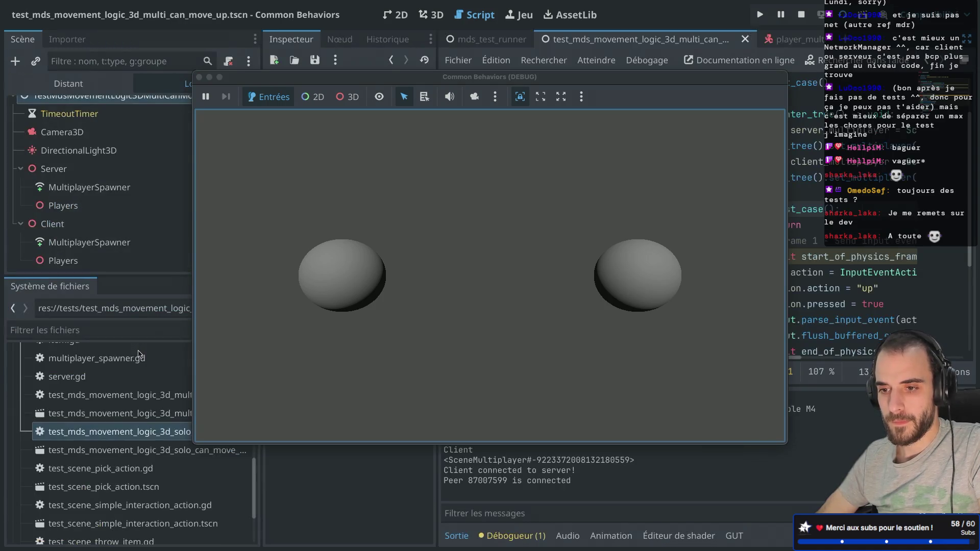
click(71, 83)
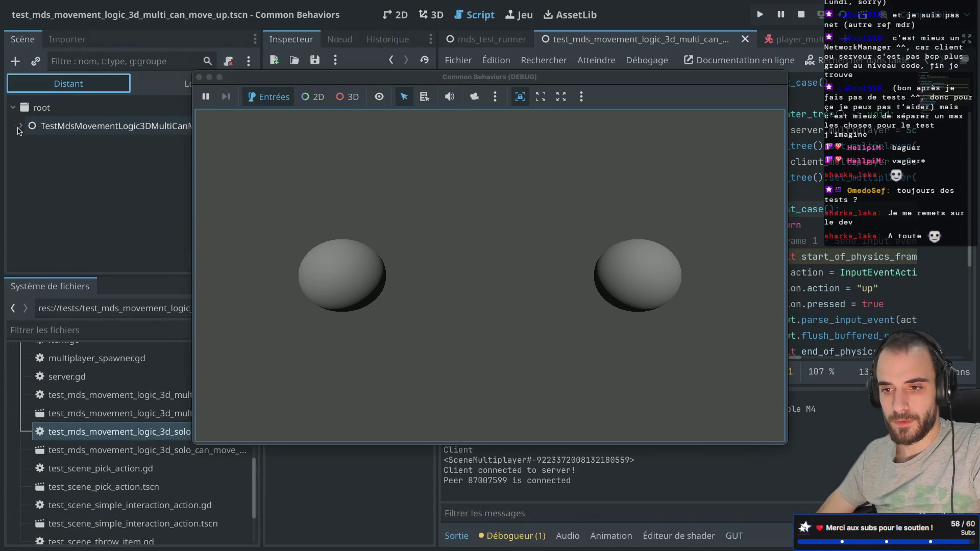
click(21, 126)
click(29, 199)
click(49, 236)
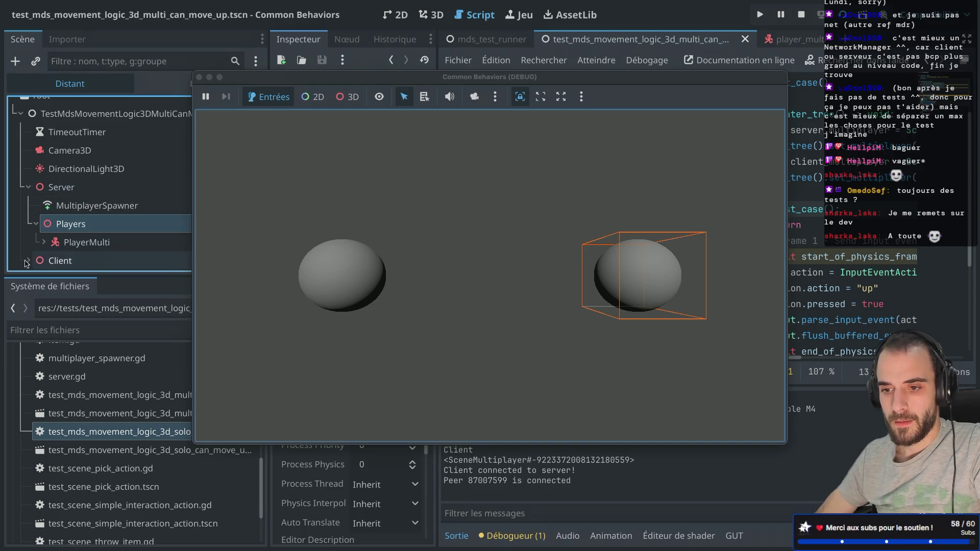
click(31, 261)
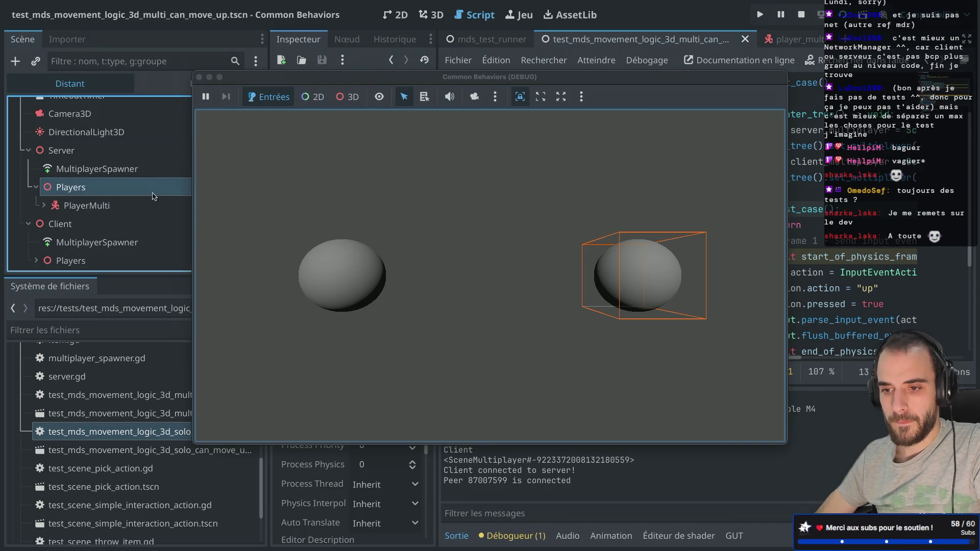
click(36, 260)
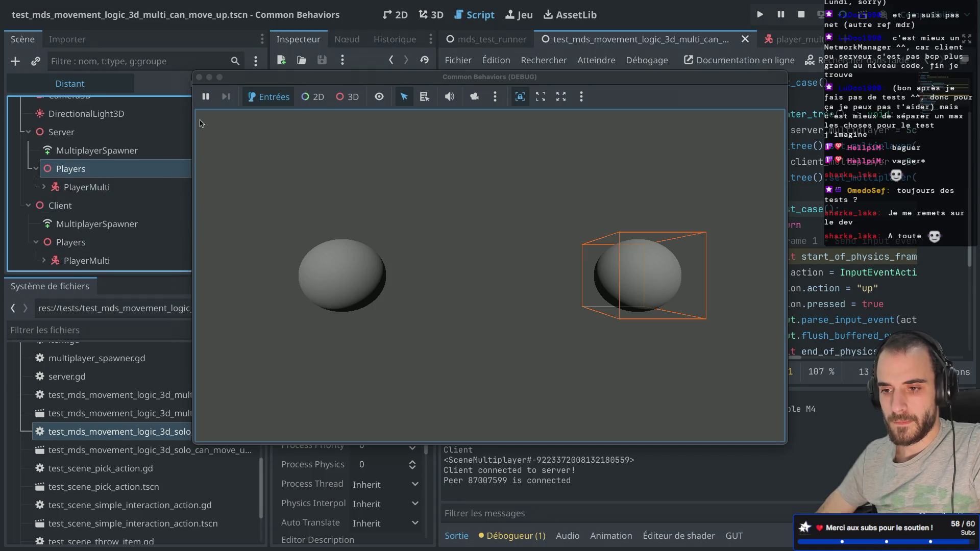
click(200, 77)
key(ctrl+super+d)
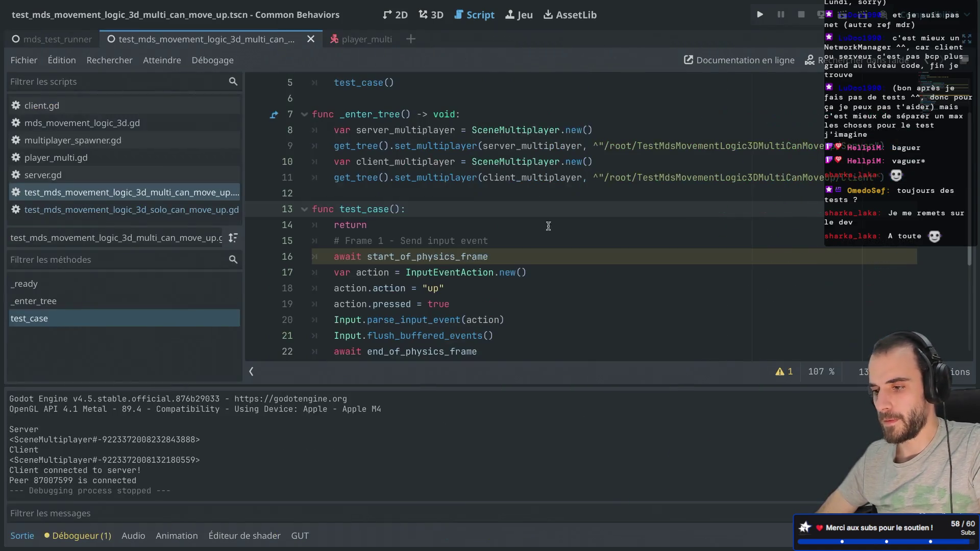
Delete the early return, extend the path to $Server/Players/PlayerMulti, and test-run the scene
click(466, 224)
key(shift+Home)
key(BackSpace)
key(BackSpace)
key(BackSpace)
scroll(466, 212, down, 3)
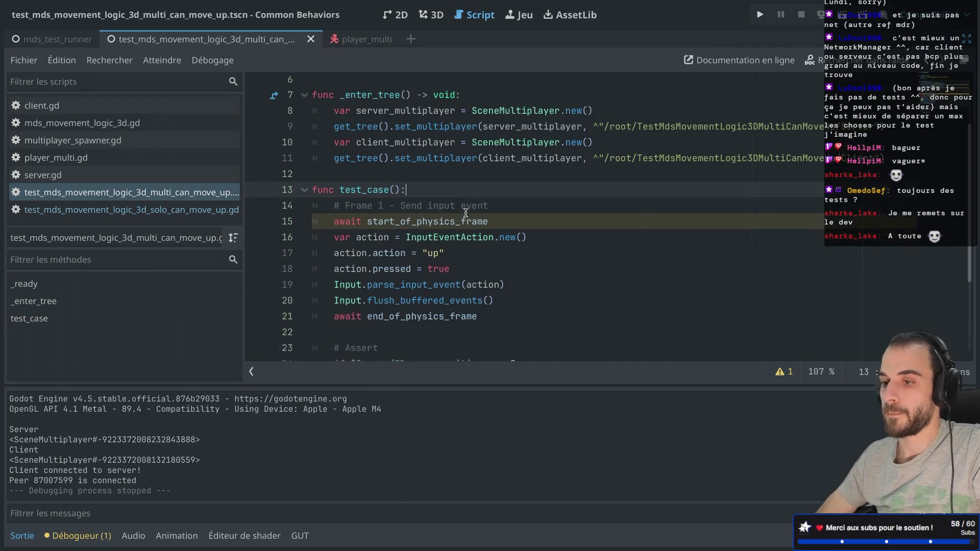
click(433, 240)
text(/PlayerMu)
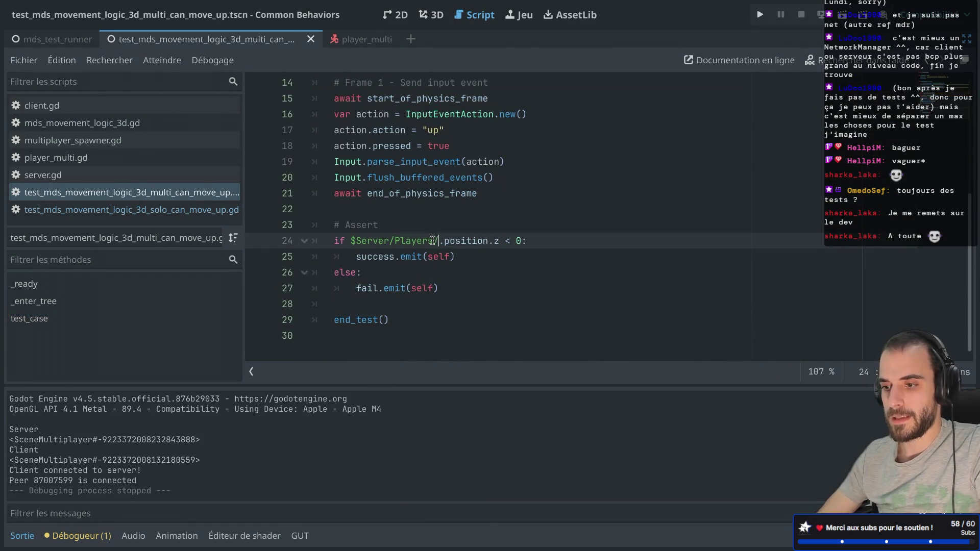
text(lti)
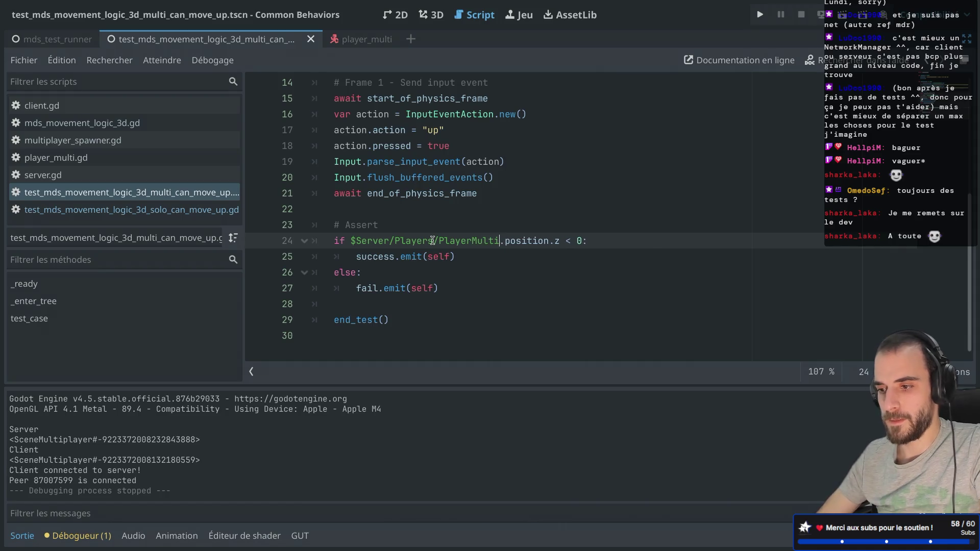
key(Up)
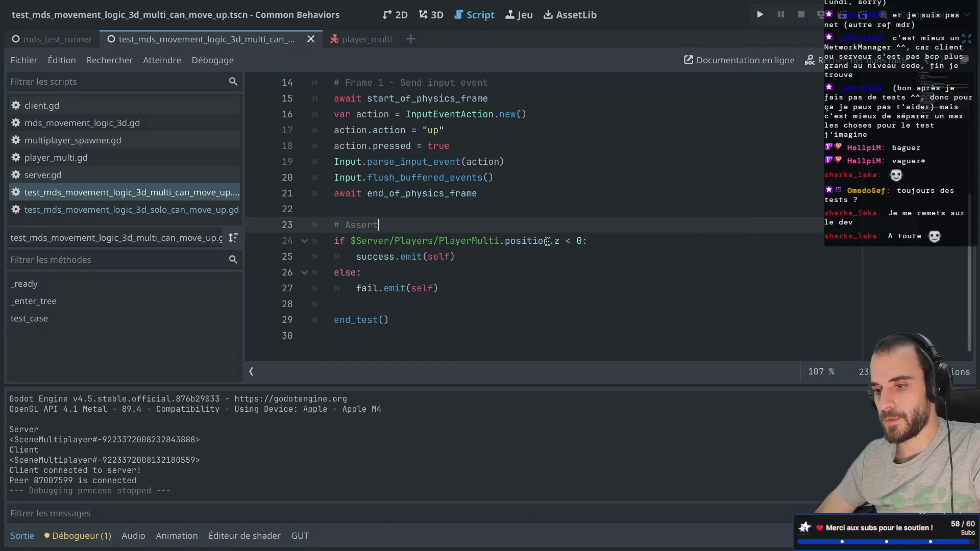
scroll(457, 226, up, 3)
scroll(457, 226, down, 3)
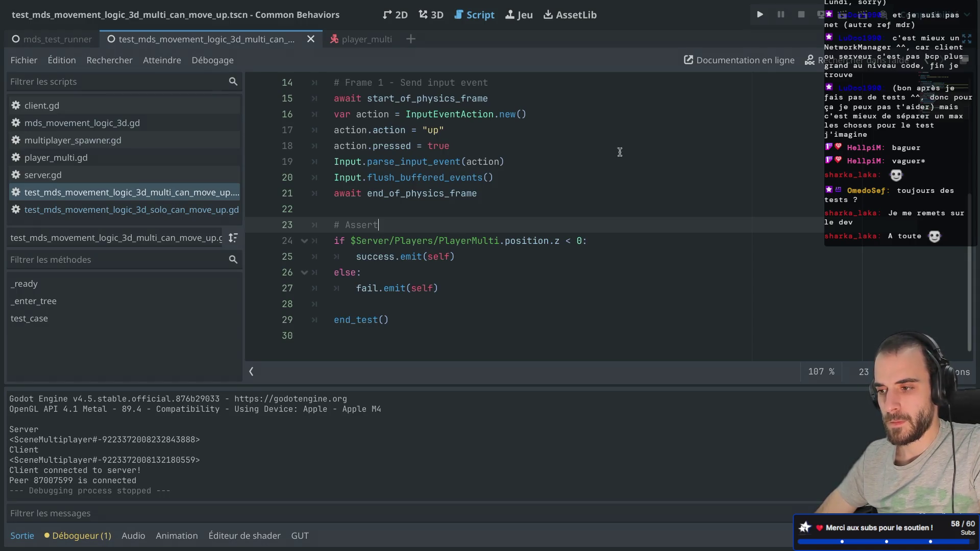
click(842, 15)
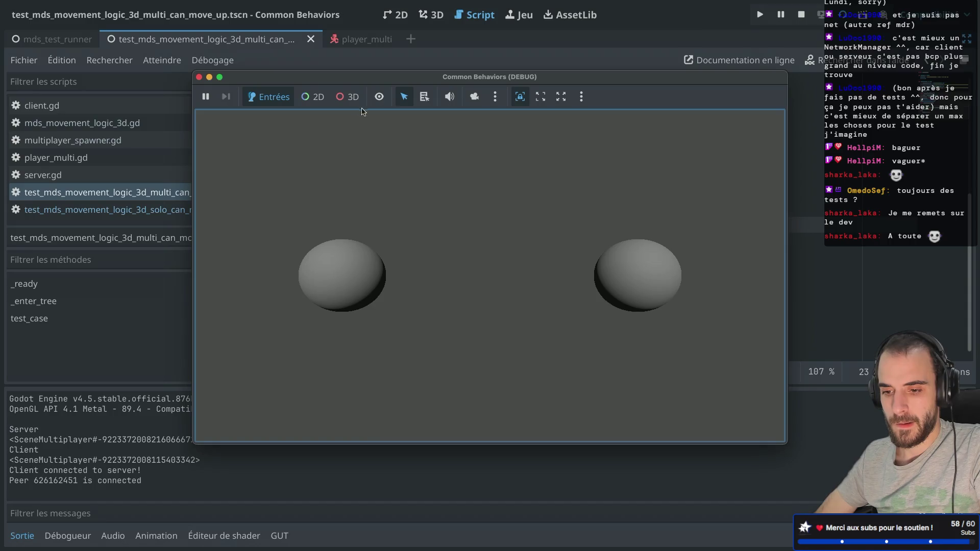
click(199, 77)
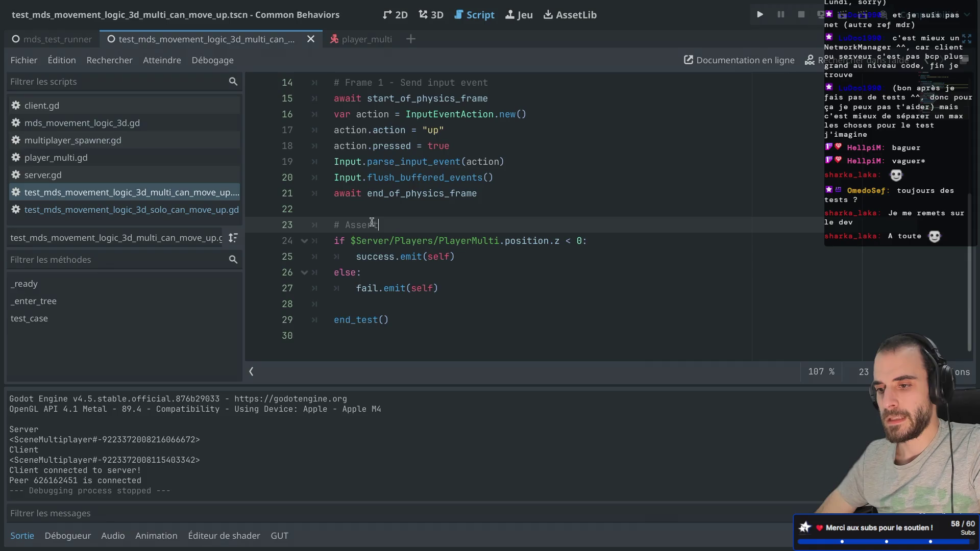
Change the line 24 comparison so it checks position.z == 0
drag(357, 259, 449, 258)
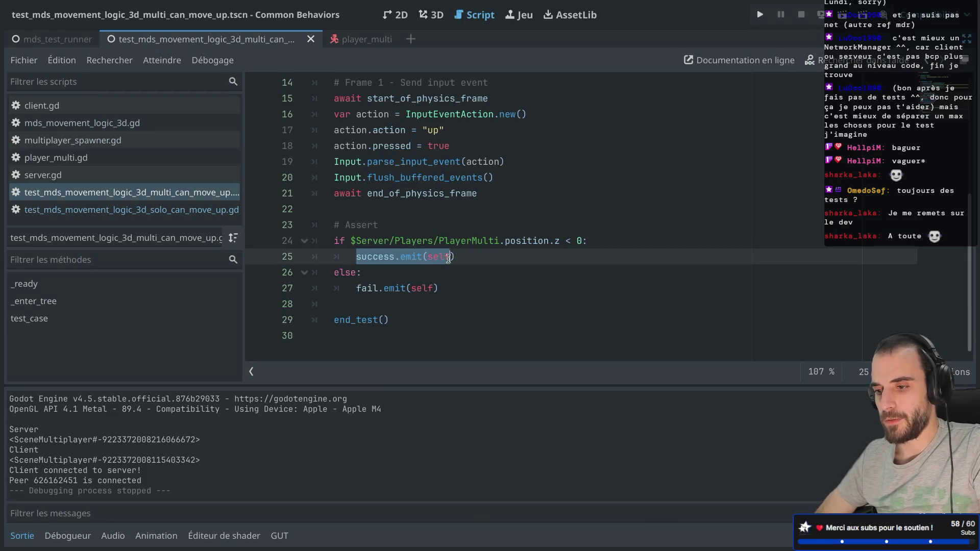
click(572, 240)
key(BackSpace)
text(<)
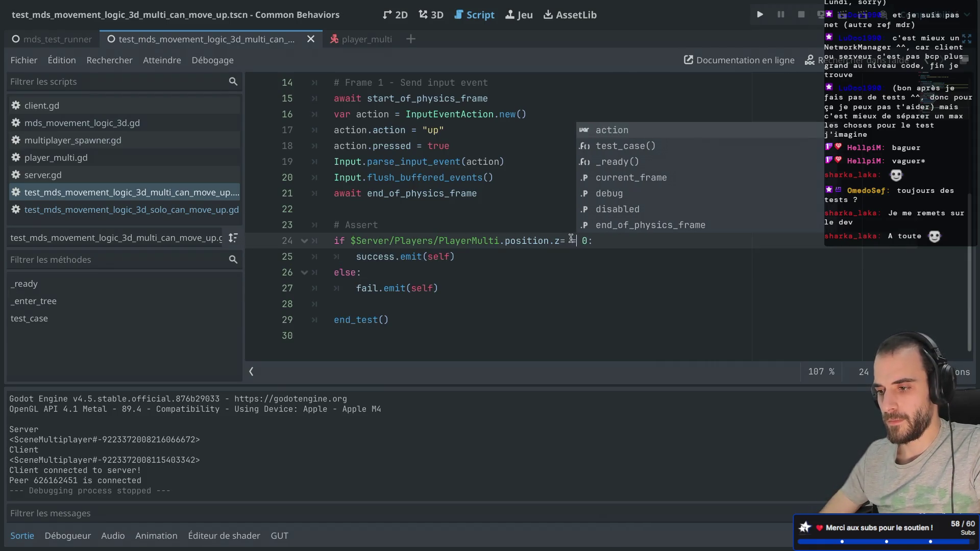
text(=)
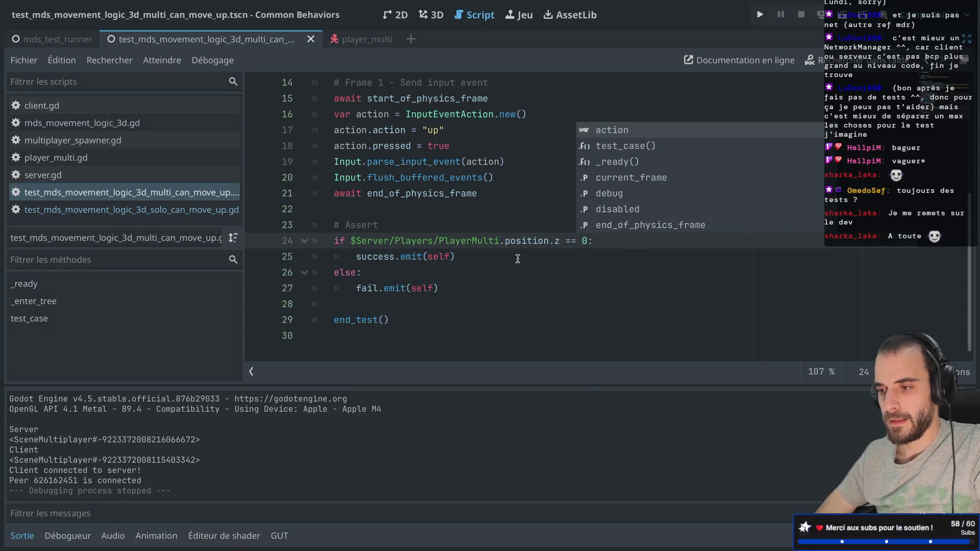
drag(416, 277, 283, 254)
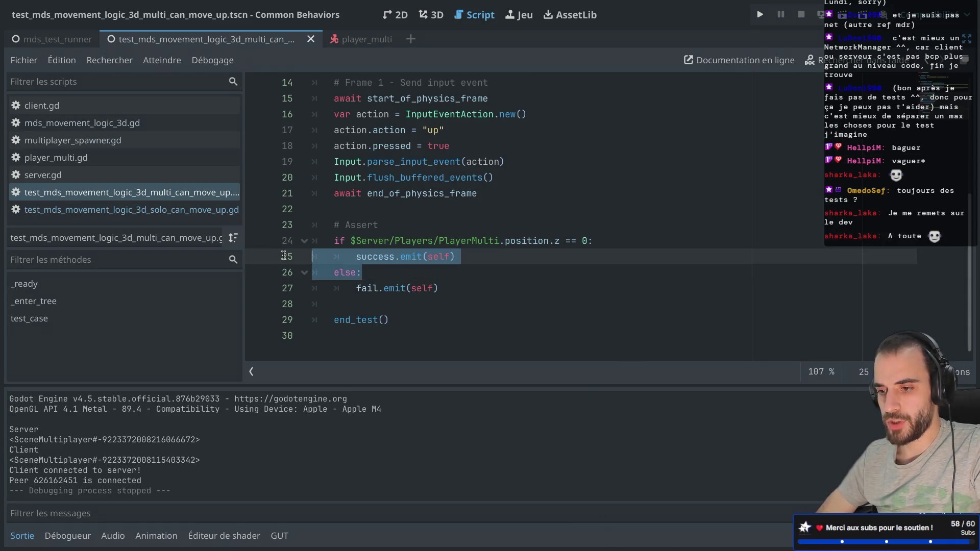
Replace the success/else lines with success.emit(self) after the if block
key(BackSpace)
click(357, 292)
key(ctrl+v)
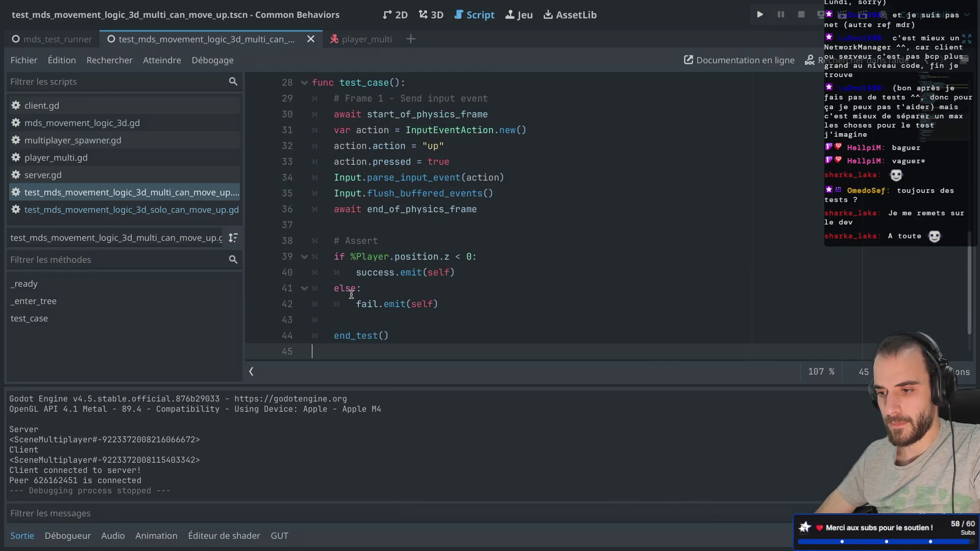
key(ctrl+z)
key(Return)
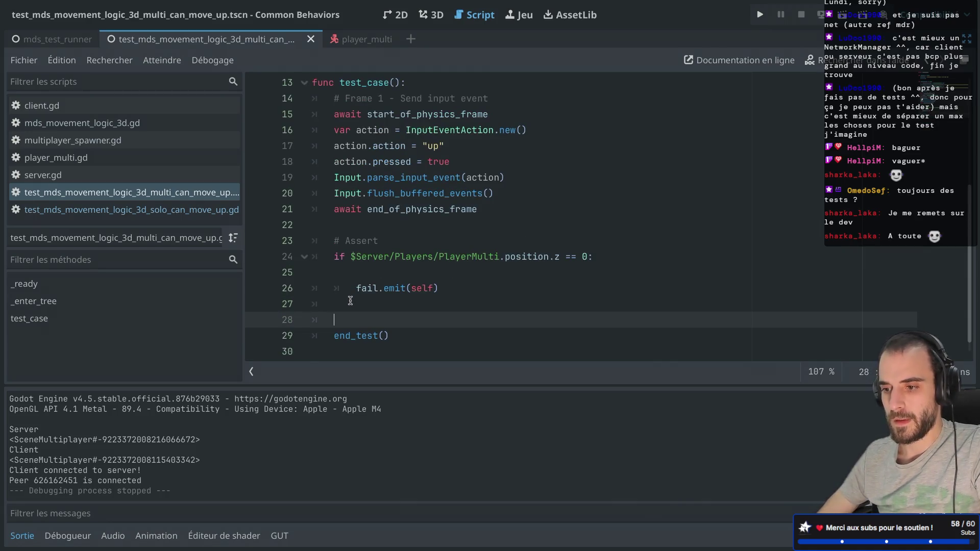
text(sucess.emit)
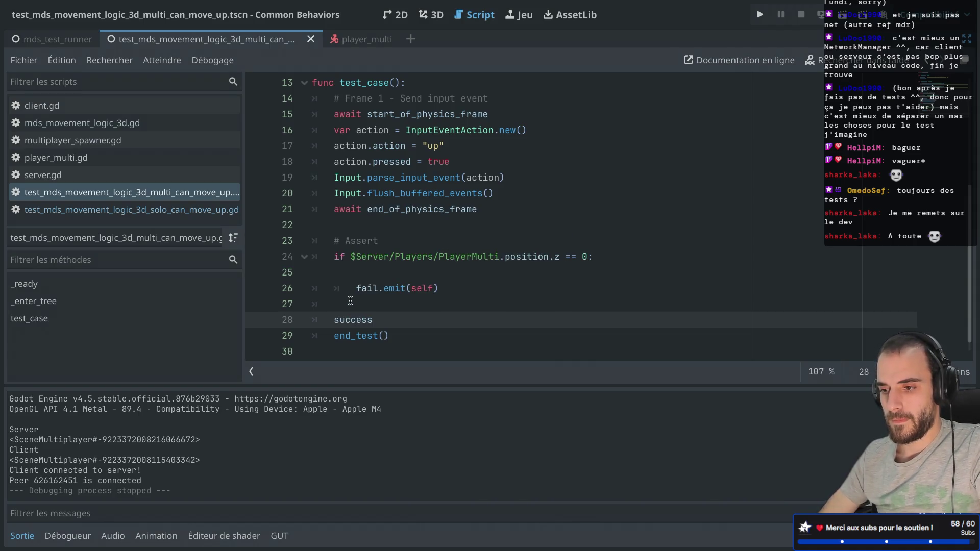
text((self)
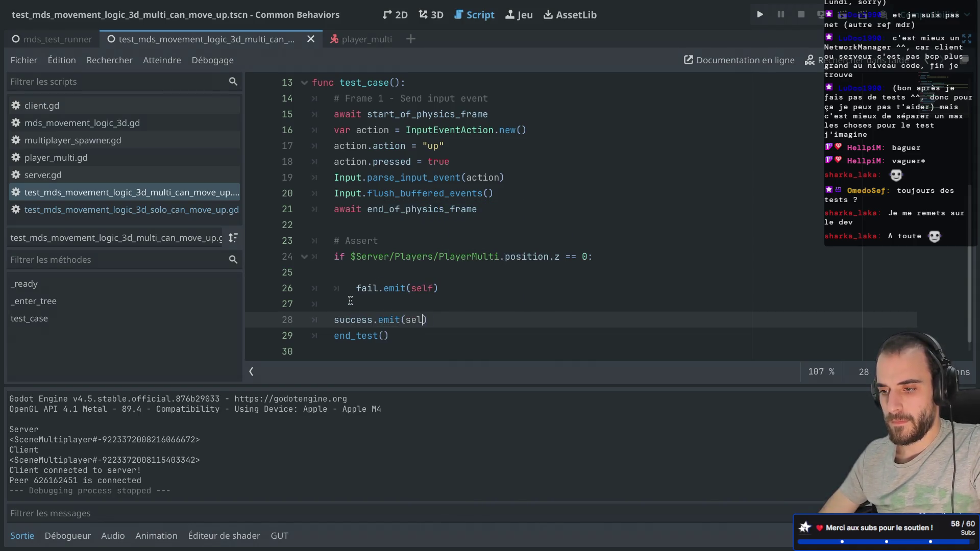
click(351, 276)
key(BackSpace)
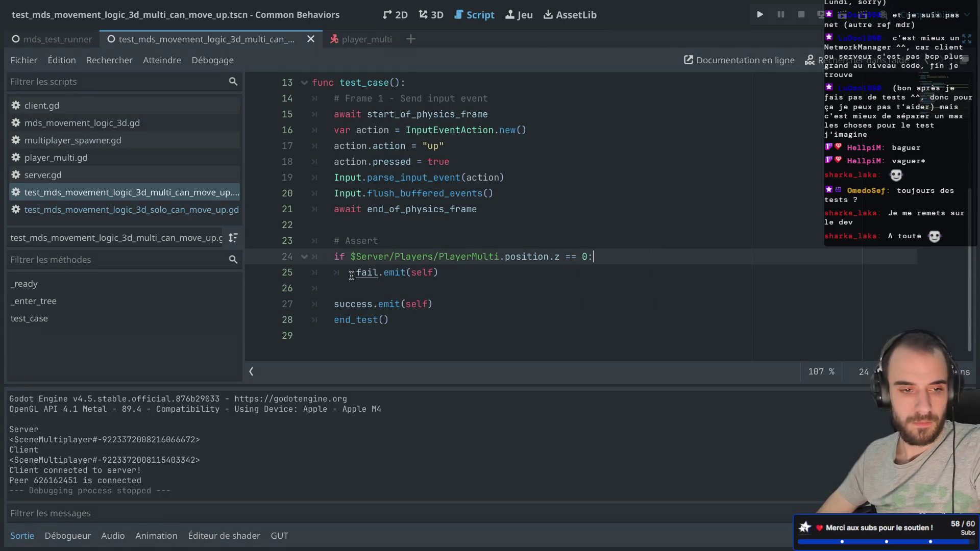
Add push_error("Player z position on server should not be 0") inside the if, then run
click(394, 270)
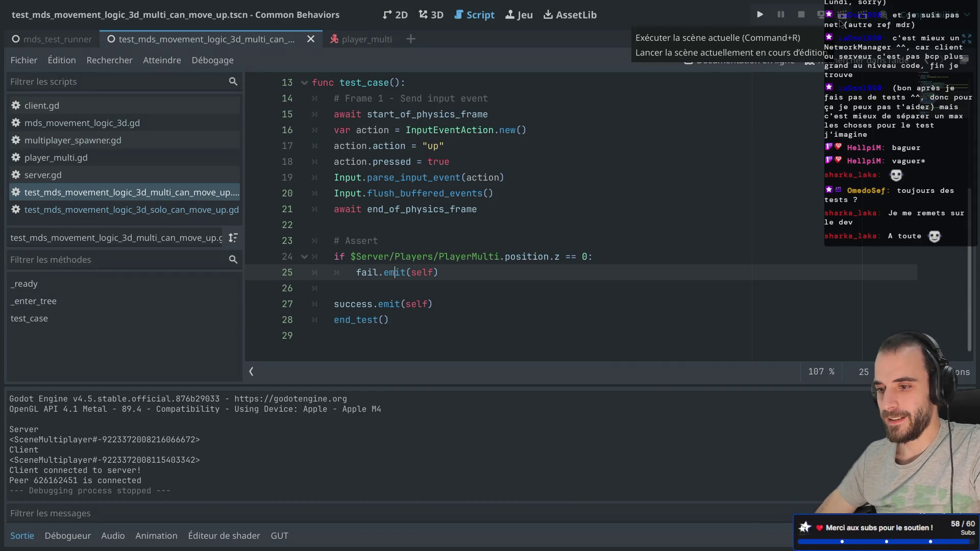
click(619, 257)
key(Return)
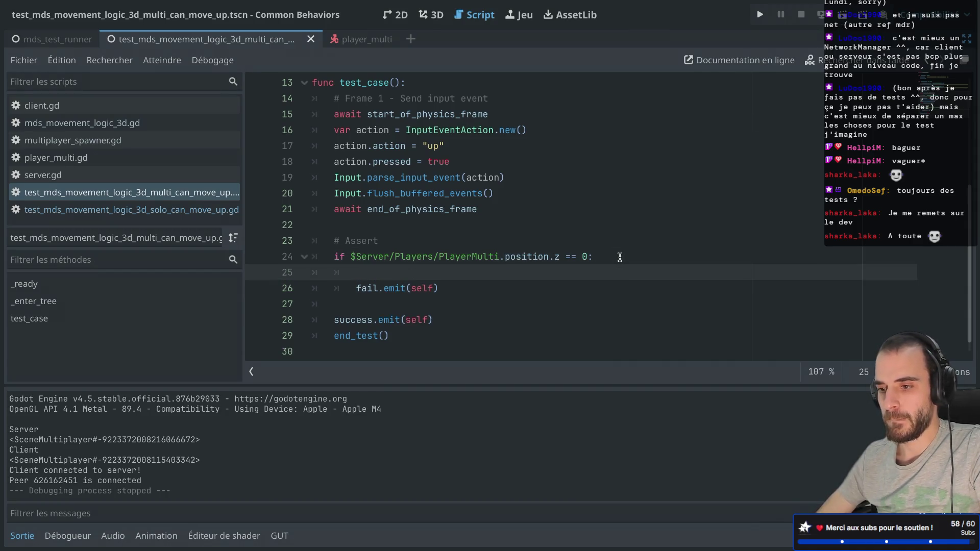
text(p)
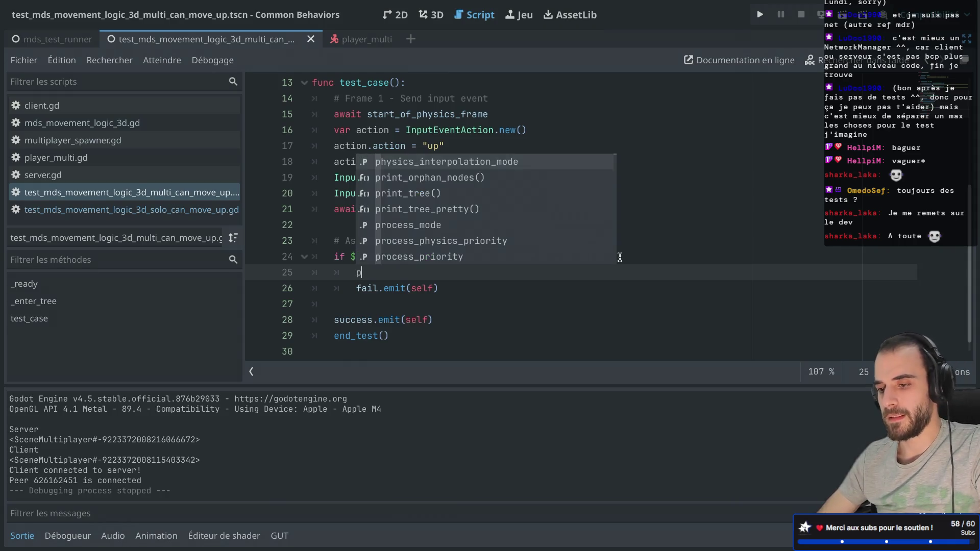
text(rush)
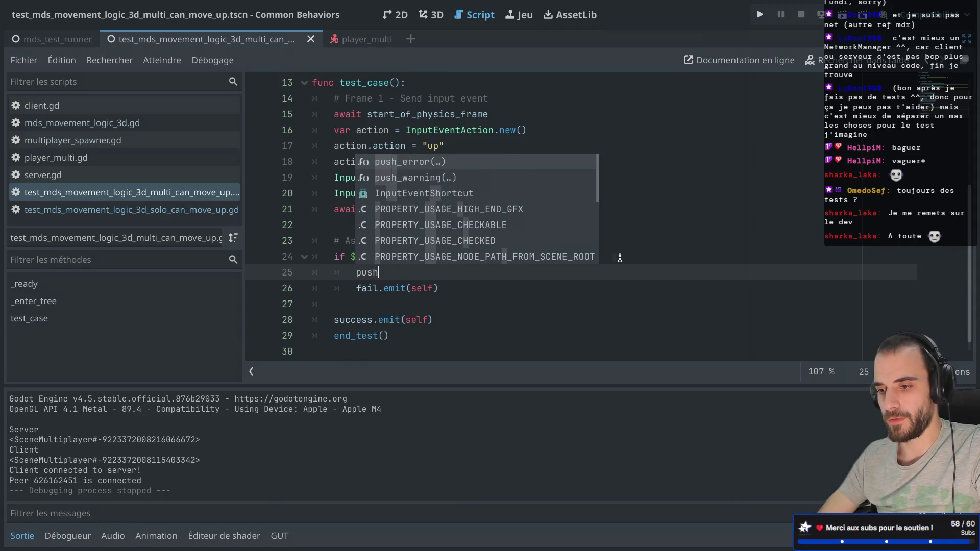
key(Return)
text(Player position )
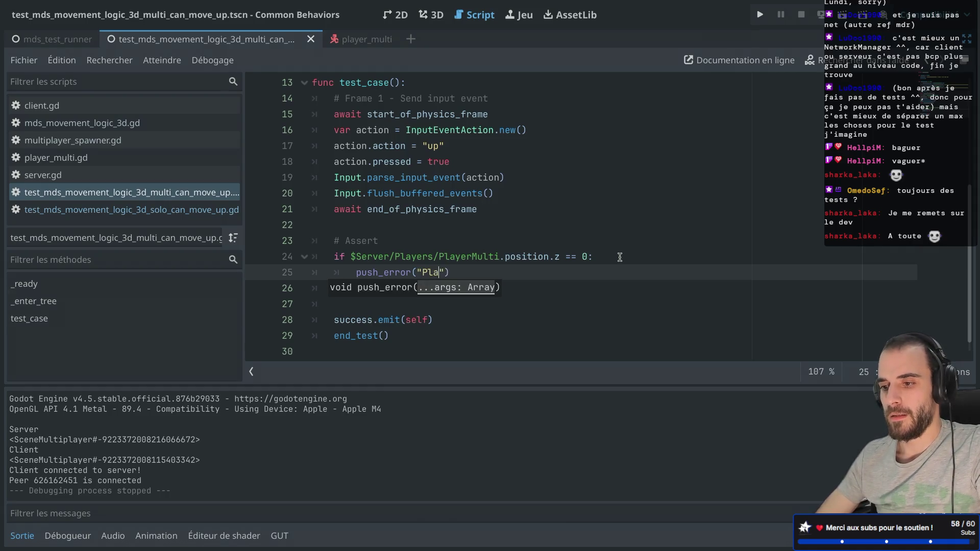
text(on server)
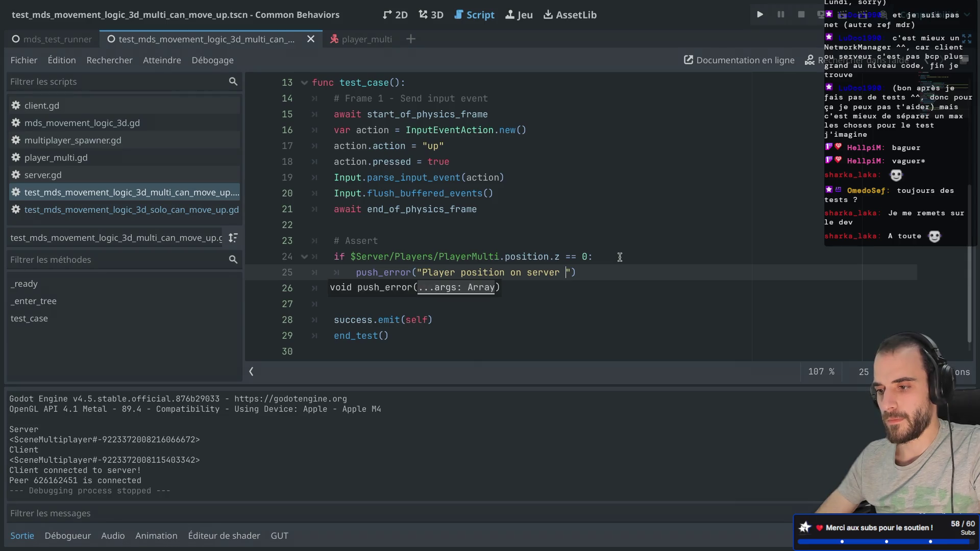
click(462, 275)
text(z)
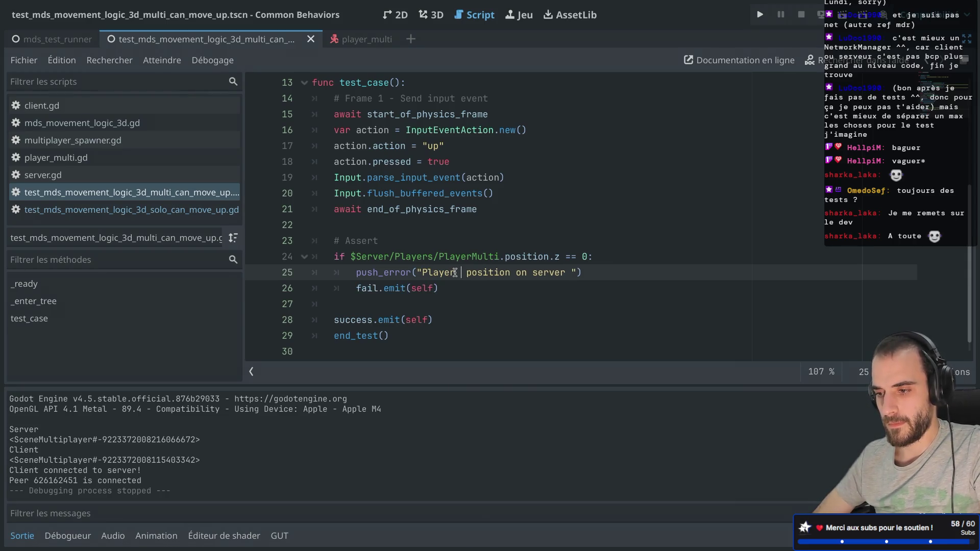
click(576, 271)
text(should not be)
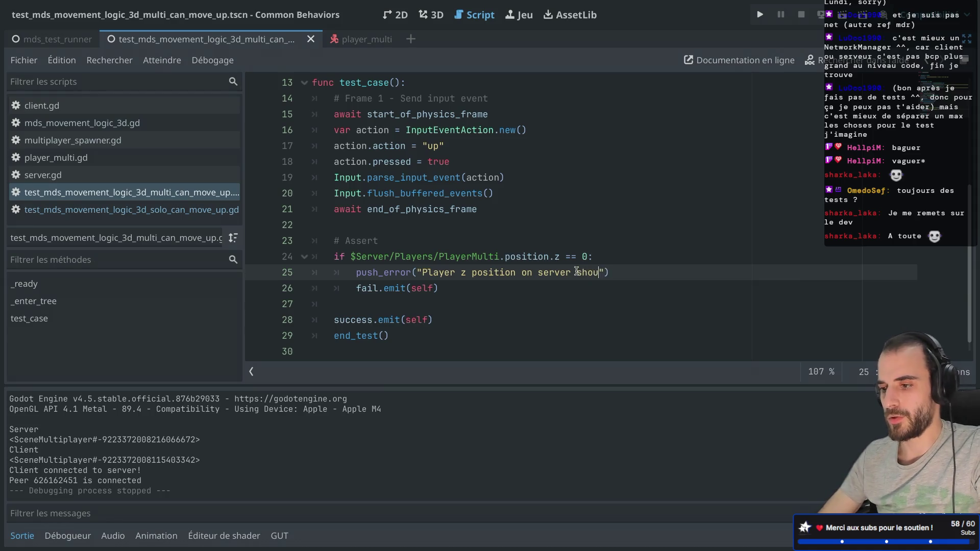
text( 0)
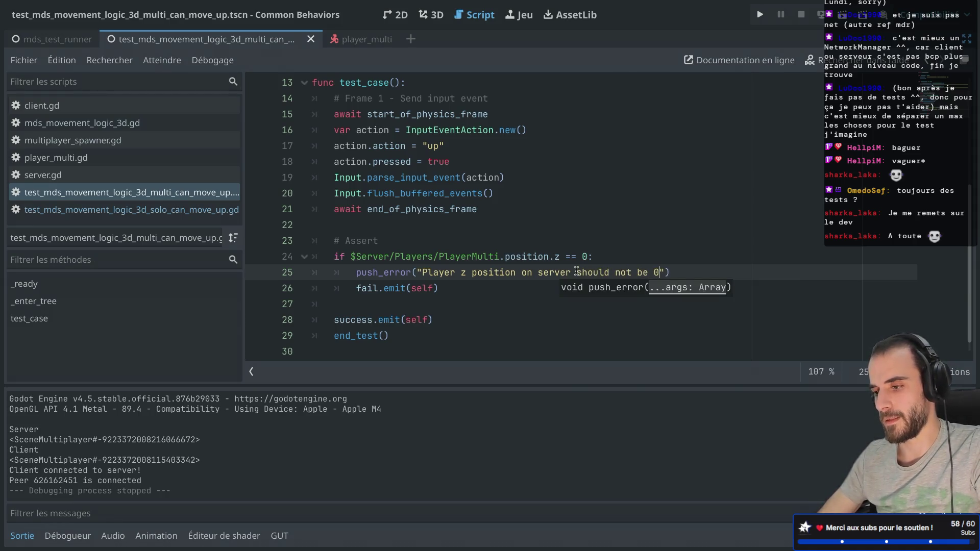
key(Up)
key(Up)
key(super+r)
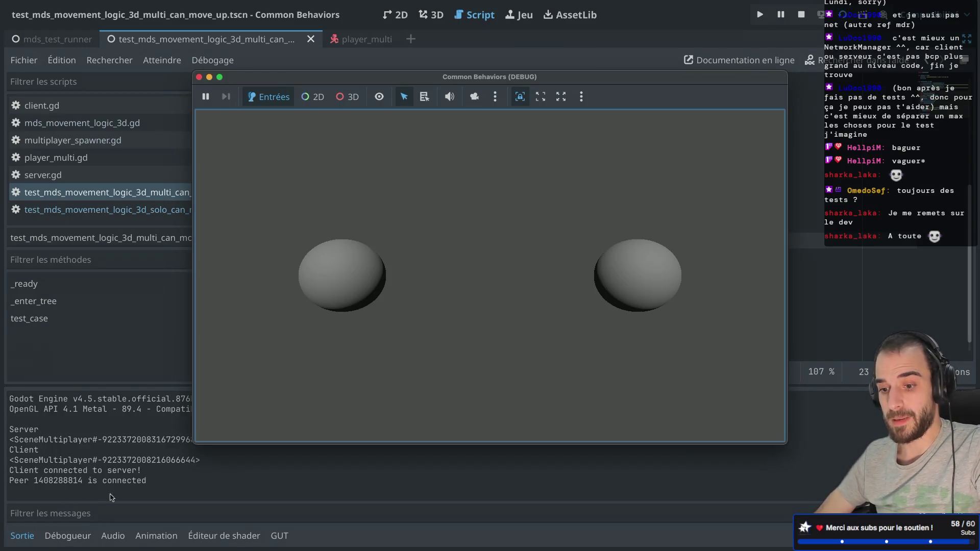
Flip the line 24 condition to != 0 and run the scene once
click(199, 77)
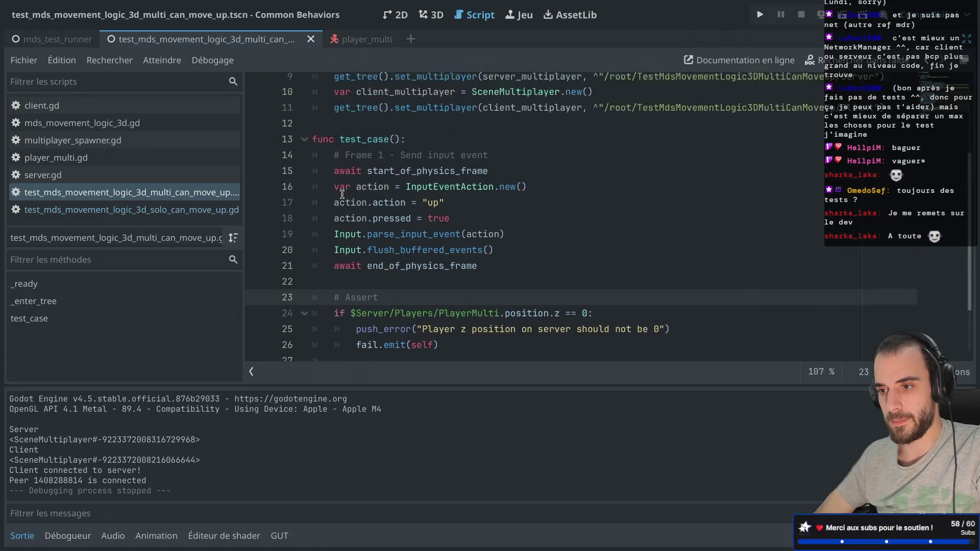
scroll(342, 194, up, 4)
scroll(343, 194, down, 5)
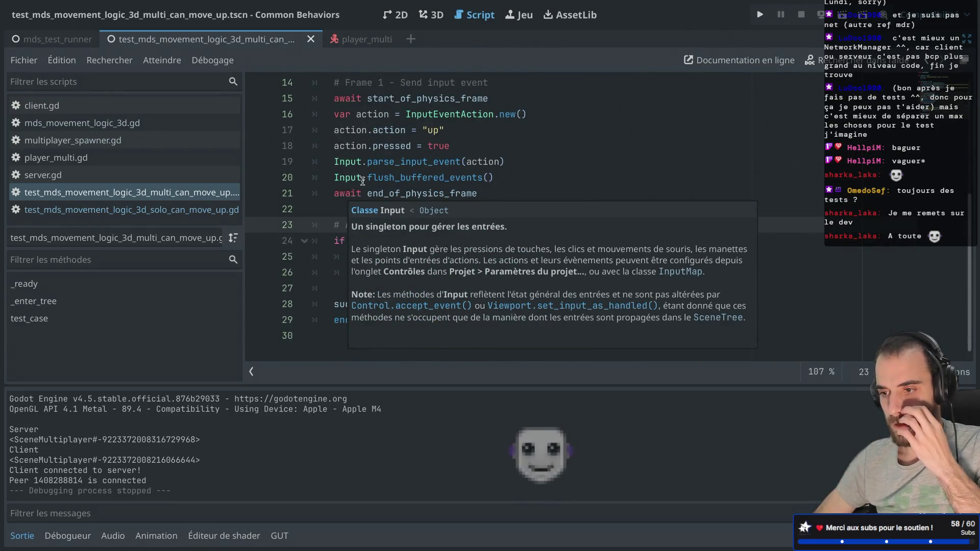
click(574, 240)
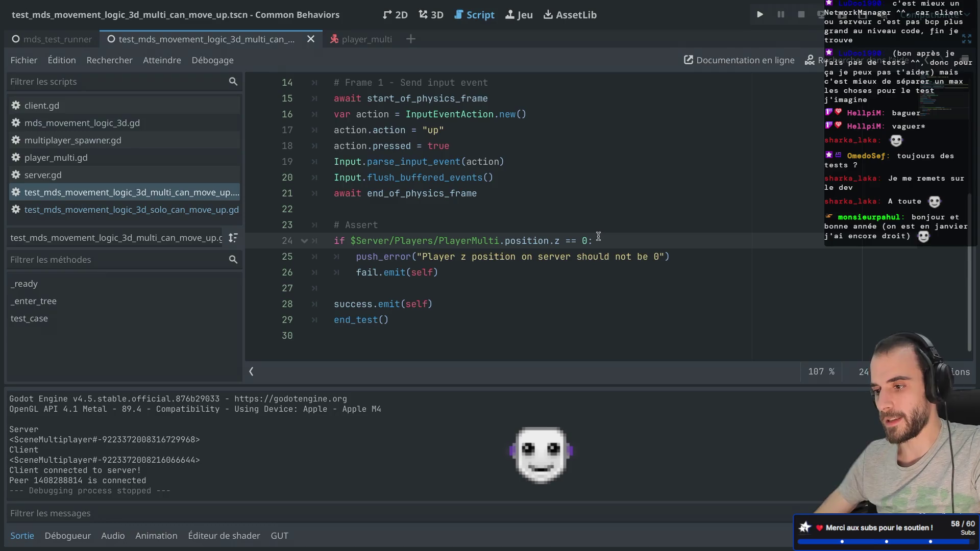
key(BackSpace)
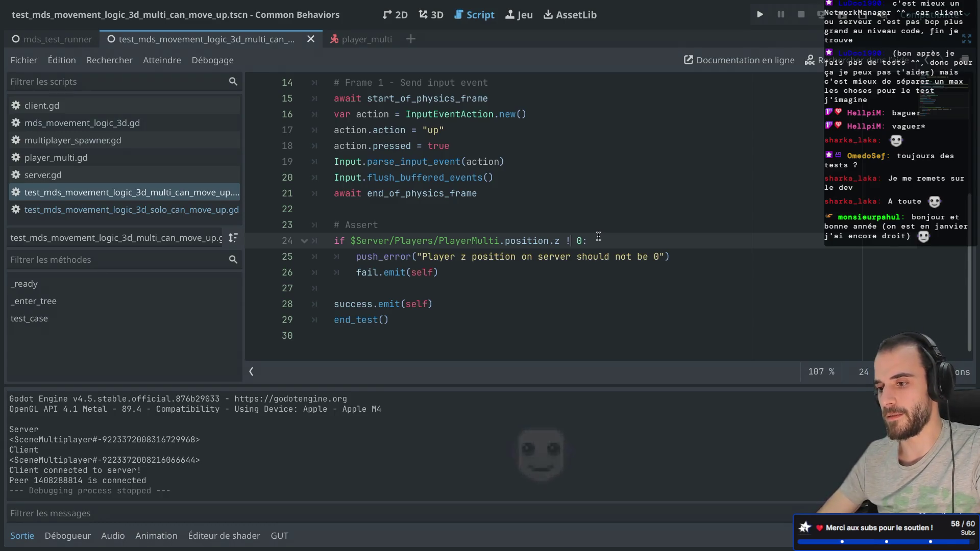
text(!)
click(842, 16)
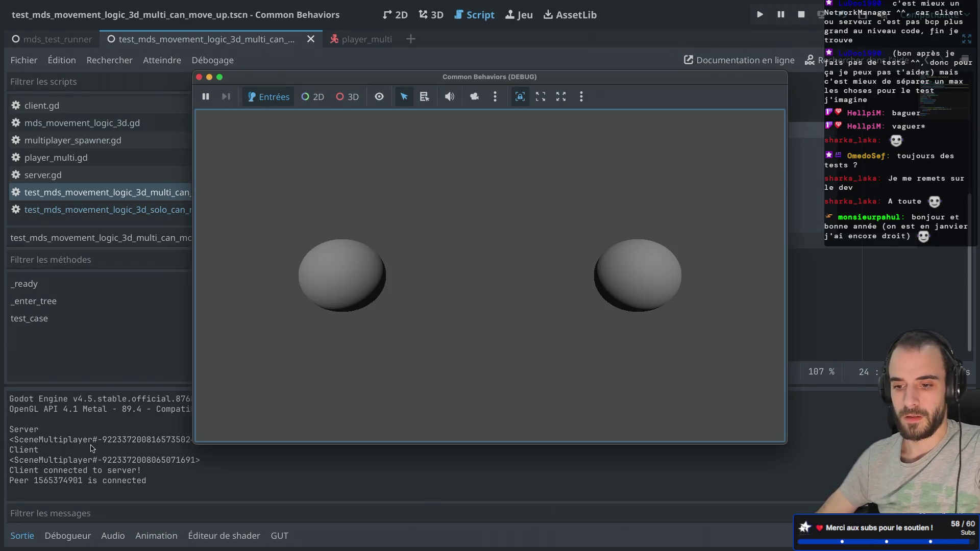
click(200, 77)
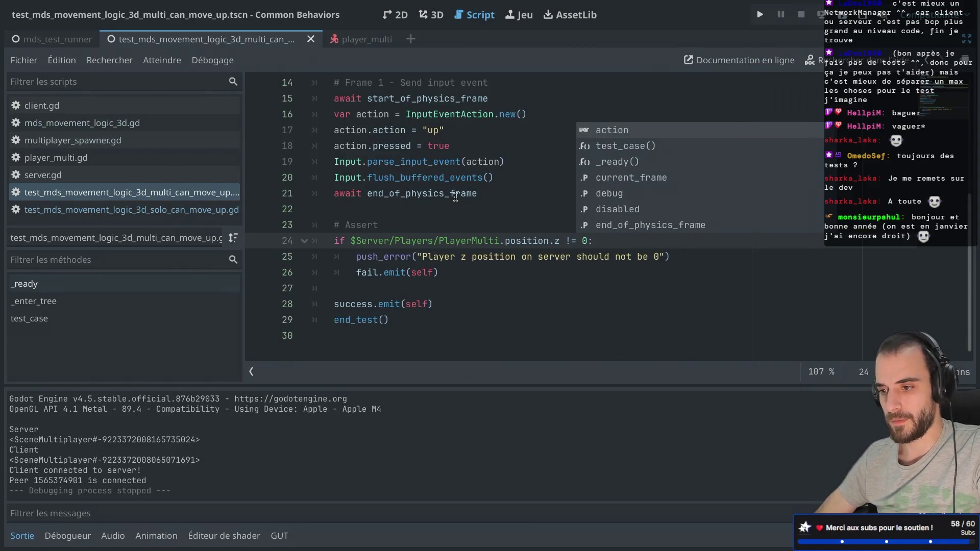
Scroll through the script and select the text on line 5
scroll(485, 193, up, 4)
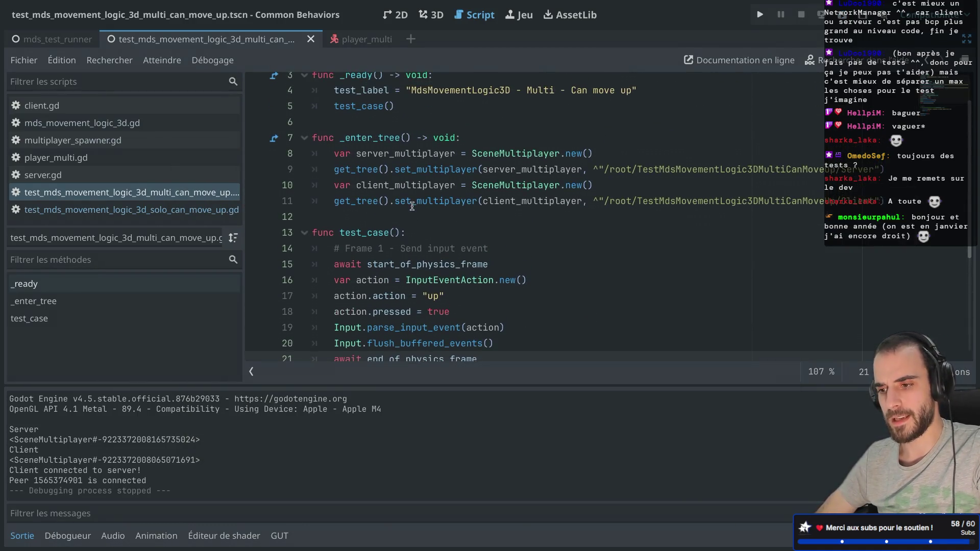
scroll(412, 207, up, 2)
scroll(413, 207, down, 1)
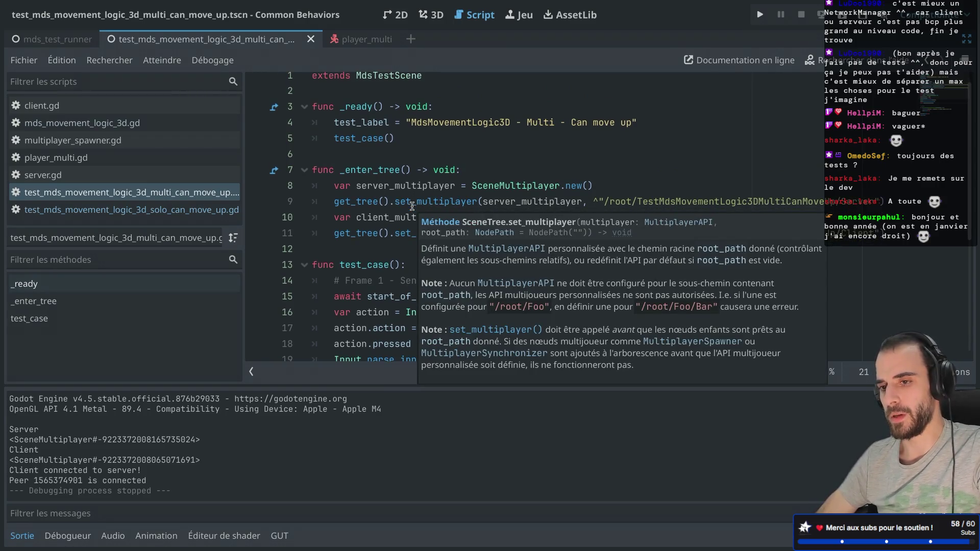
scroll(412, 207, down, 4)
scroll(413, 207, up, 4)
click(359, 148)
scroll(359, 154, down, 3)
drag(335, 161, 434, 161)
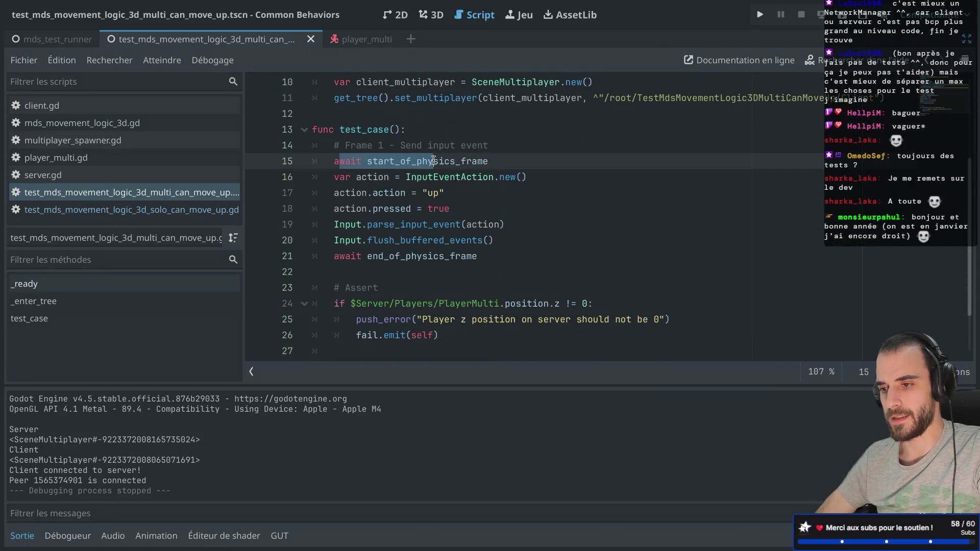
scroll(449, 244, down, 2)
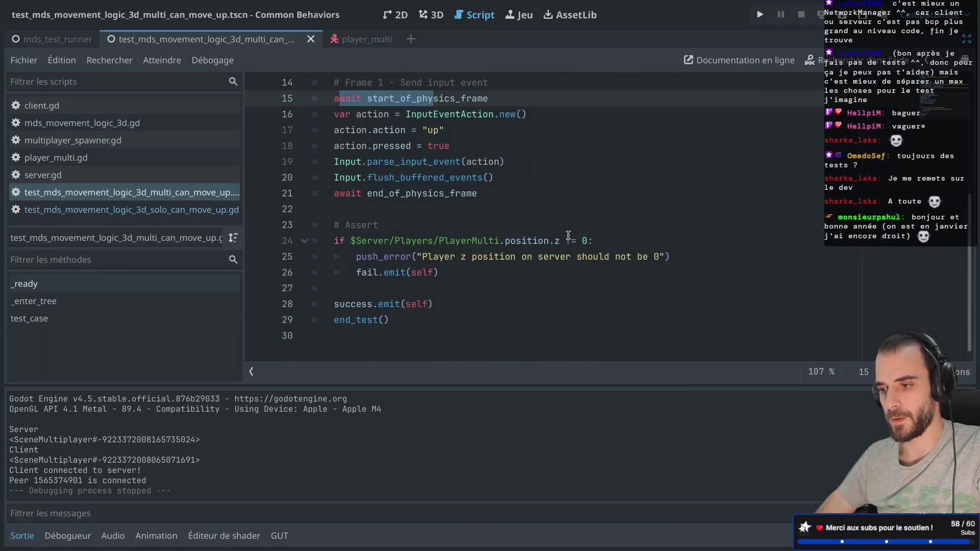
Change the line 24 operator back to '=='
click(567, 240)
key(Delete)
text(-)
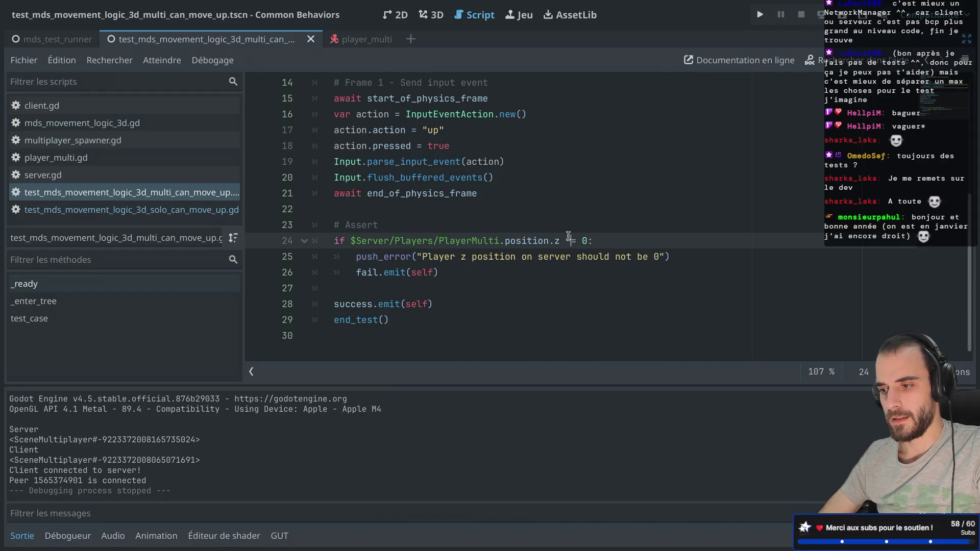
key(ctrl+s)
key(BackSpace)
text(=)
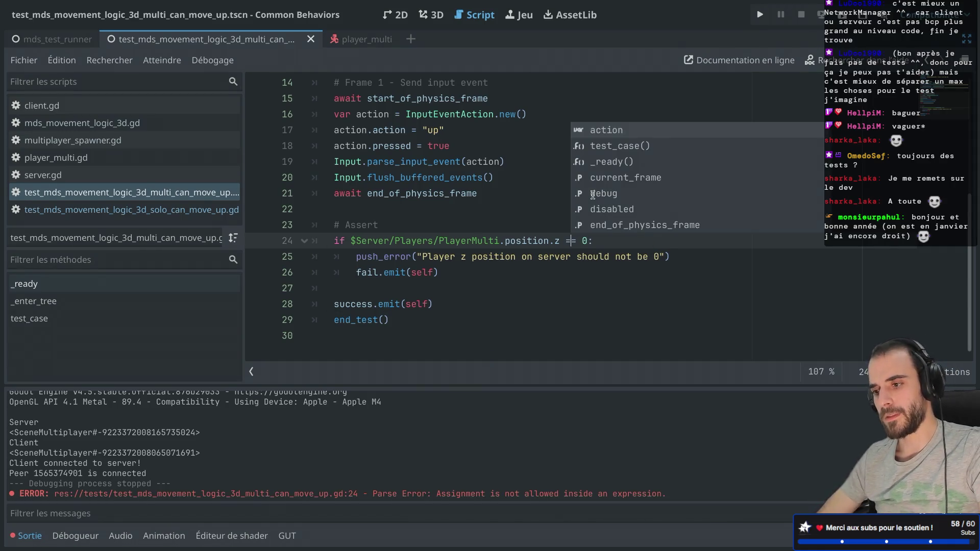
click(498, 202)
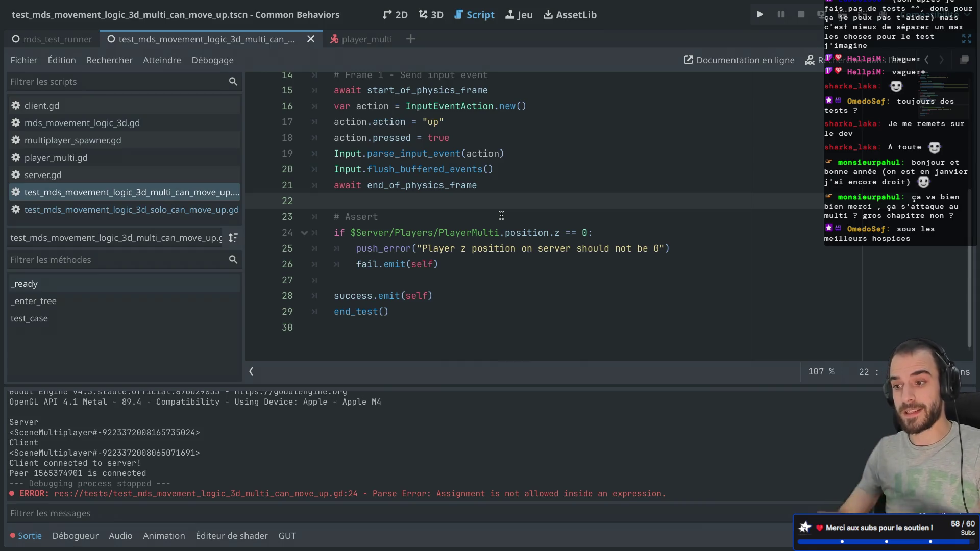
click(843, 15)
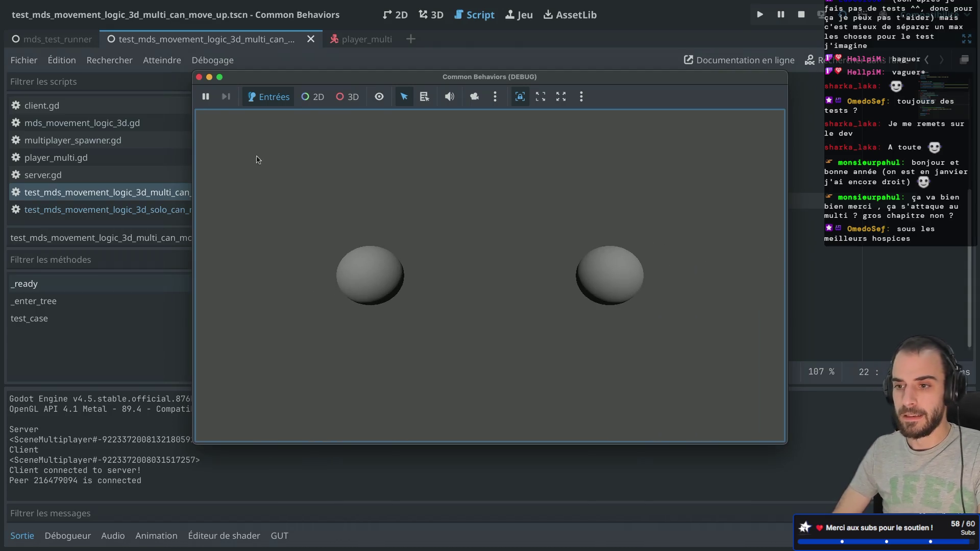
Run the test runner scene and check the four [OK] lines in the output
click(199, 77)
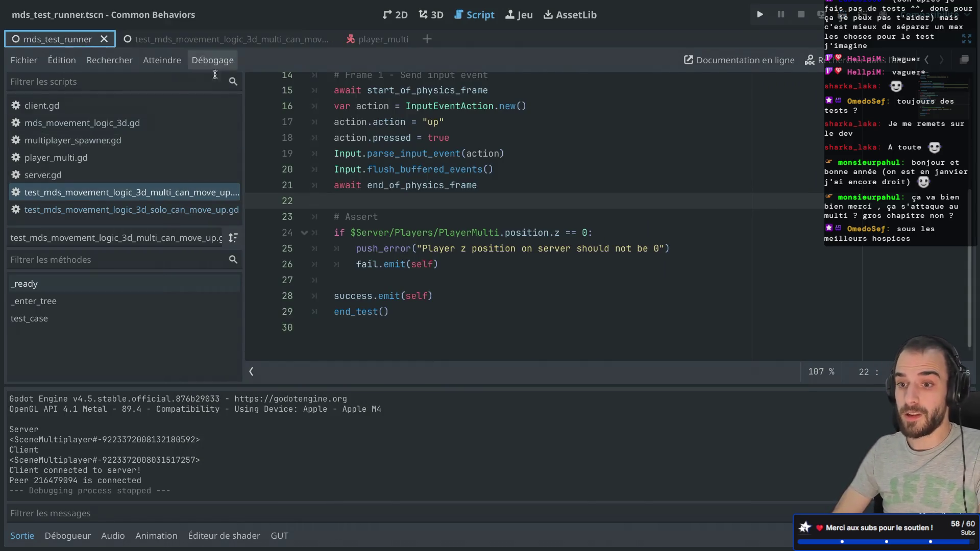
key(ctrl+shift+F11)
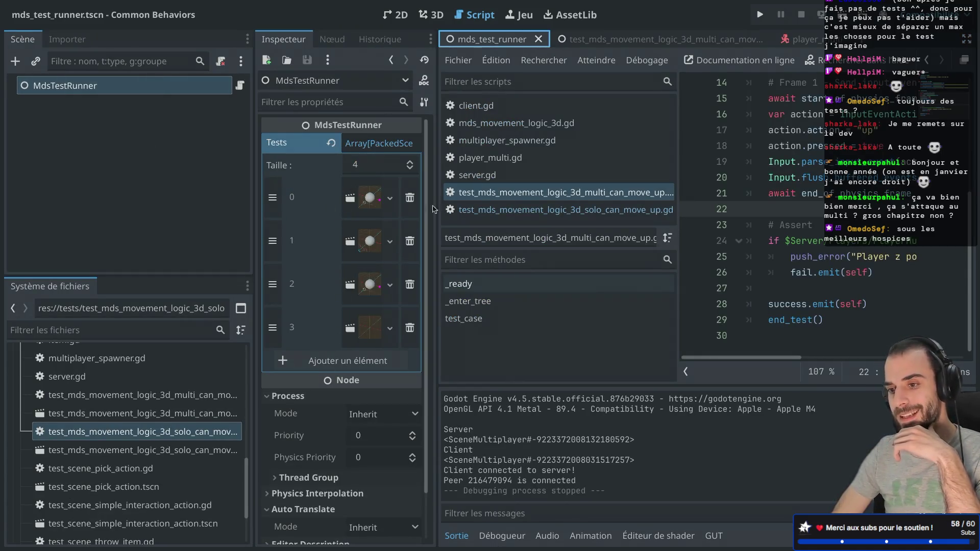
click(842, 16)
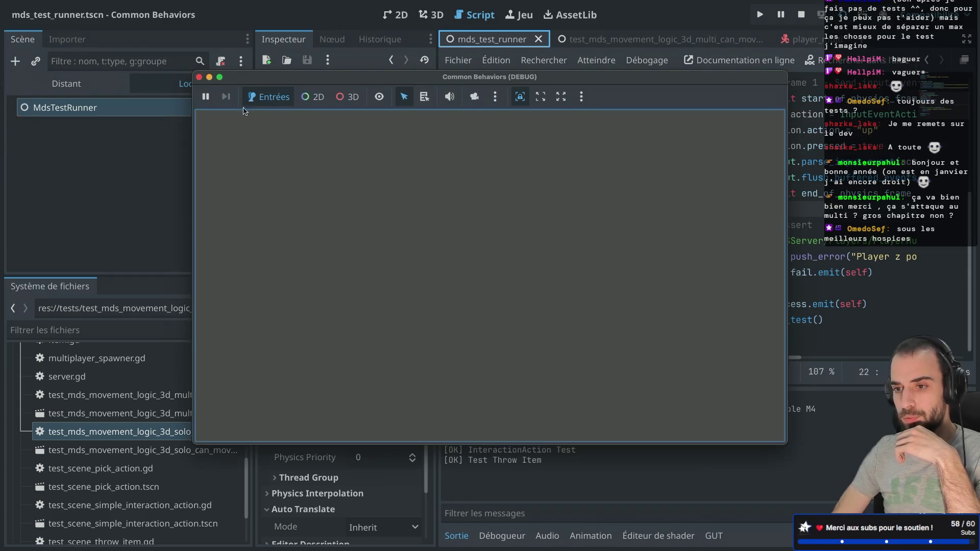
click(200, 77)
drag(451, 430, 513, 473)
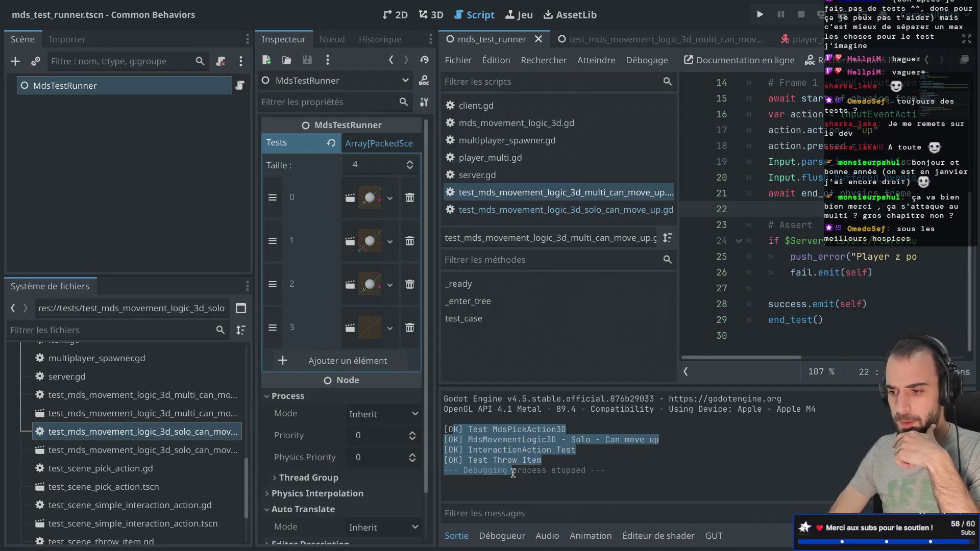
click(534, 475)
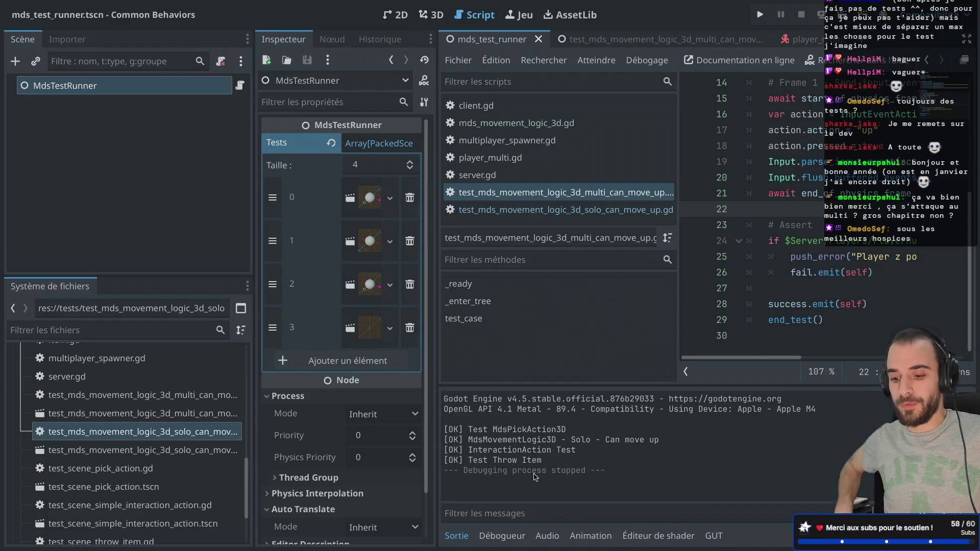
Return to distraction-free mode and browse the mds_test_runner script
key(ctrl+super+d)
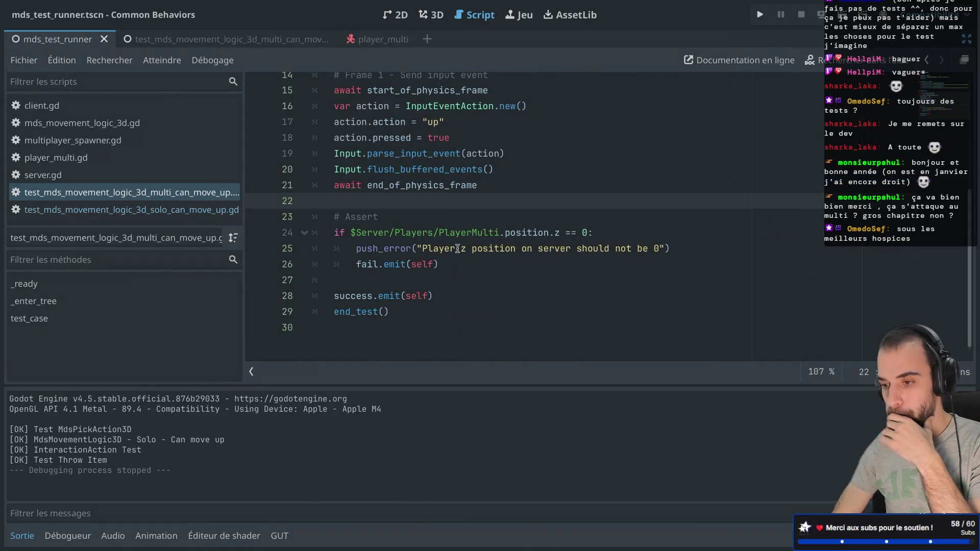
scroll(458, 249, up, 1)
scroll(458, 249, down, 1)
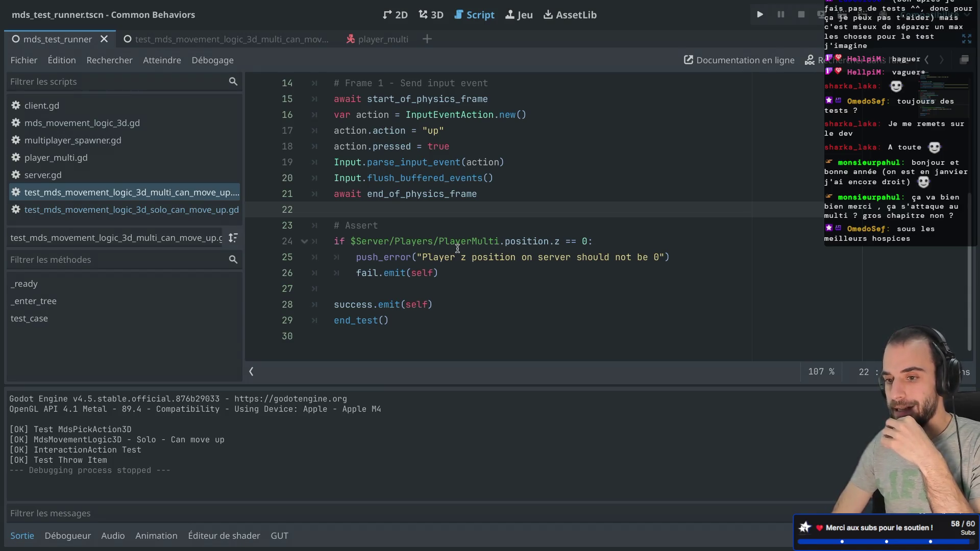
scroll(458, 249, up, 5)
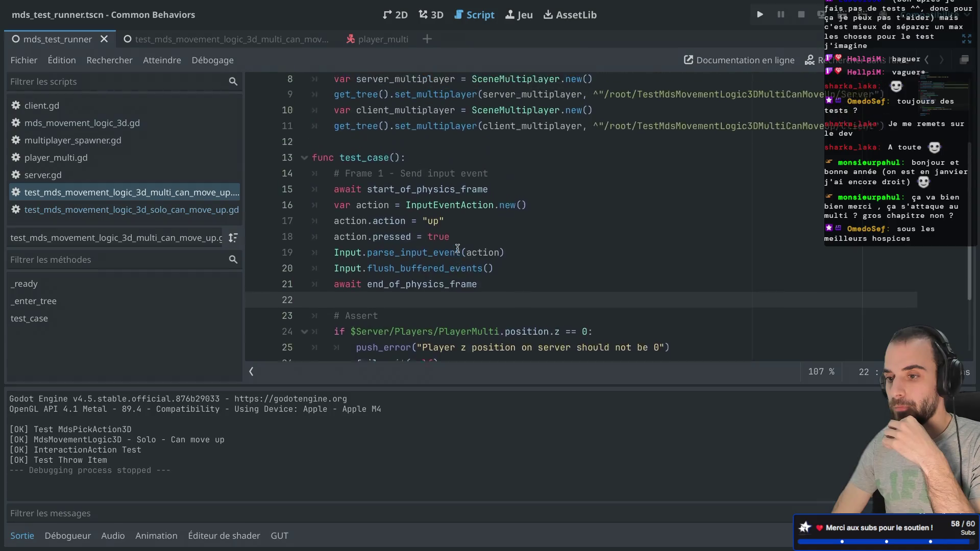
scroll(458, 249, down, 4)
scroll(457, 249, down, 3)
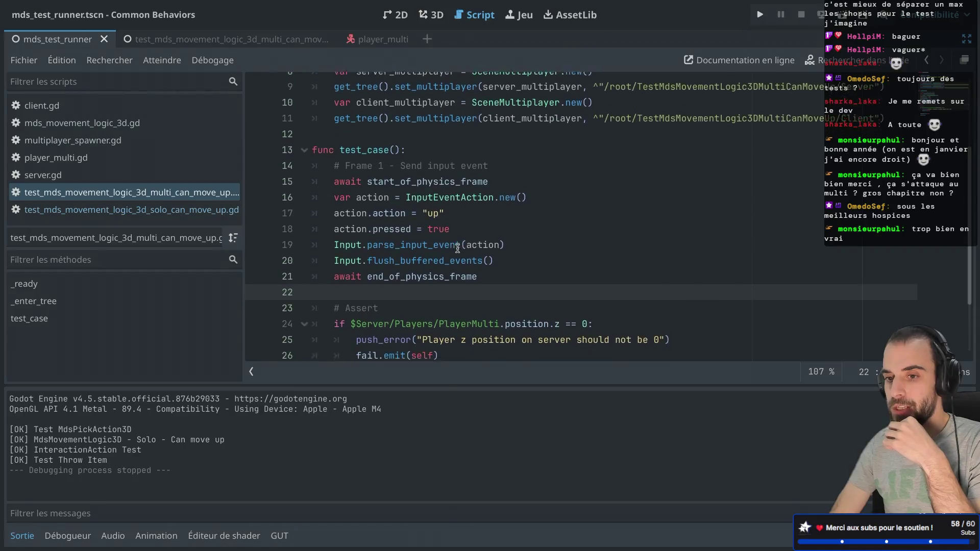
click(199, 200)
Add a fifth, empty element to MdsTestRunner's Tests array
key(ctrl+shift+F11)
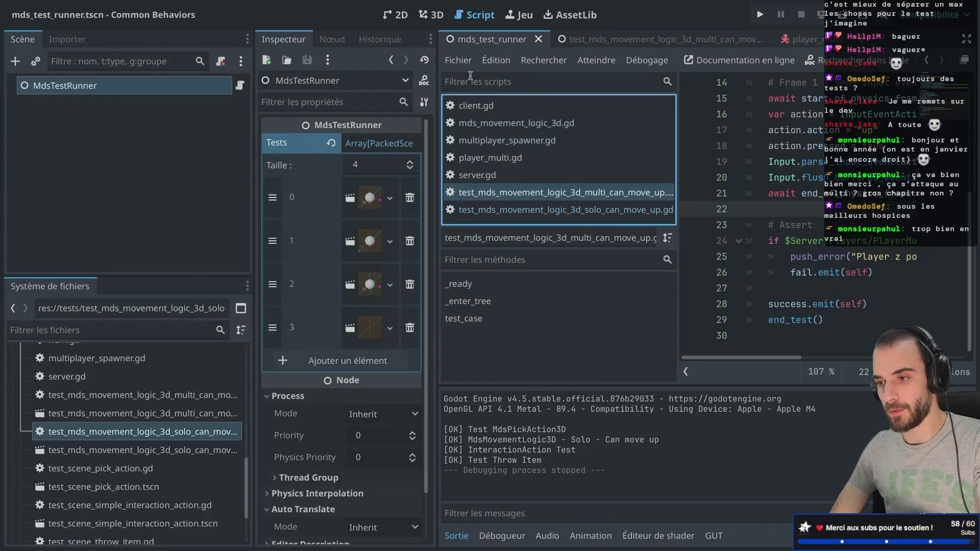
click(292, 363)
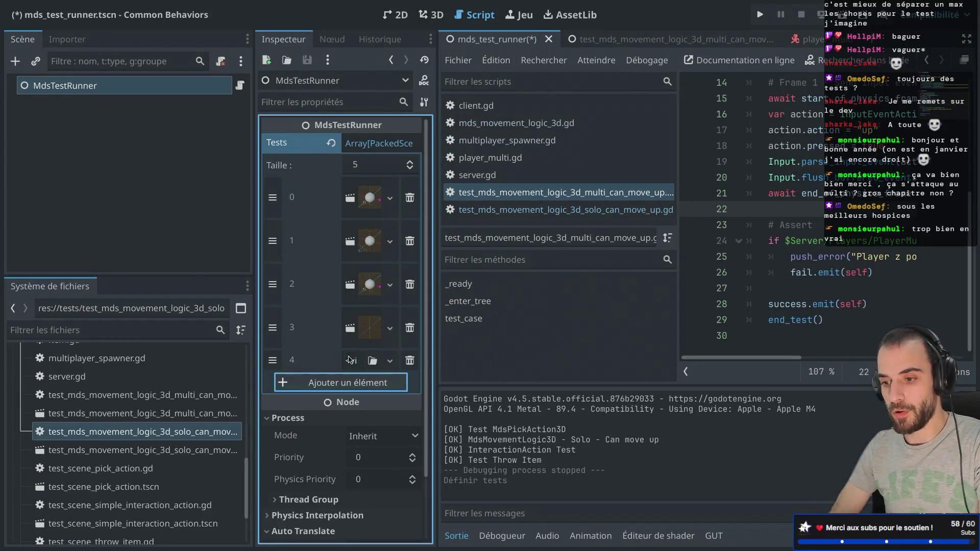
click(375, 362)
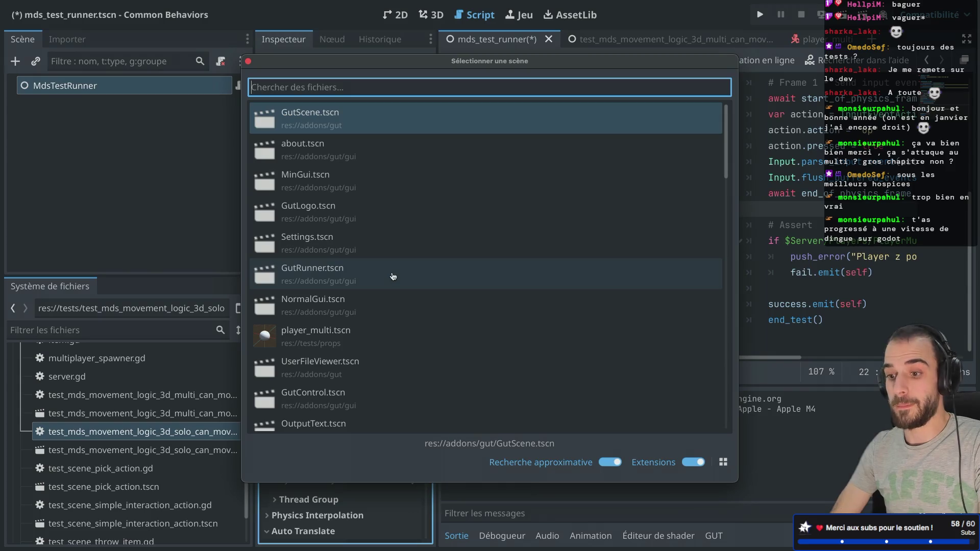
key(Escape)
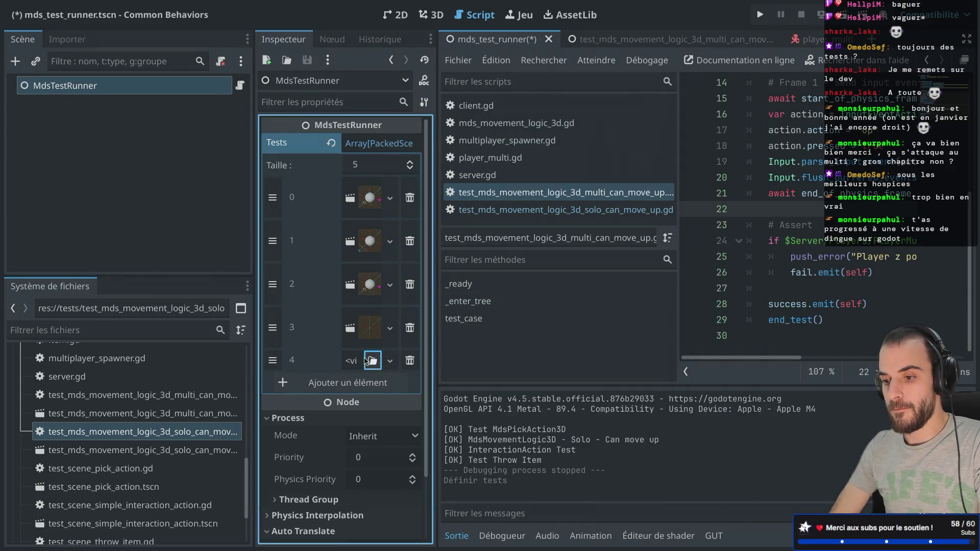
click(352, 361)
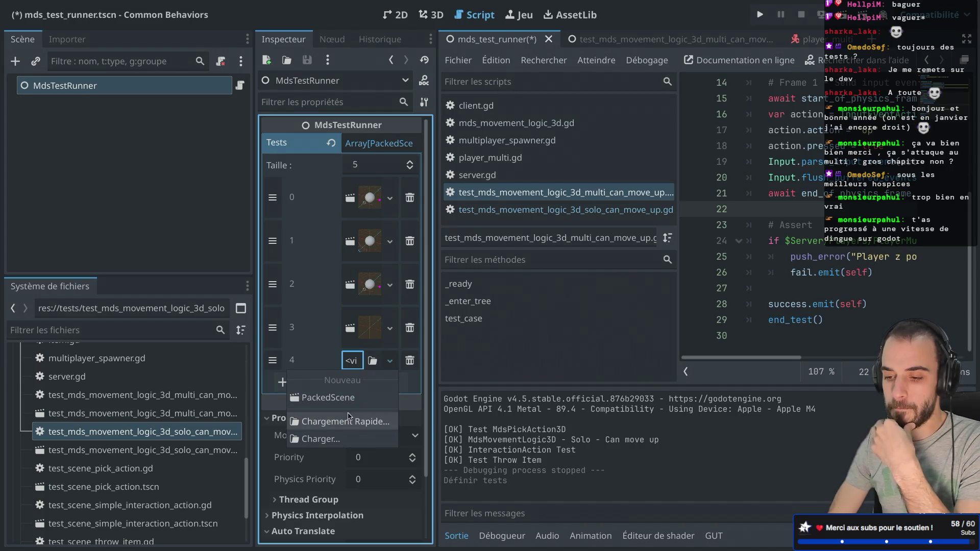
click(326, 421)
scroll(391, 255, down, 5)
scroll(392, 253, up, 5)
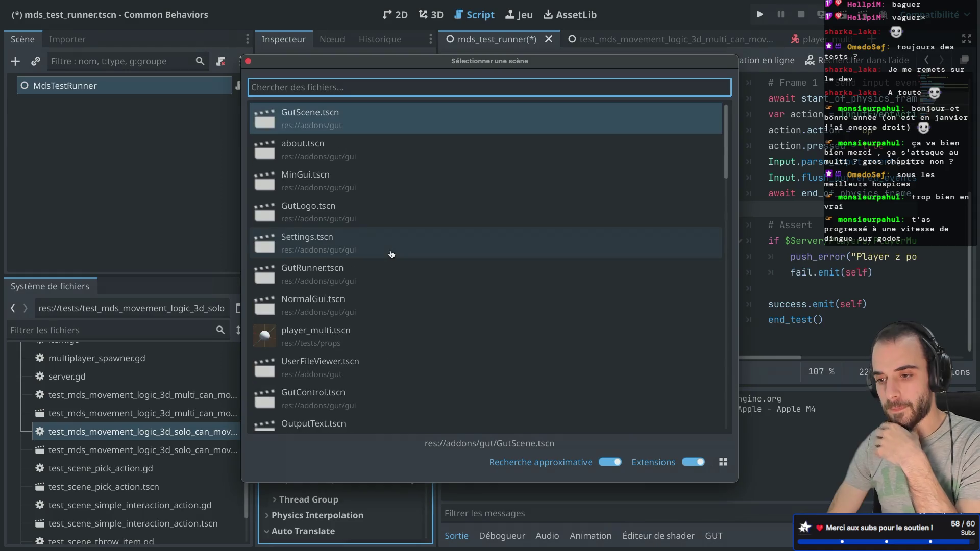
key(Escape)
click(386, 361)
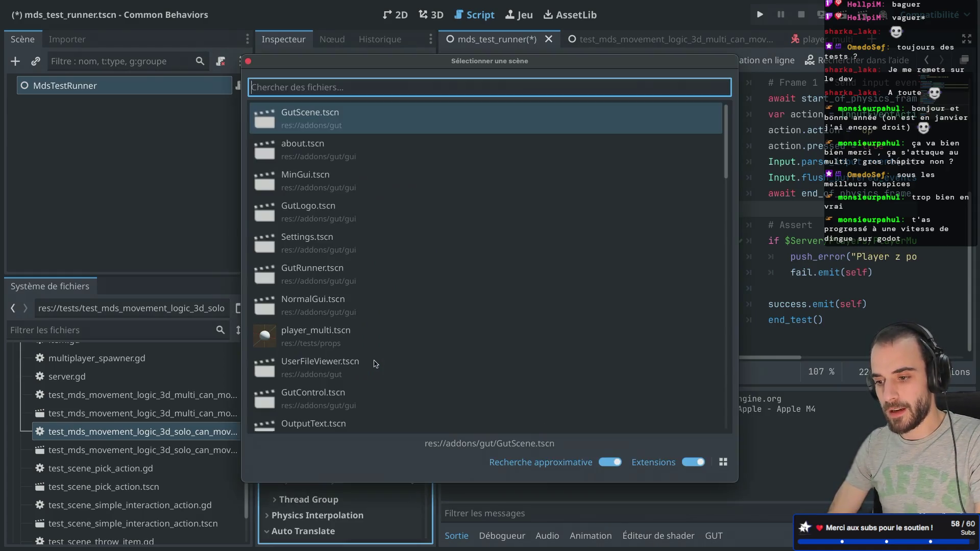
key(Escape)
Load tests/test_mds_movement_logic_3d_multi_can_move_up.tscn into element 4, then save and run
click(390, 361)
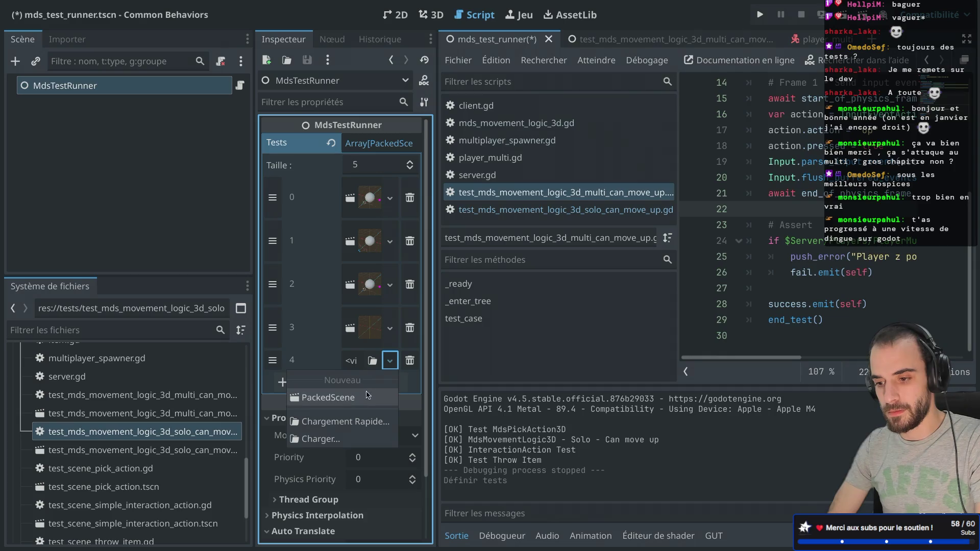
click(347, 440)
double_click(366, 139)
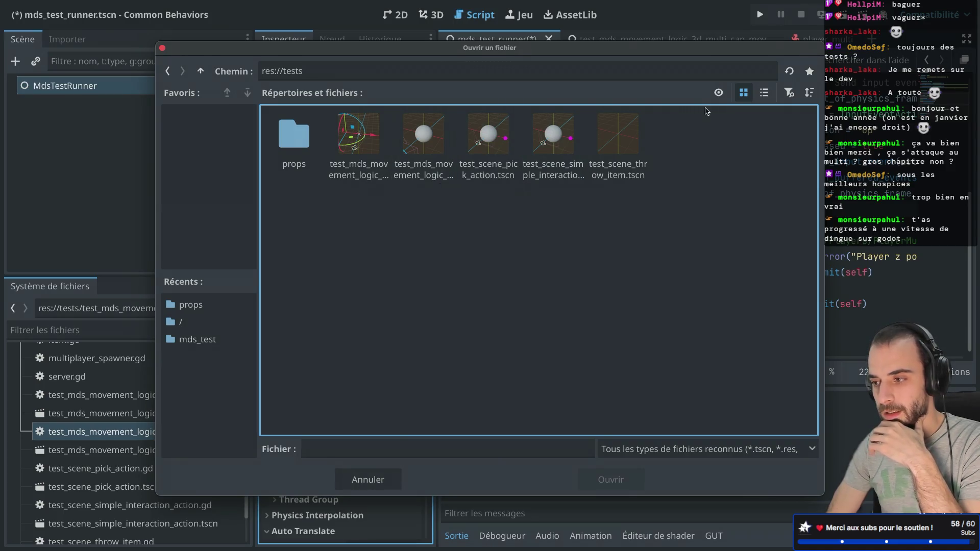
click(764, 93)
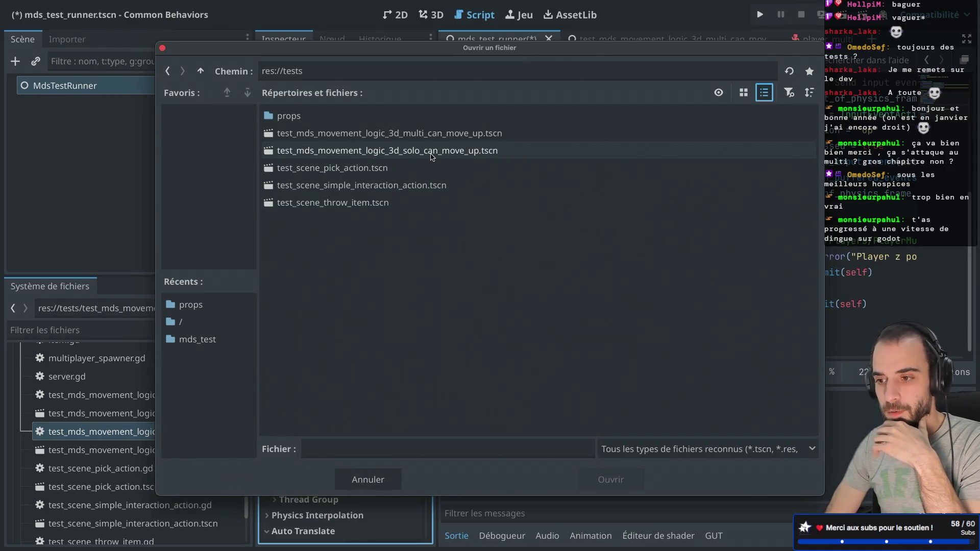
double_click(401, 136)
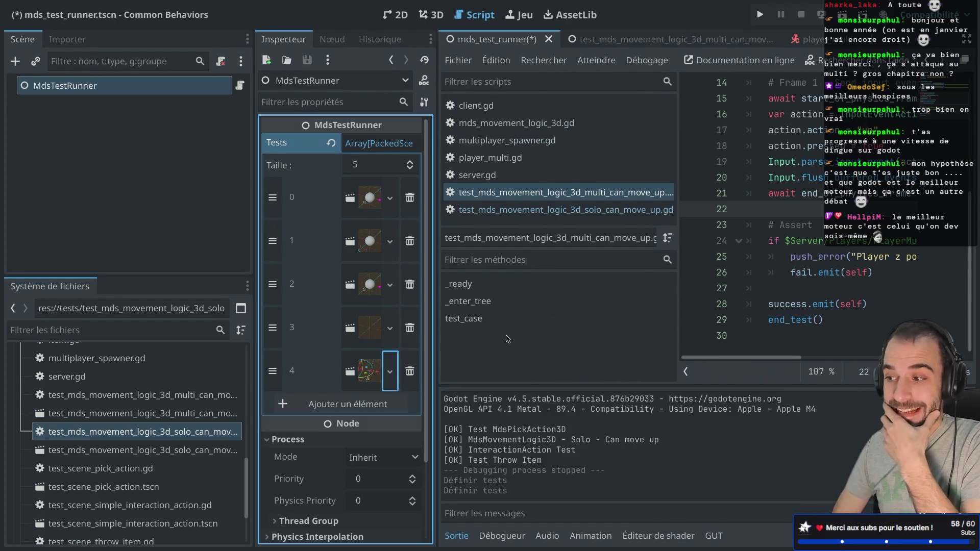
click(842, 14)
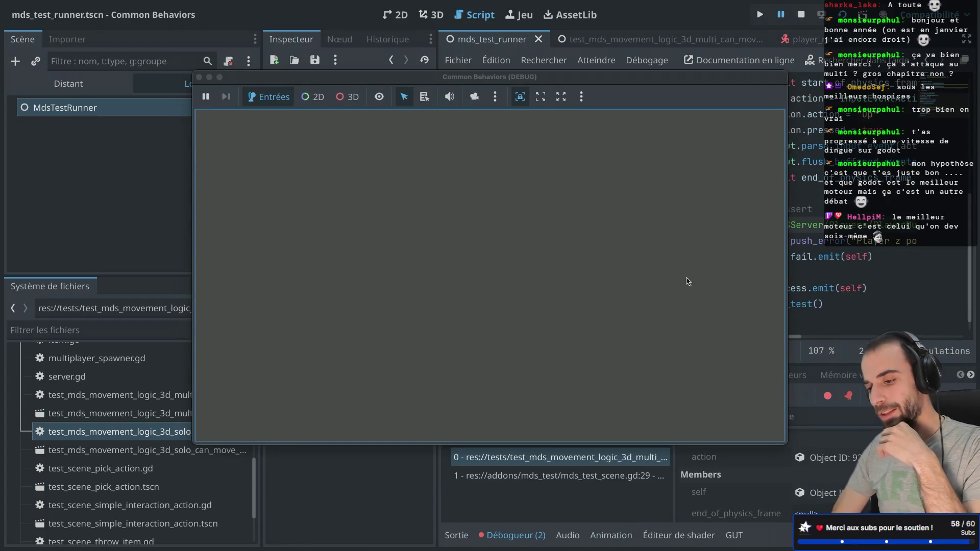
End the test run, open the run's error list, and jump to the failing line 24
click(200, 77)
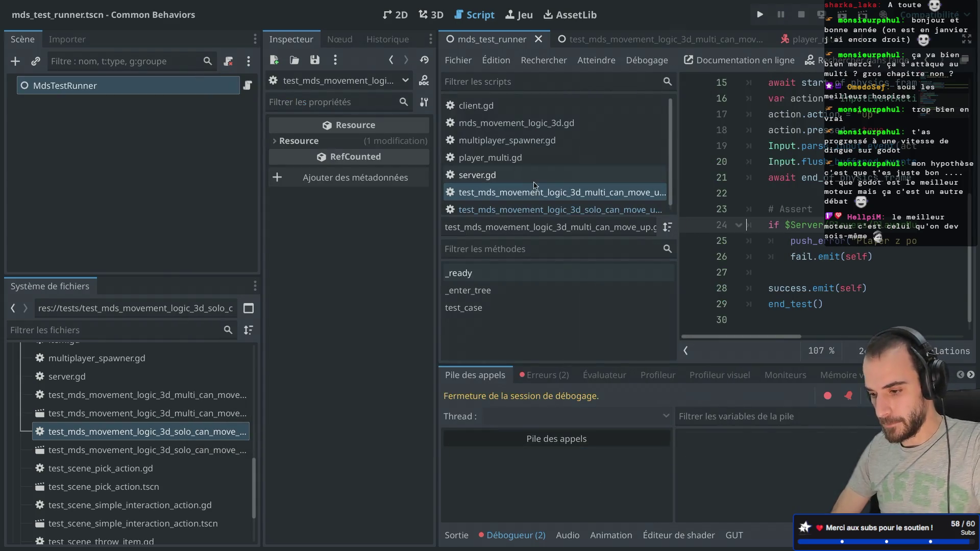
click(516, 535)
key(ctrl+shift+F11)
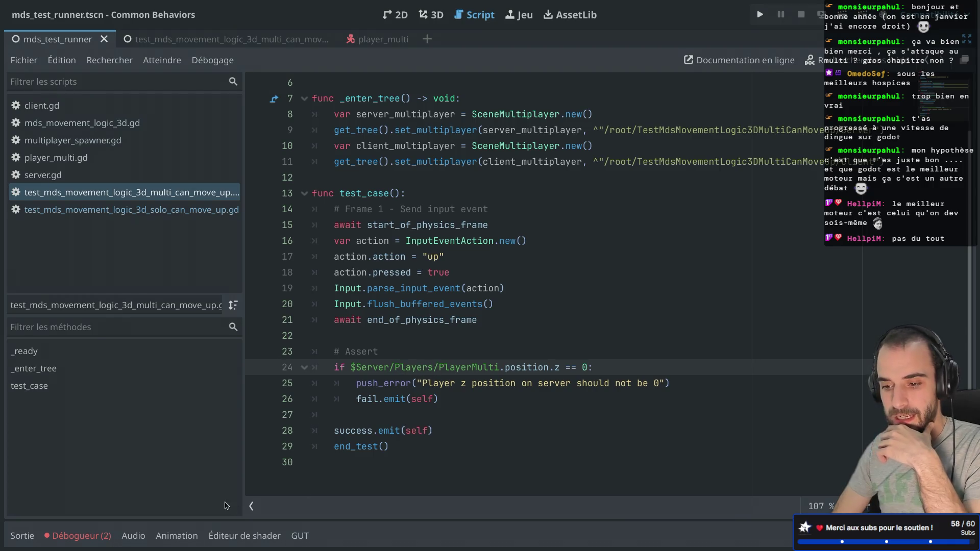
click(79, 535)
click(117, 378)
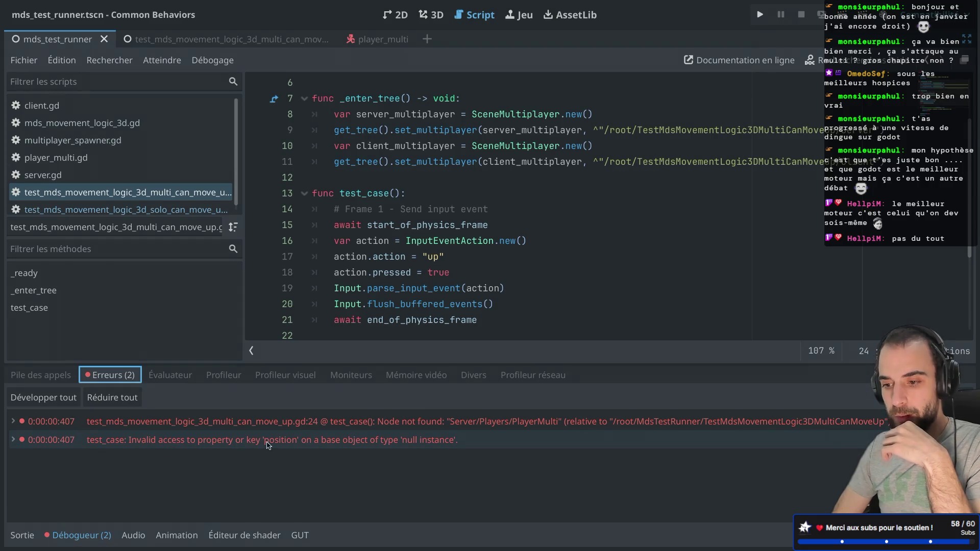
click(423, 443)
Inspect the $Server/Players/PlayerMulti node path on line 24 and the code near line 15
scroll(493, 314, down, 2)
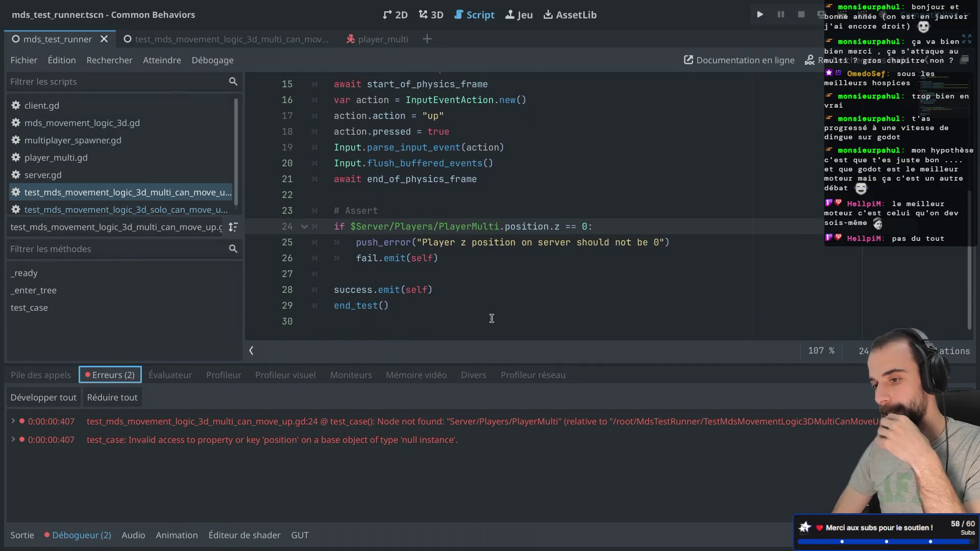
scroll(495, 299, up, 2)
drag(351, 265, 497, 265)
click(518, 235)
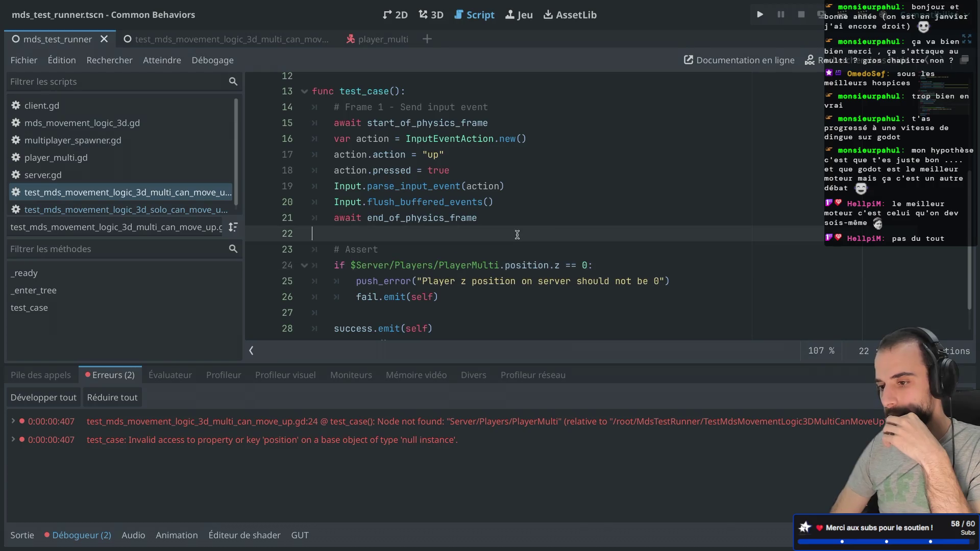
drag(350, 265, 501, 265)
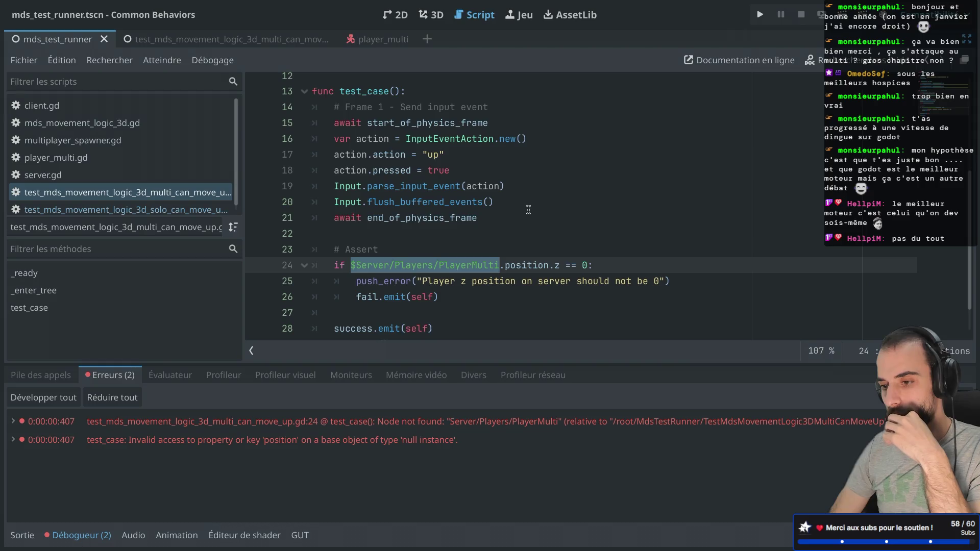
double_click(429, 268)
double_click(466, 268)
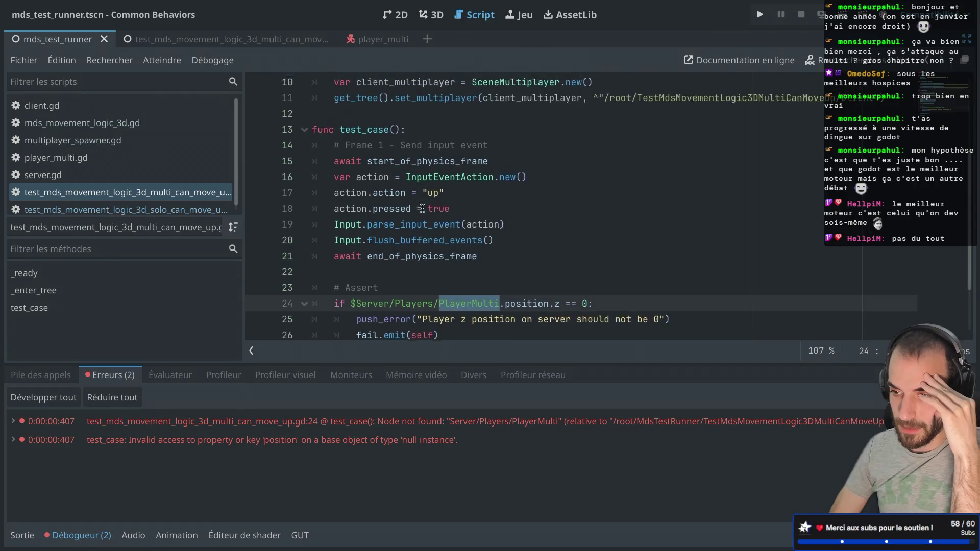
scroll(466, 267, up, 1)
drag(352, 175, 448, 172)
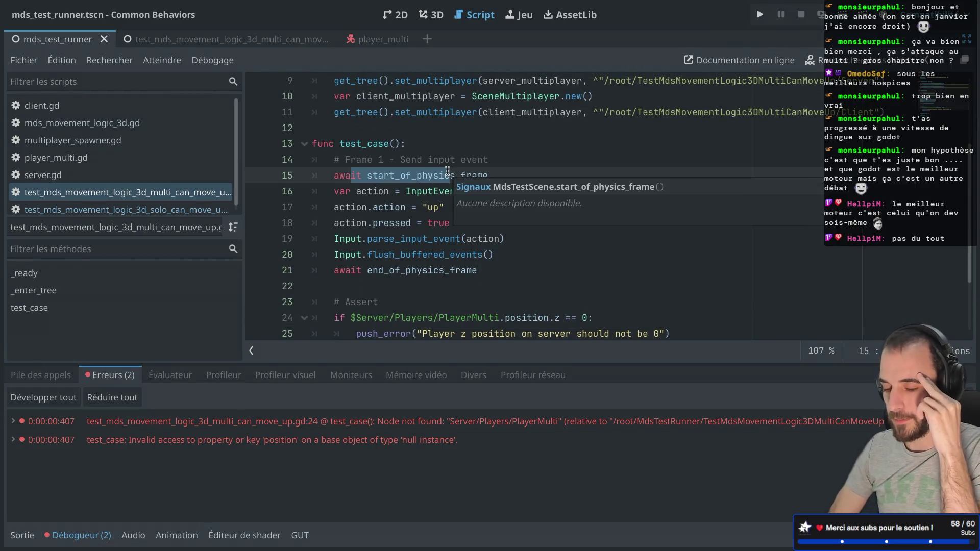
scroll(425, 221, down, 1)
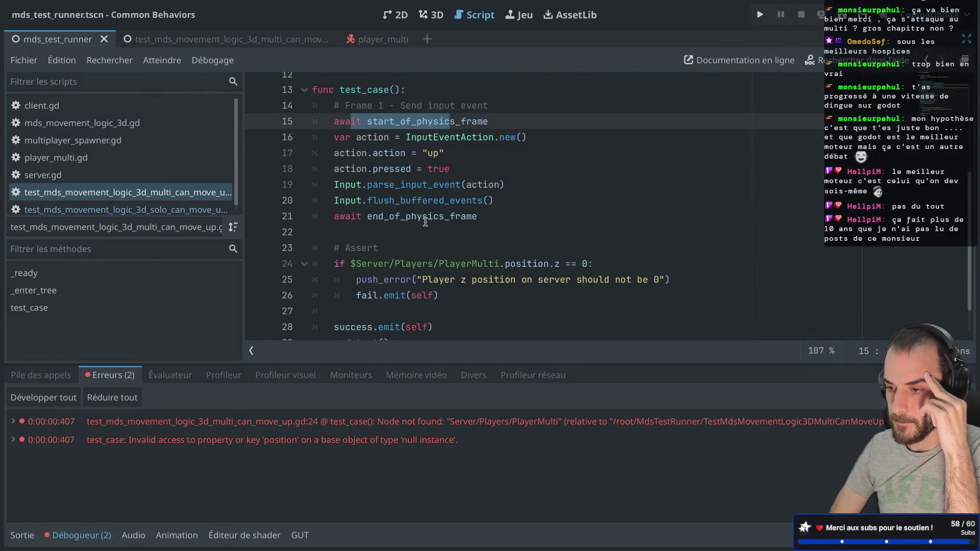
scroll(425, 221, up, 1)
click(347, 185)
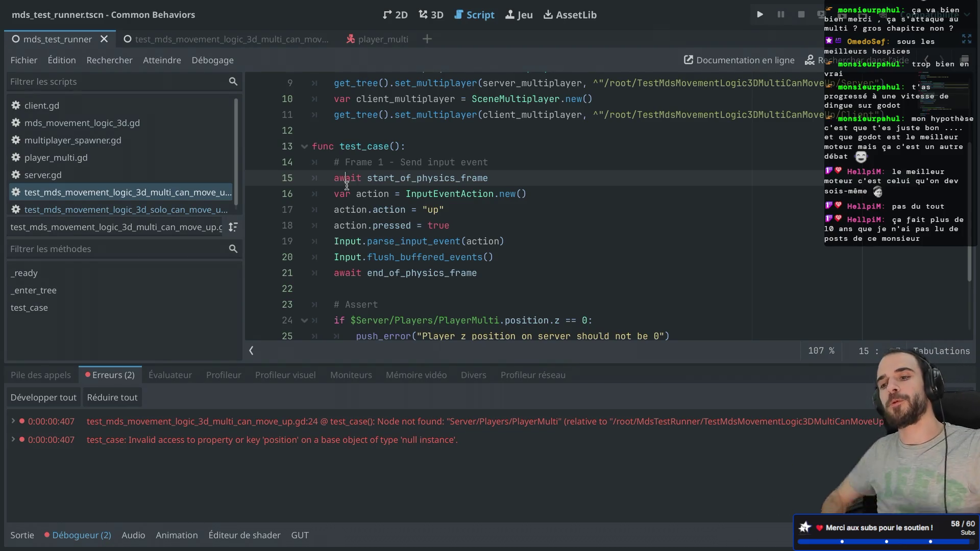
scroll(347, 186, up, 3)
click(397, 83)
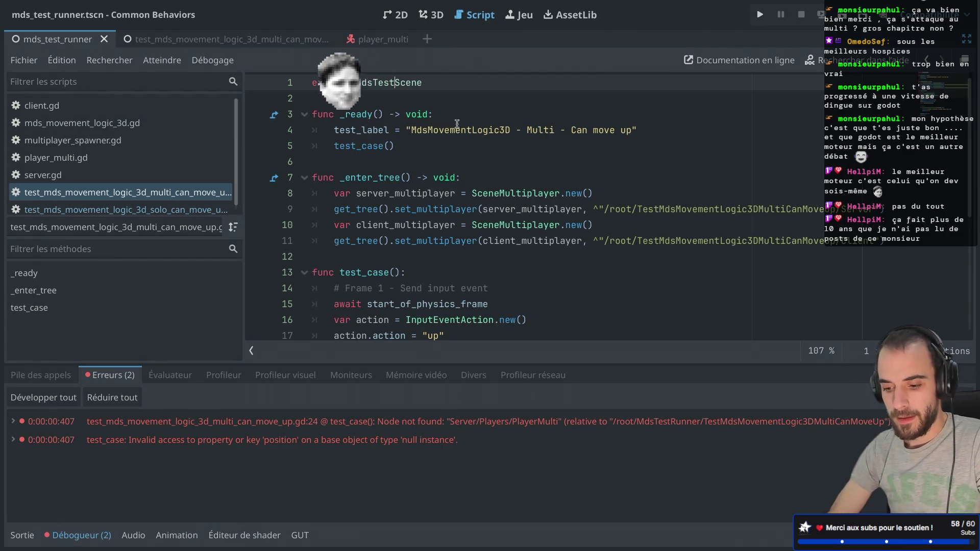
key(ctrl+shift+F11)
key(ctrl+shift+F11)
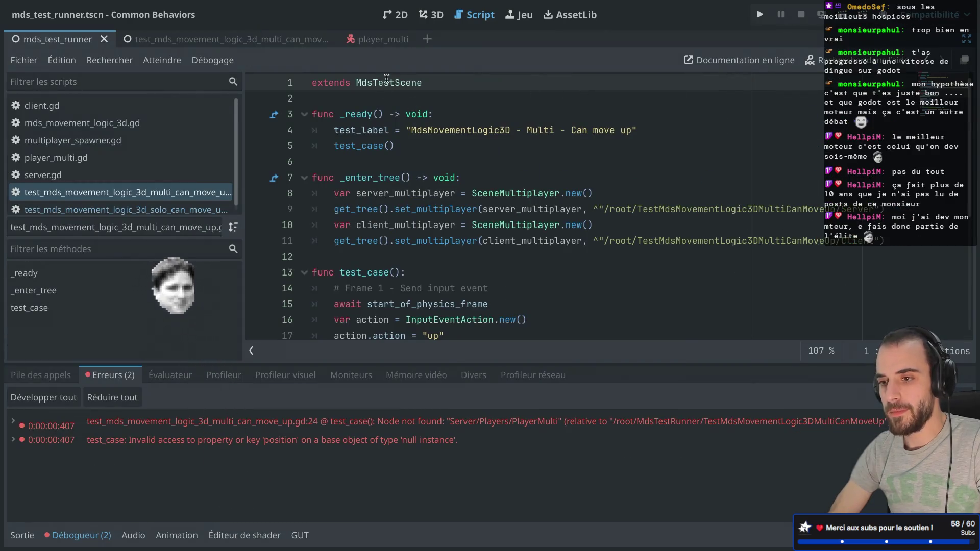
ctrl+click(384, 83)
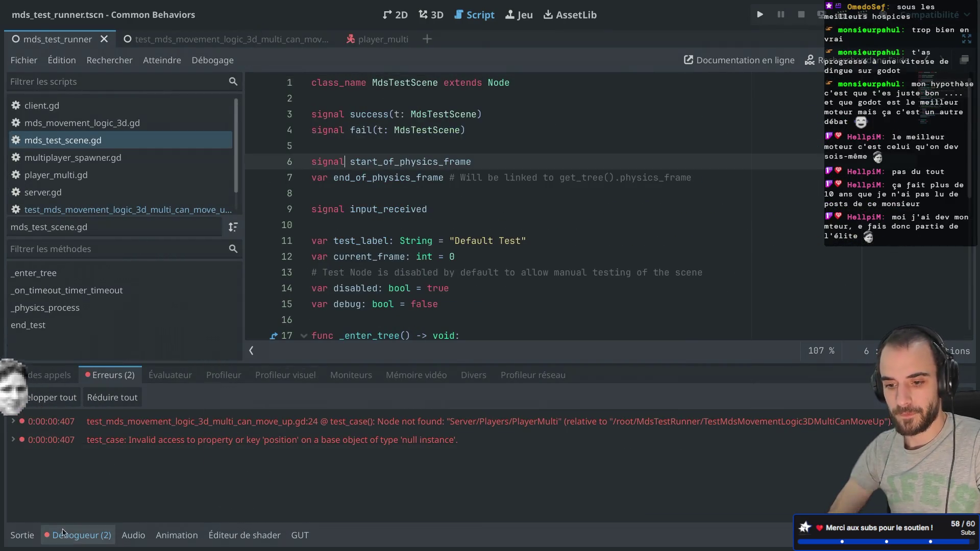
Review the signal declarations in mds_test_scene.gd: start_of_physics_frame, end_of_physics_frame, and input_received
click(77, 536)
scroll(437, 233, down, 1)
scroll(438, 234, up, 1)
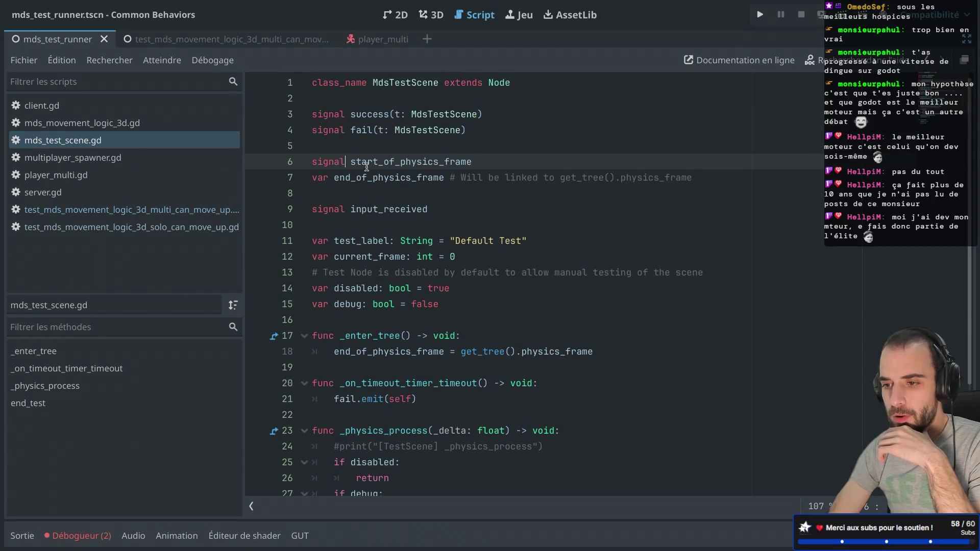
drag(351, 162, 422, 162)
drag(335, 177, 449, 177)
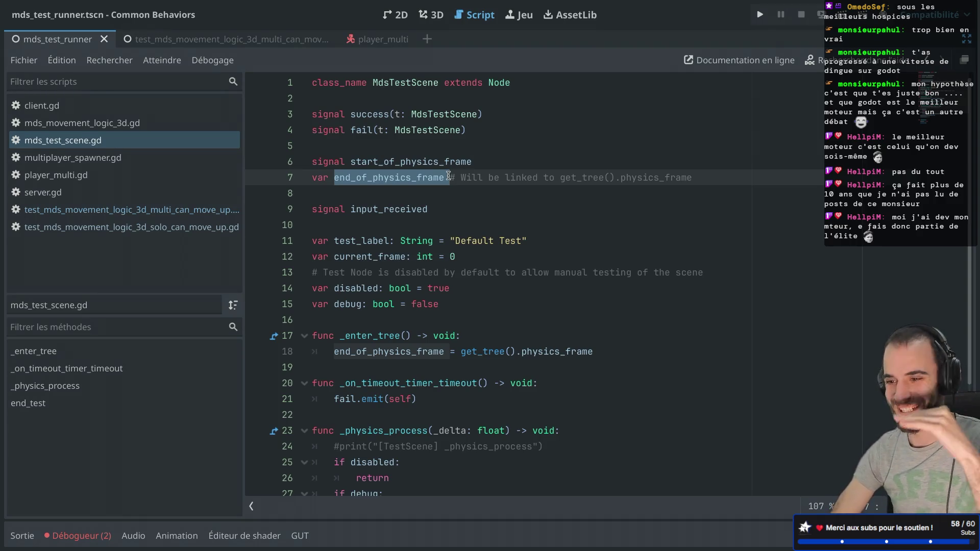
scroll(472, 160, down, 2)
scroll(473, 160, up, 2)
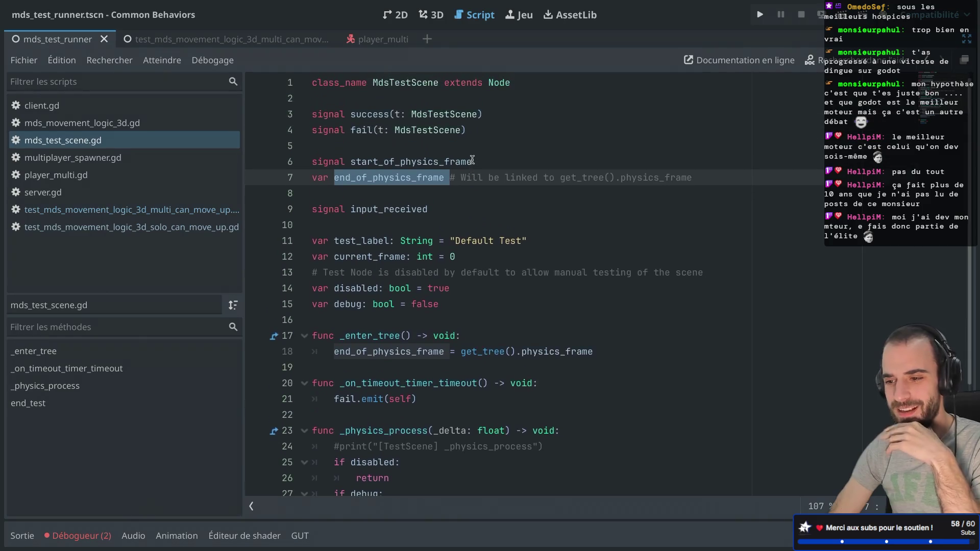
double_click(372, 209)
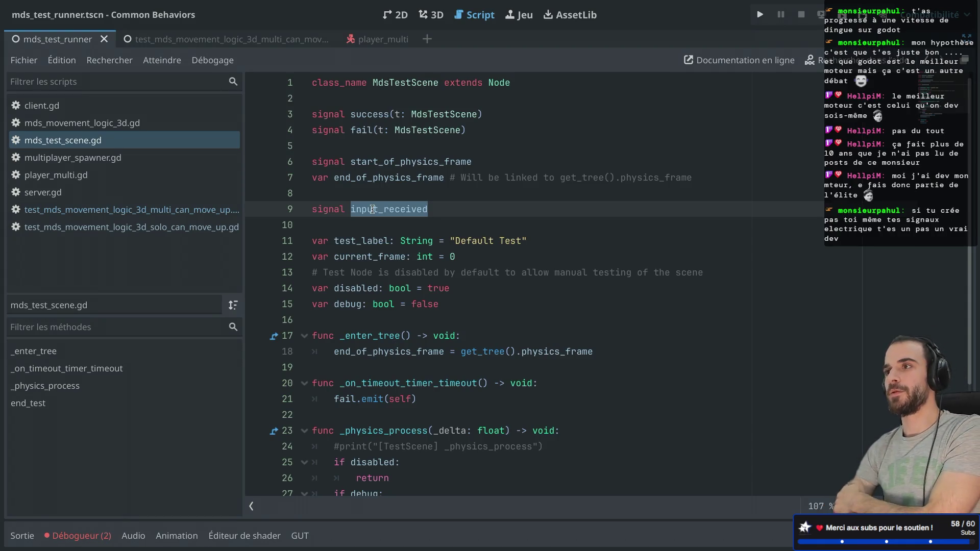
mouse_move(477, 162)
mouse_down()
mouse_move(434, 146)
mouse_move(456, 159)
mouse_move(481, 157)
mouse_move(421, 152)
mouse_up()
key(ctrl+c)
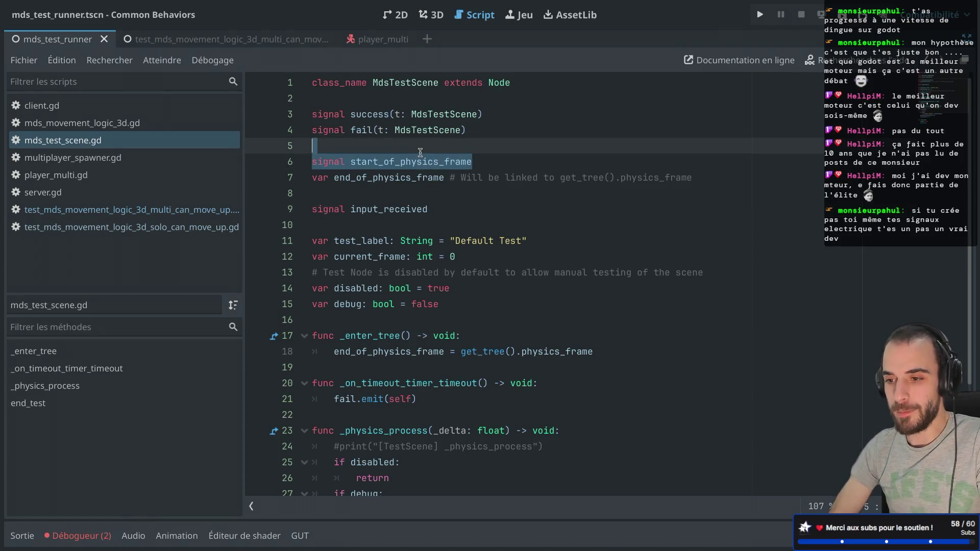
Duplicate the start_of_physics_frame declaration, rename the copy server_ready, and save mds_test_scene.gd
click(421, 151)
key(Return)
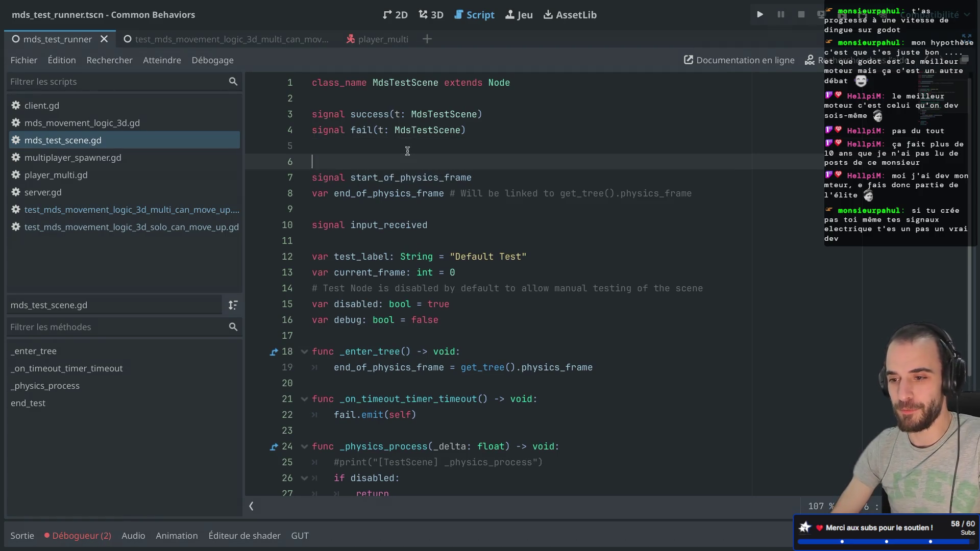
click(408, 151)
key(Return)
key(ctrl+v)
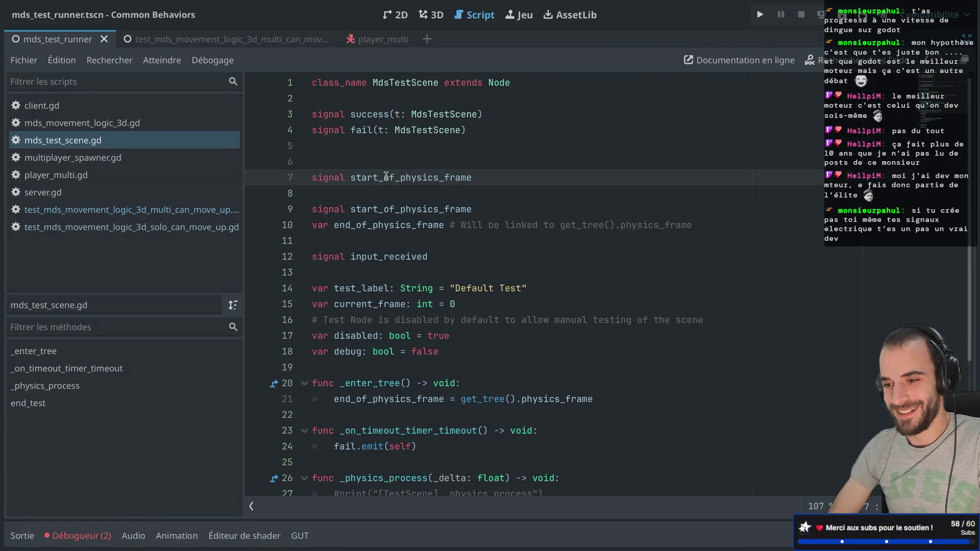
double_click(386, 176)
text(server)
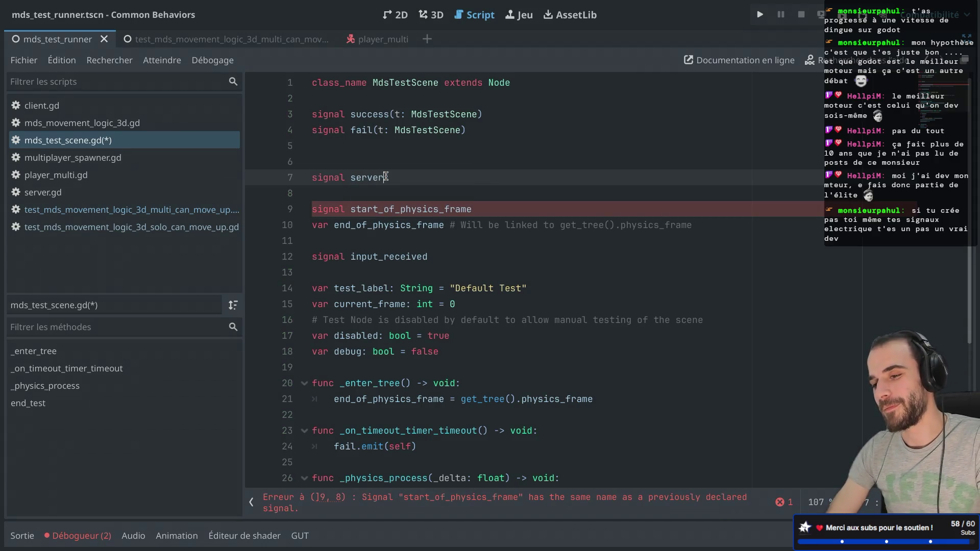
text(_ready)
key(ctrl+s)
click(352, 161)
key(BackSpace)
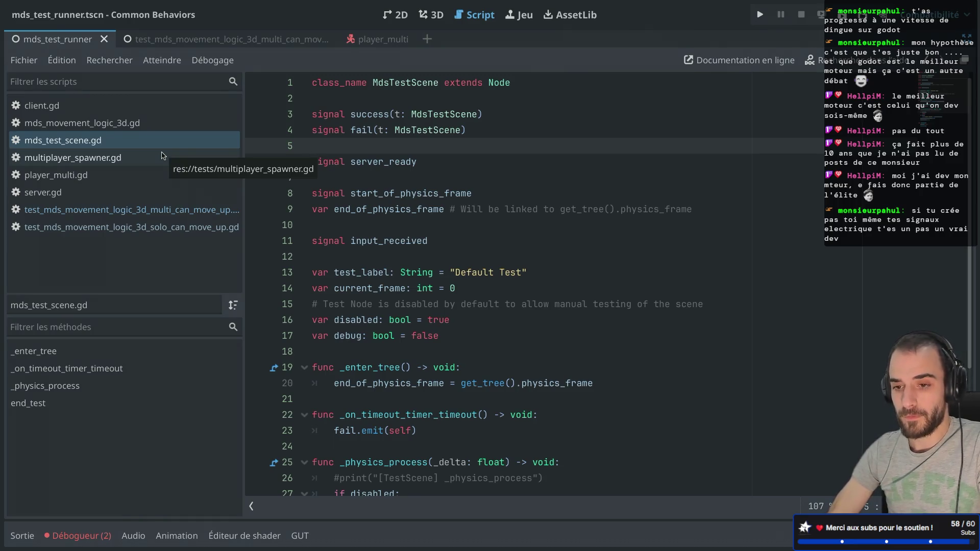
Check the new server_ready declaration and bring back the scene and file docks
drag(439, 161, 435, 152)
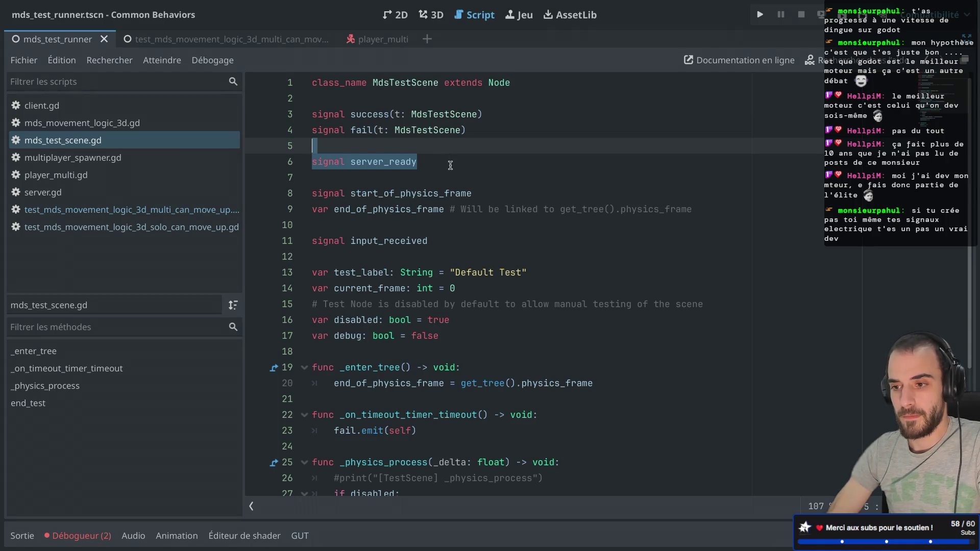
click(450, 165)
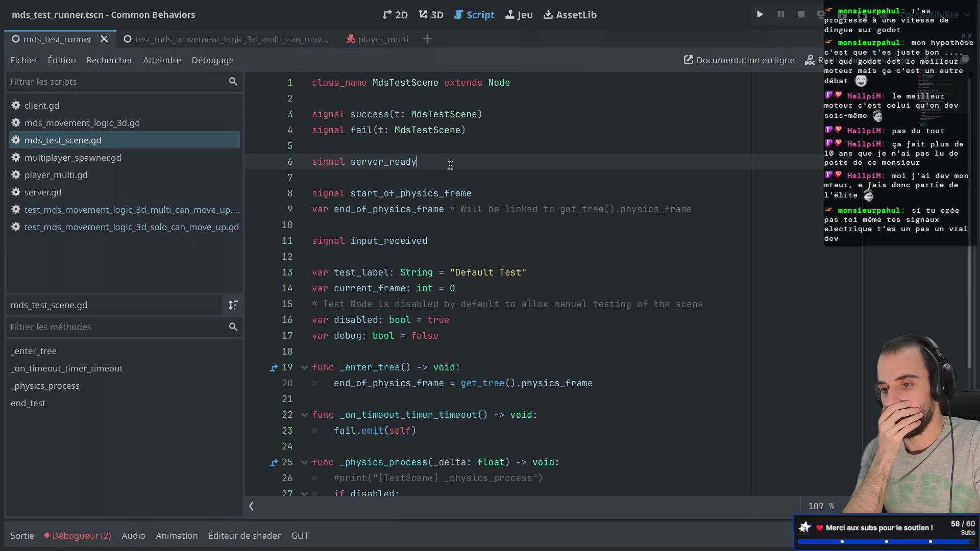
drag(450, 162, 323, 161)
click(433, 140)
key(ctrl+shift+F11)
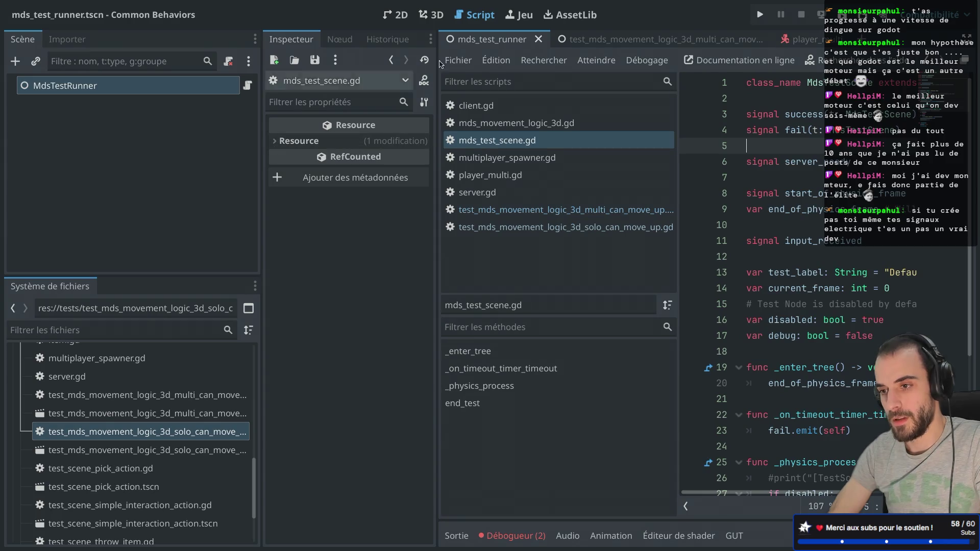
click(600, 46)
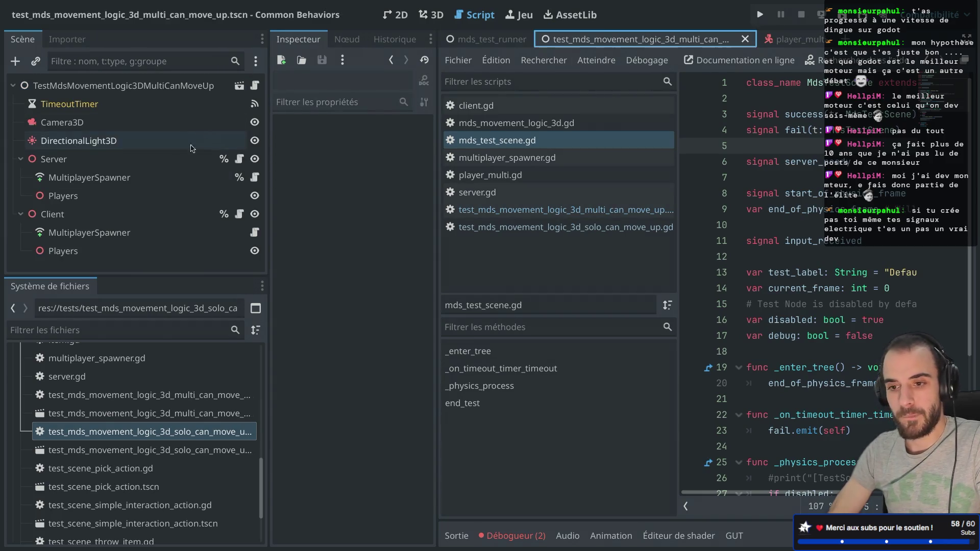
Open the Server node's script and add 'signal server_ready' below extends Node3D
click(63, 165)
click(239, 159)
key(ctrl+shift+F11)
click(397, 89)
key(Return)
key(Return)
text(signal server_ready)
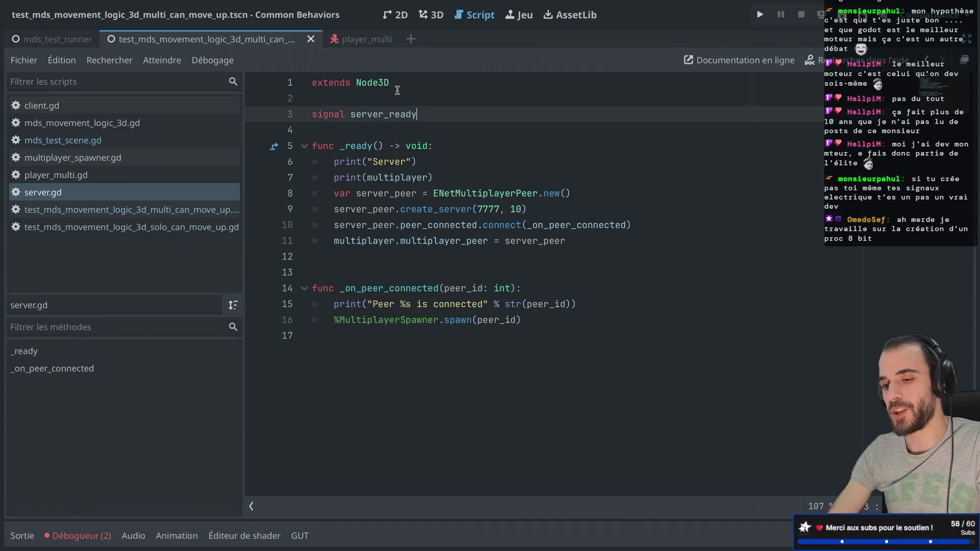
key(ctrl+shift+F11)
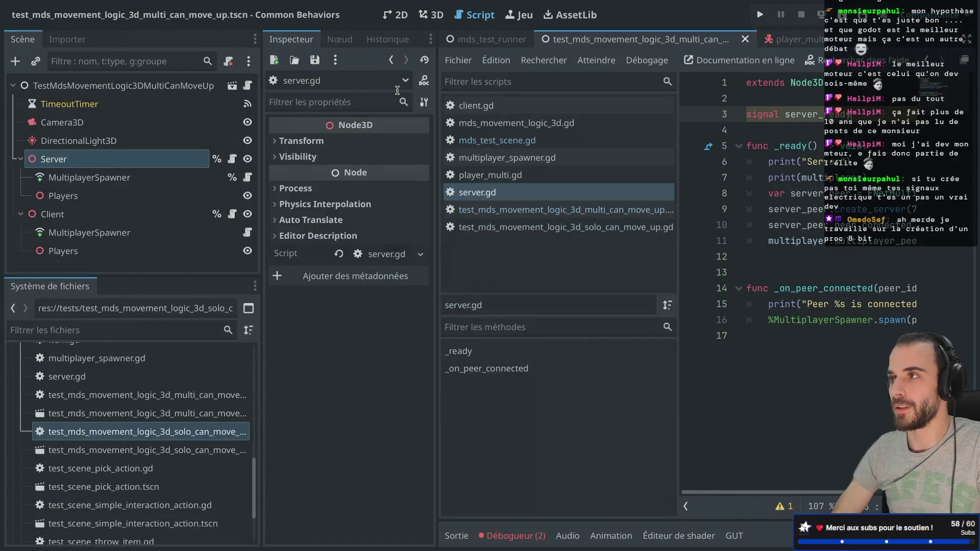
key(ctrl+shift+F11)
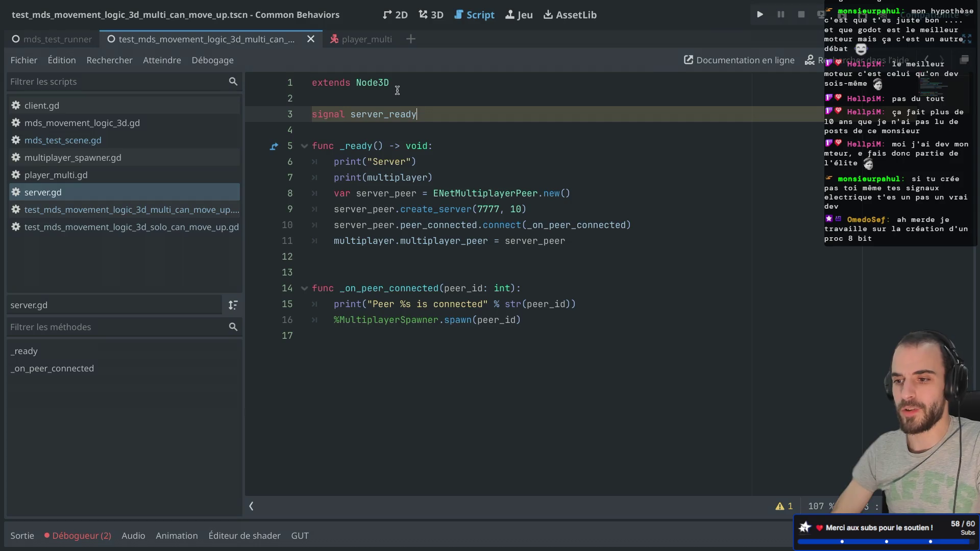
key(ctrl+shift+F11)
key(ctrl+shift+F11)
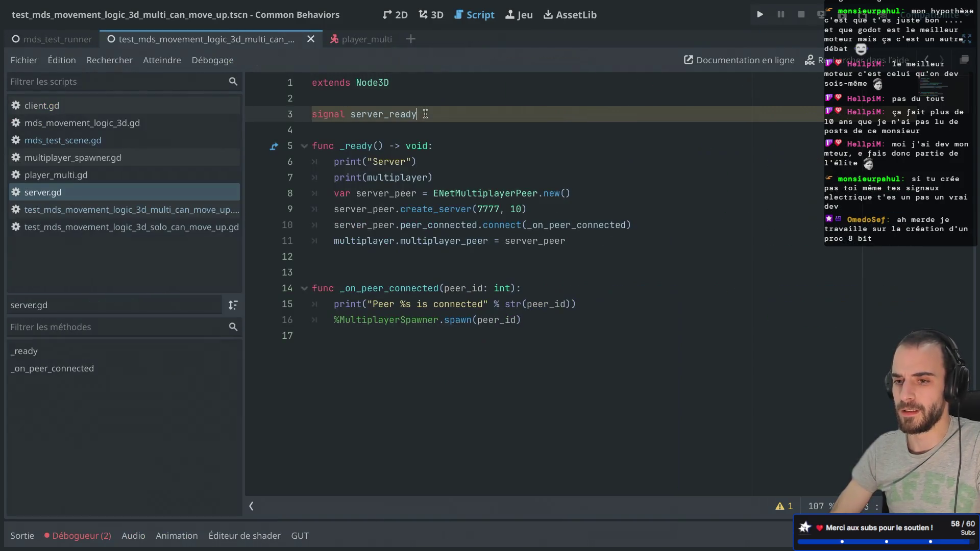
key(ctrl+shift+F11)
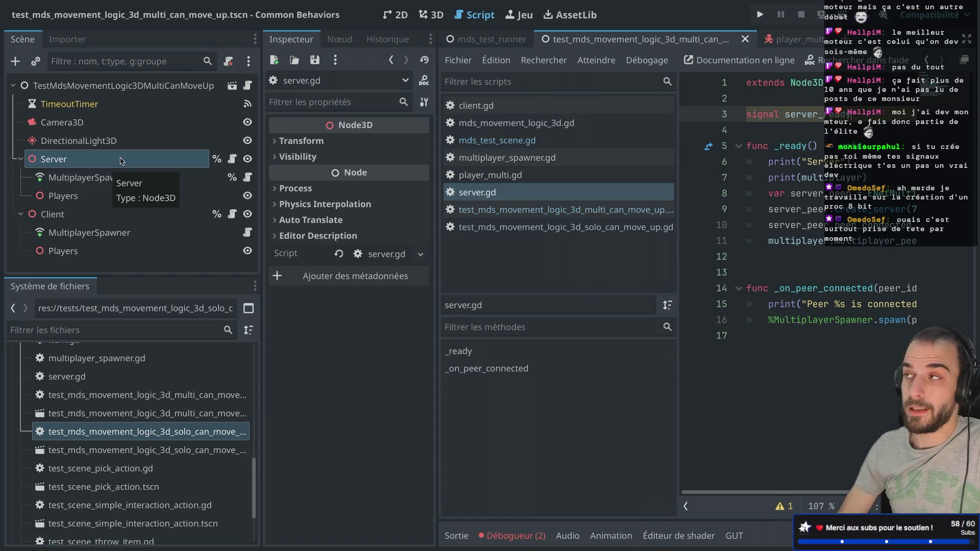
Delete the 'signal server_ready' line and its blank line from server.gd, then restore the docks
click(781, 134)
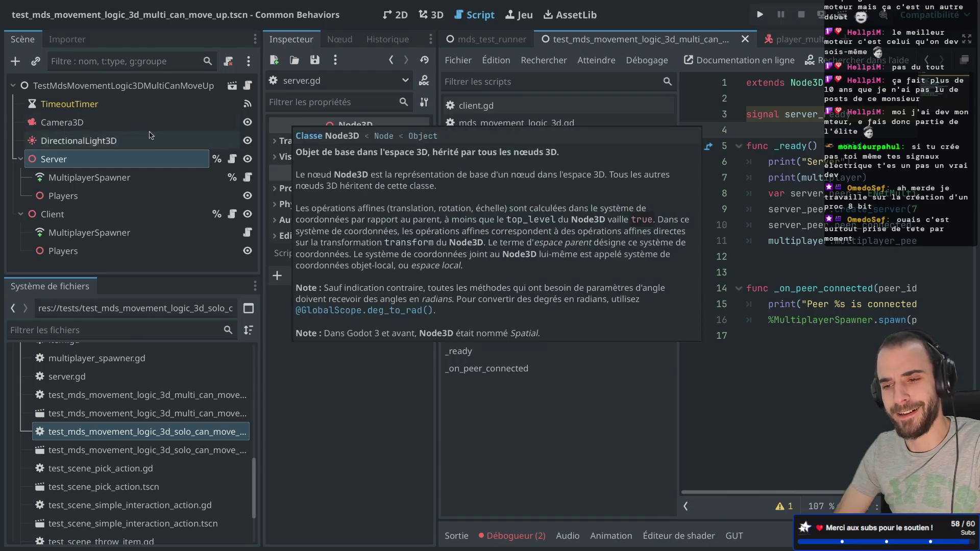
key(ctrl+shift+F11)
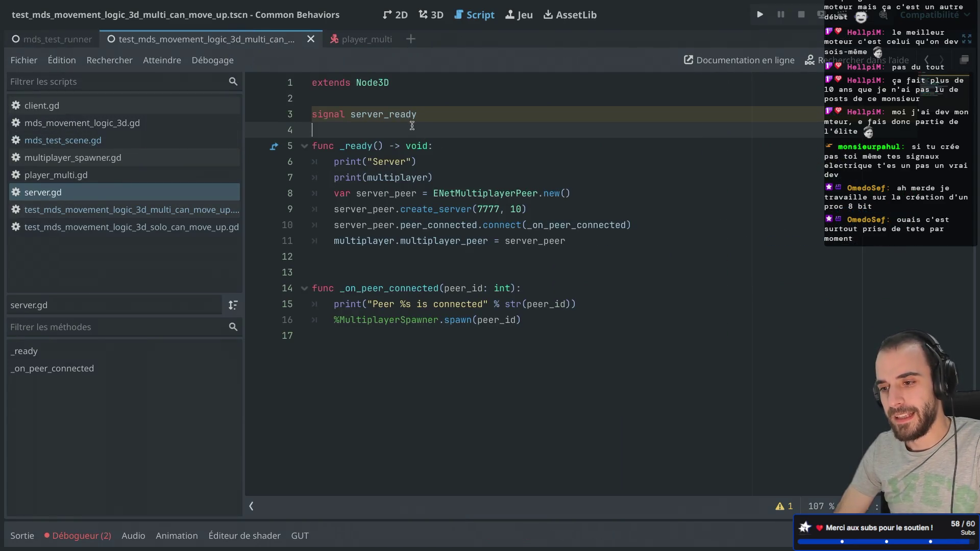
double_click(357, 106)
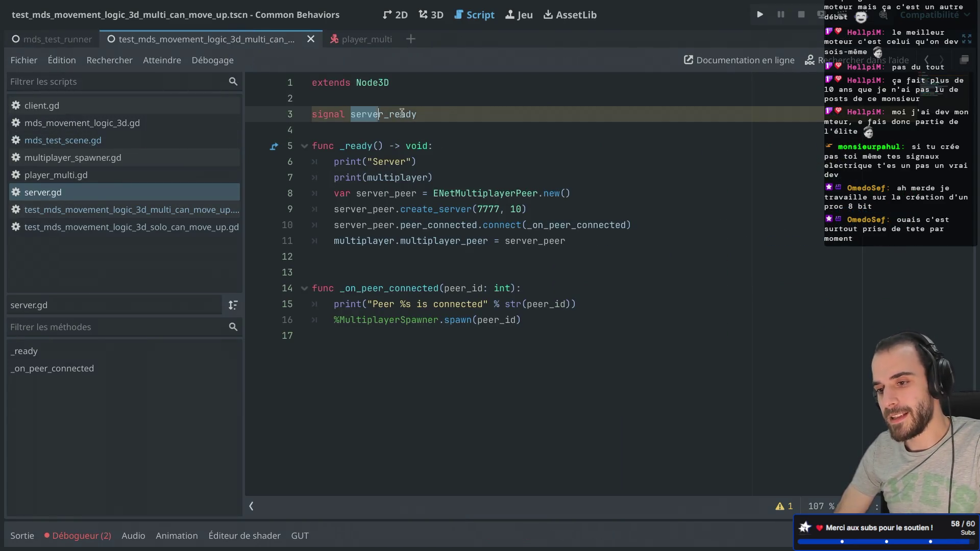
click(545, 320)
drag(334, 320, 515, 320)
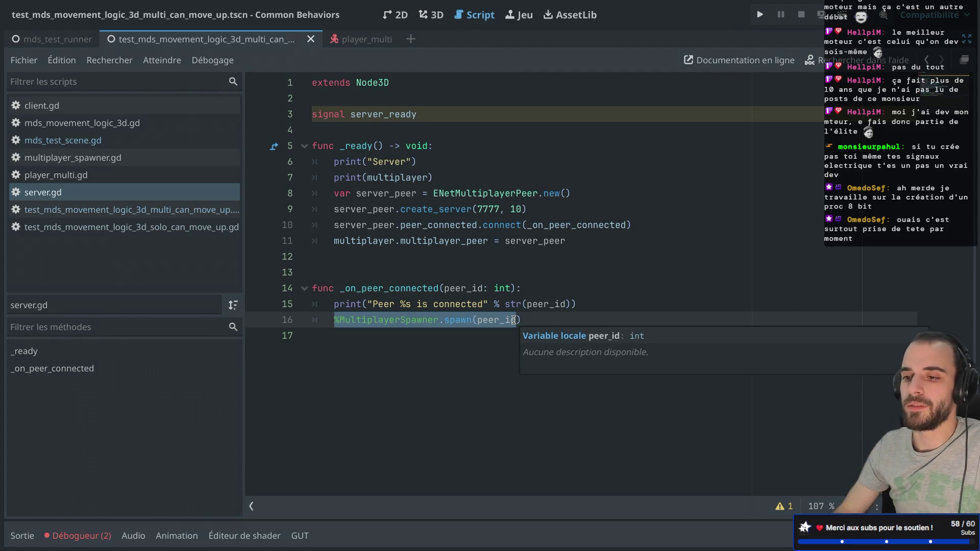
drag(440, 114, 382, 104)
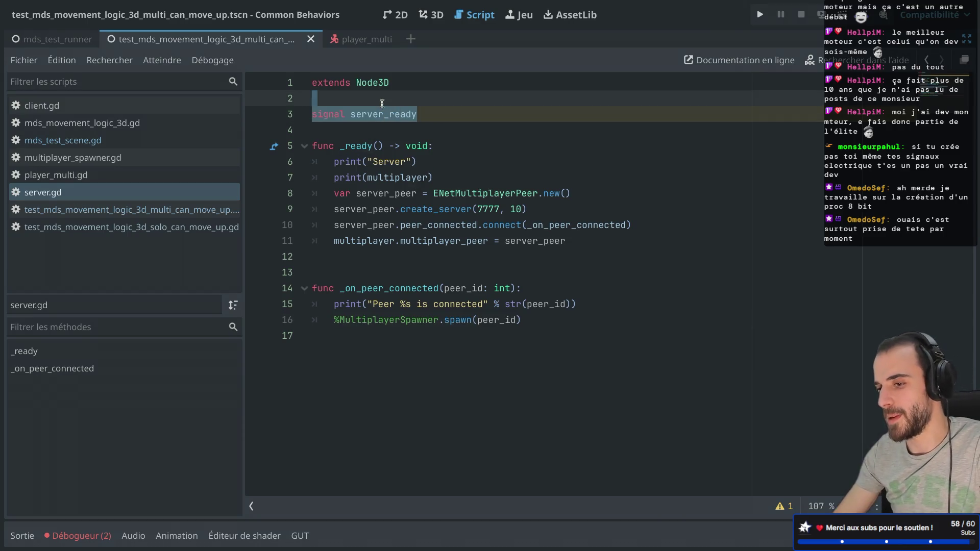
key(BackSpace)
key(BackSpace)
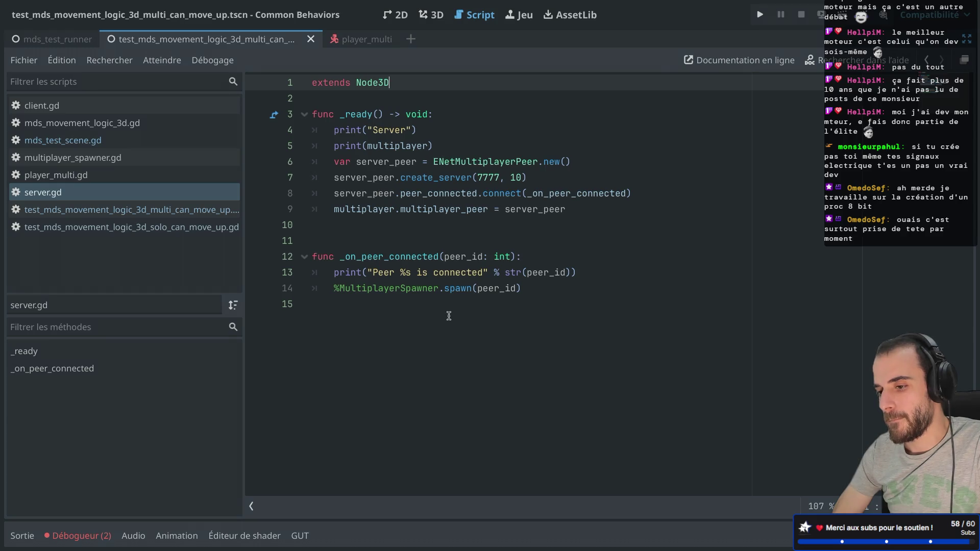
mouse_move(454, 290)
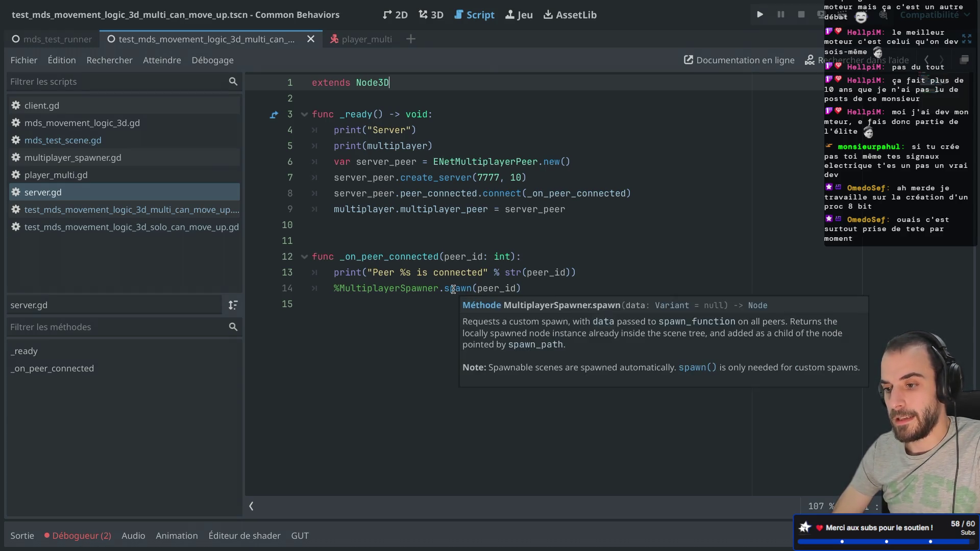
key(ctrl+shift+F11)
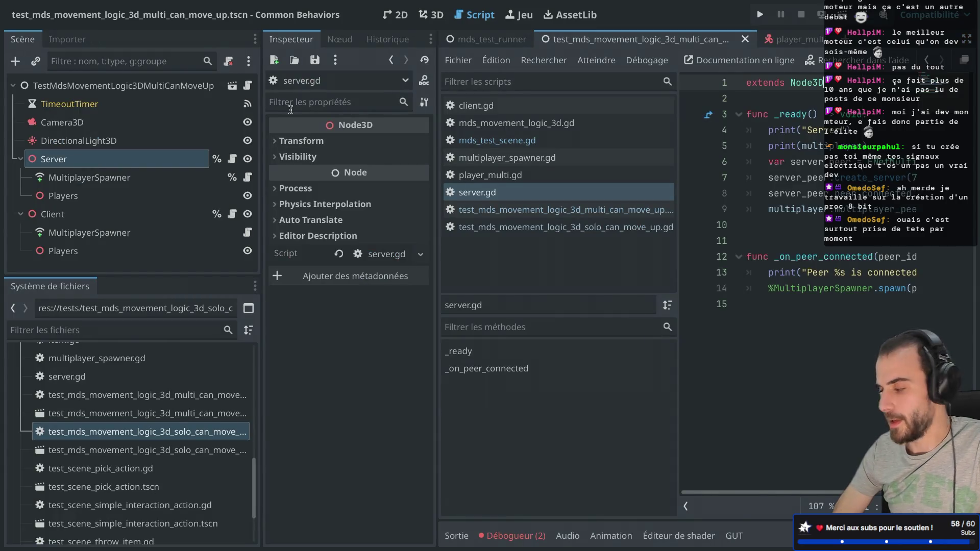
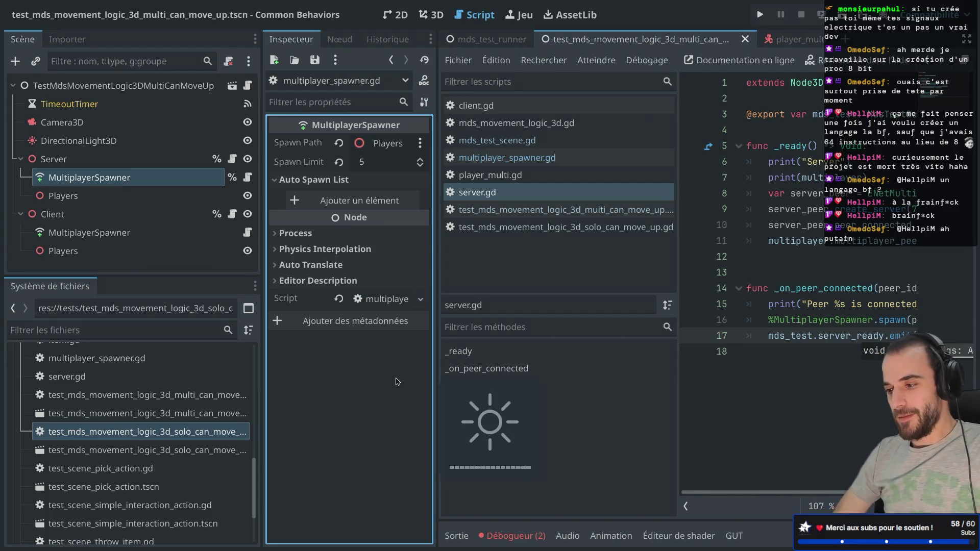
Set the Server node's Mds Test property to the TestMds root node and save the scene
key(ctrl+shift+F11)
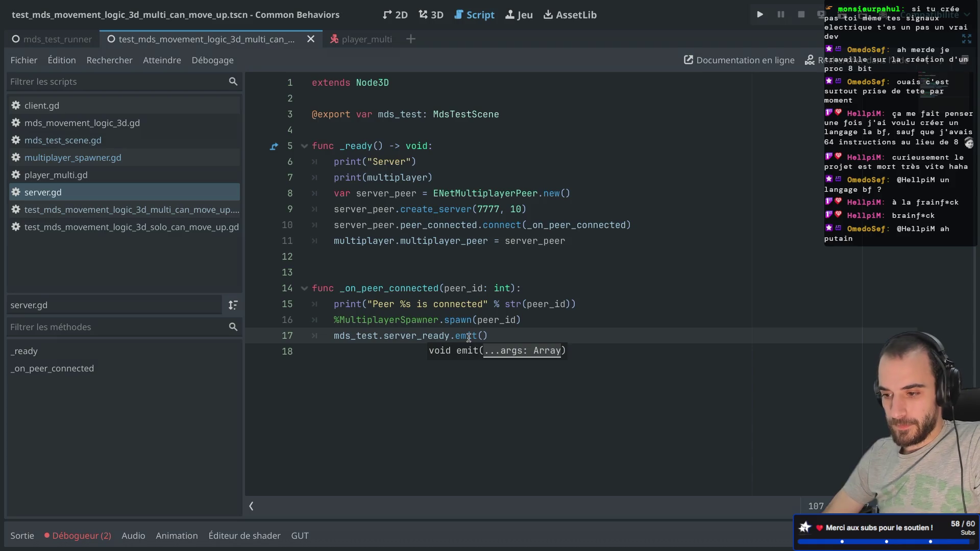
double_click(394, 336)
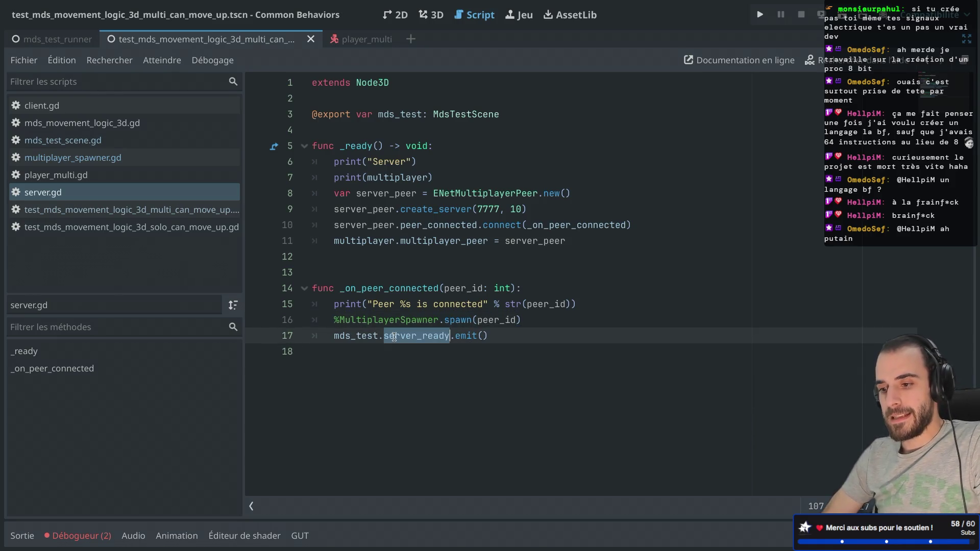
key(ctrl+shift+F11)
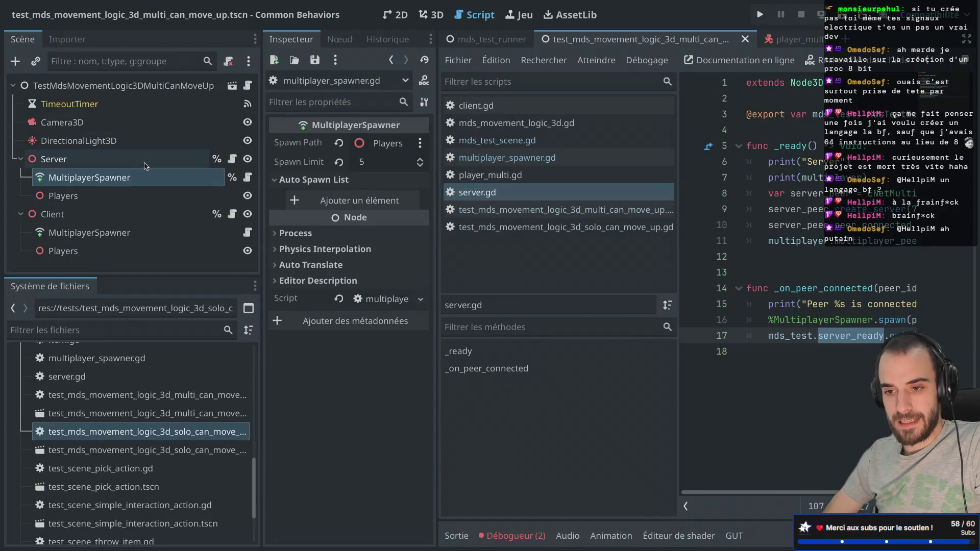
click(139, 161)
click(380, 143)
click(442, 130)
double_click(442, 132)
key(ctrl+s)
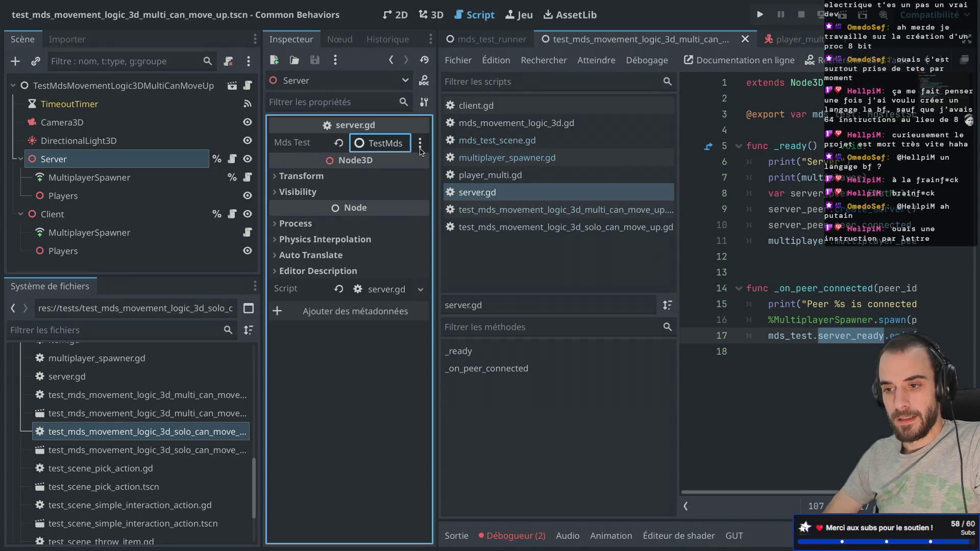
Insert 'await server_ready' as the first line of test_case() in the root script
click(248, 86)
key(ctrl+shift+F11)
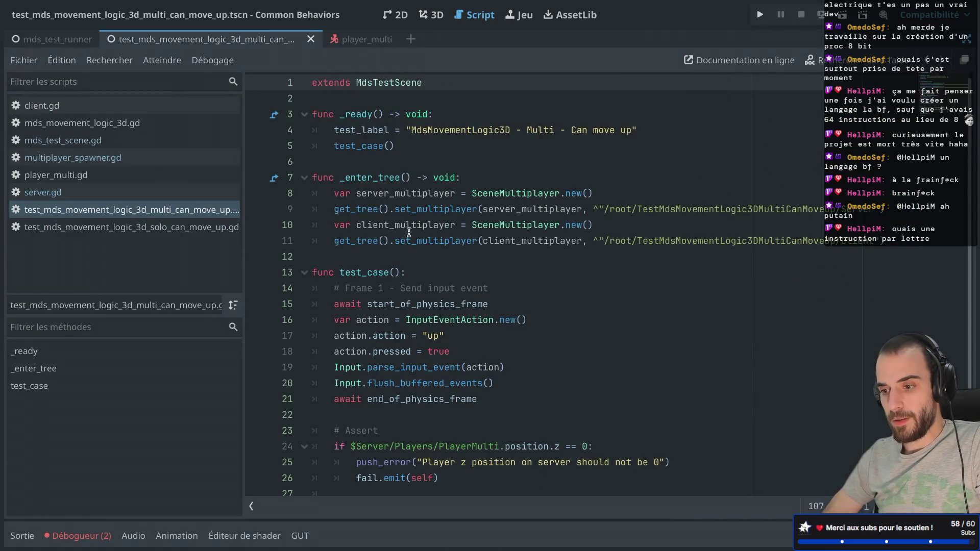
scroll(400, 308, down, 2)
click(430, 210)
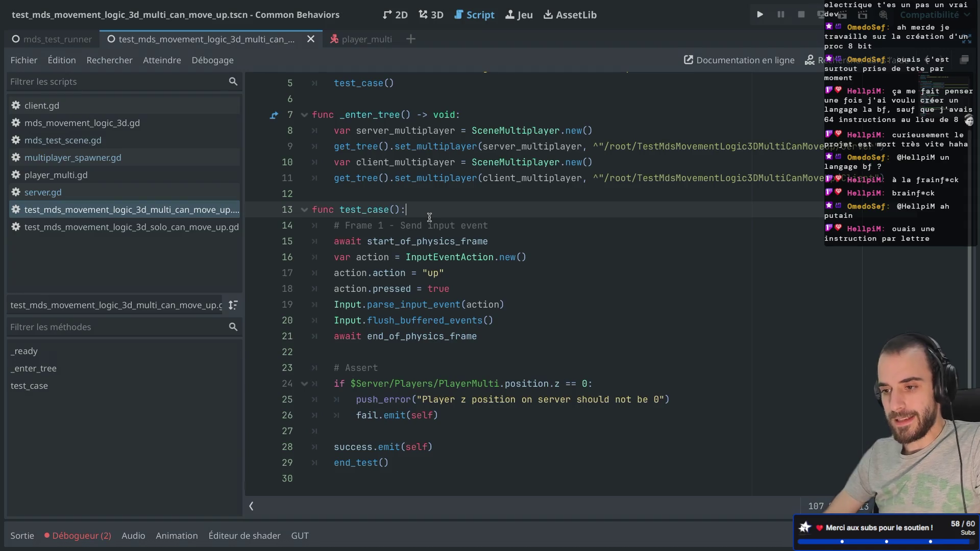
key(Return)
key(Up)
key(Down)
text(await server_ready)
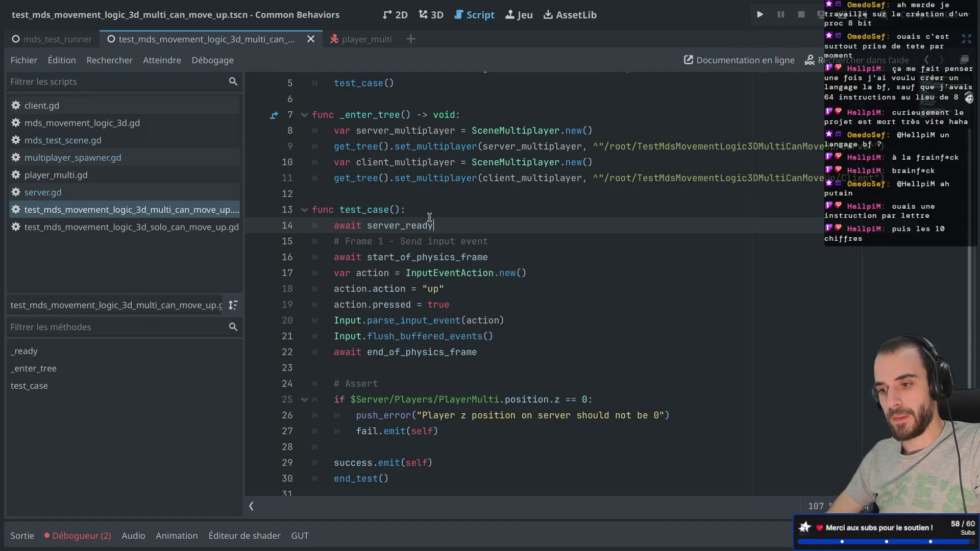
drag(334, 225, 432, 225)
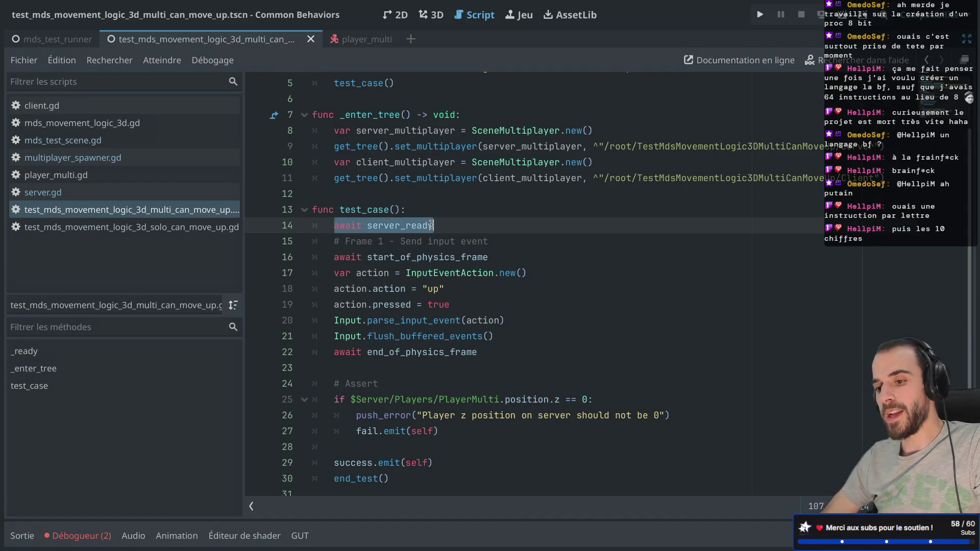
click(458, 207)
scroll(458, 208, down, 1)
drag(356, 383, 502, 380)
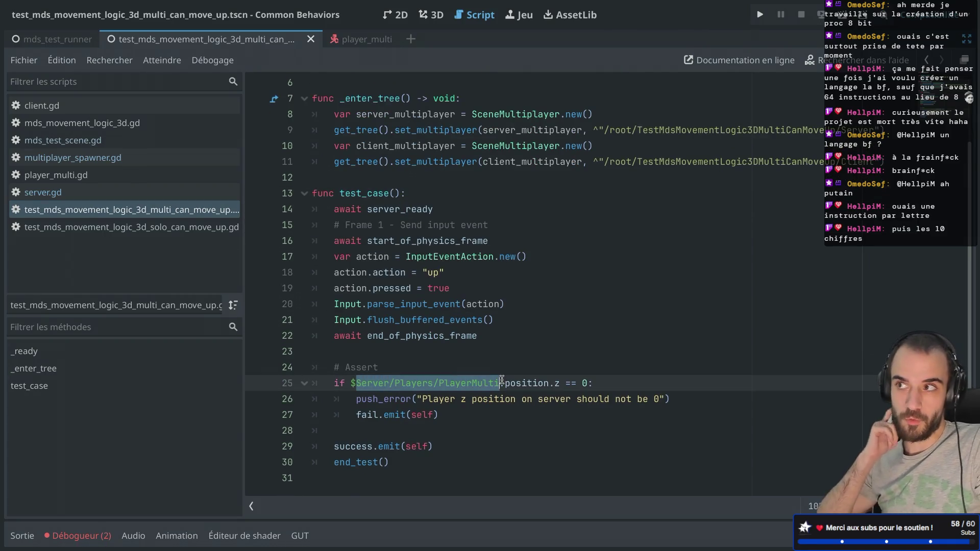
click(58, 44)
Run the test runner and trace the 'Multi - Can move up' FAIL error to mds_test_runner.gd line 34
click(841, 15)
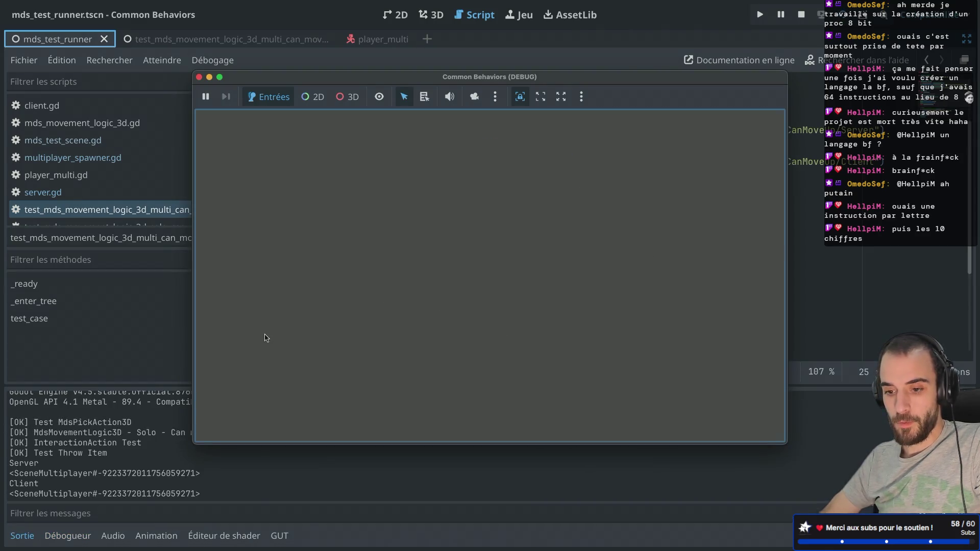
click(79, 536)
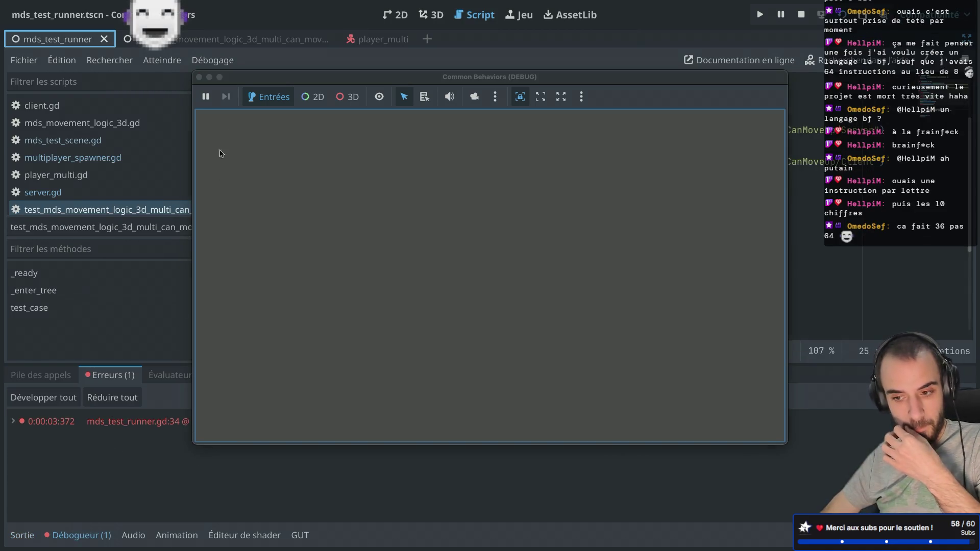
click(199, 76)
click(392, 423)
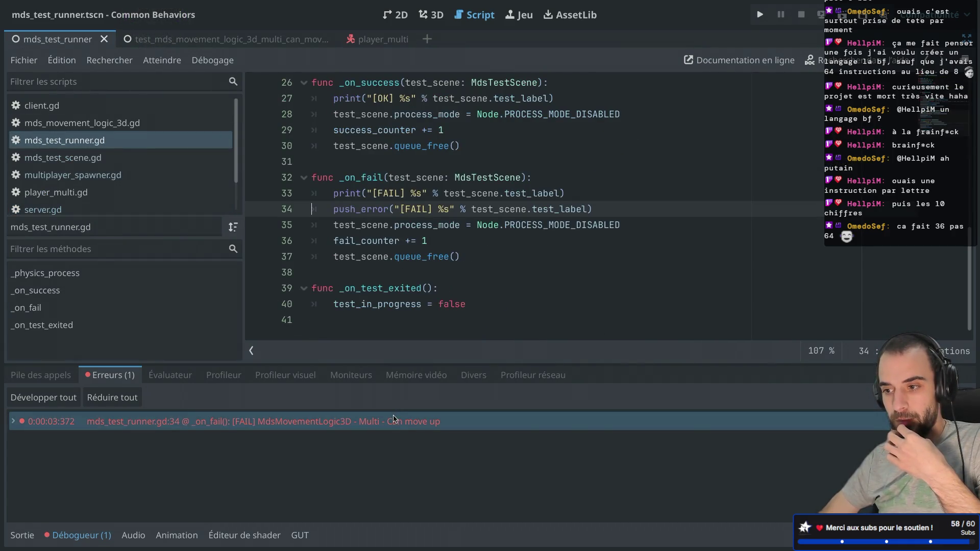
mouse_move(394, 418)
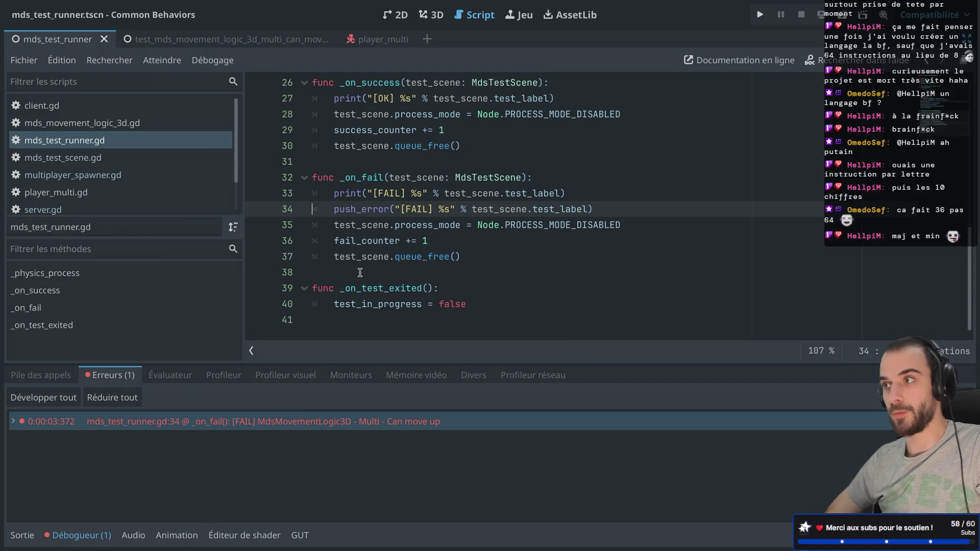
mouse_move(372, 263)
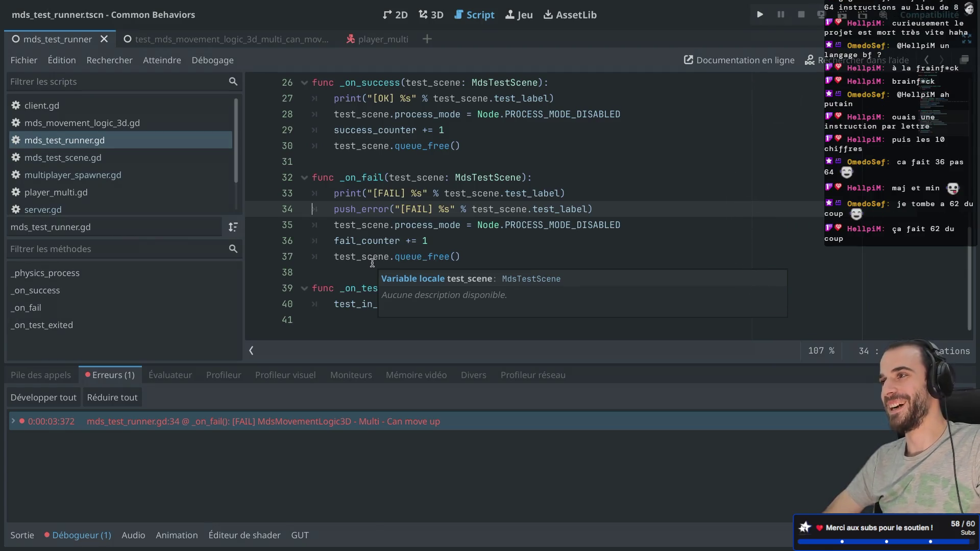
click(435, 234)
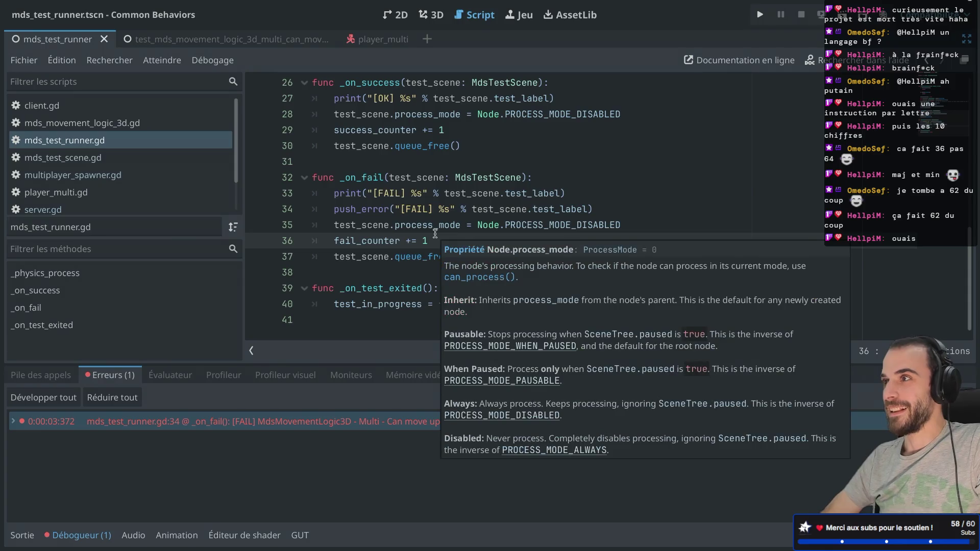
click(437, 214)
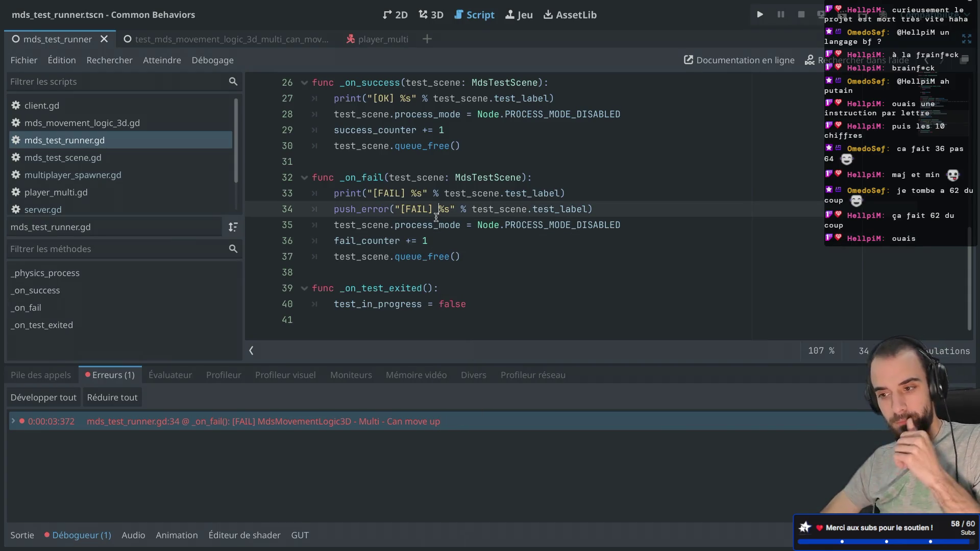
Reopen the multi can-move-up test script and inspect the Server/Players/PlayerMulti path on line 25
scroll(436, 217, up, 8)
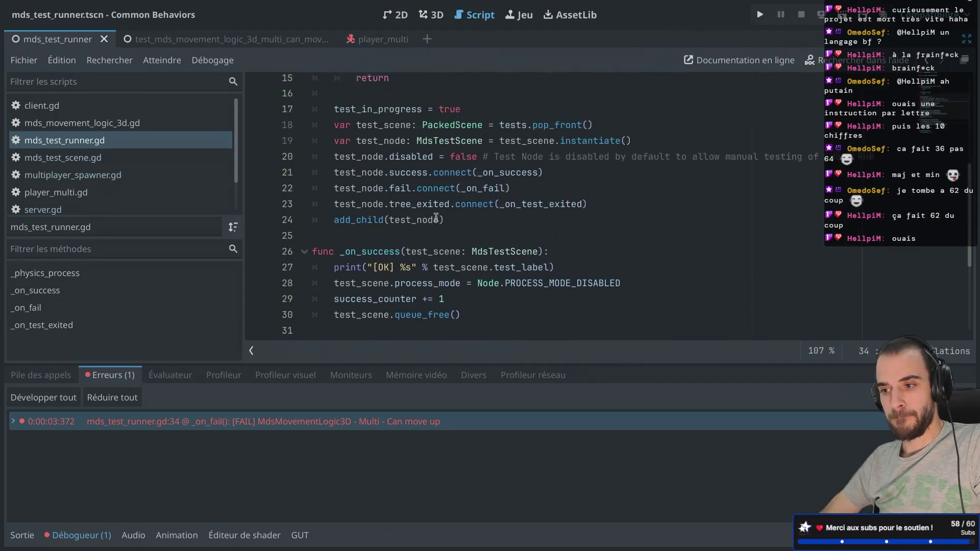
scroll(436, 217, down, 8)
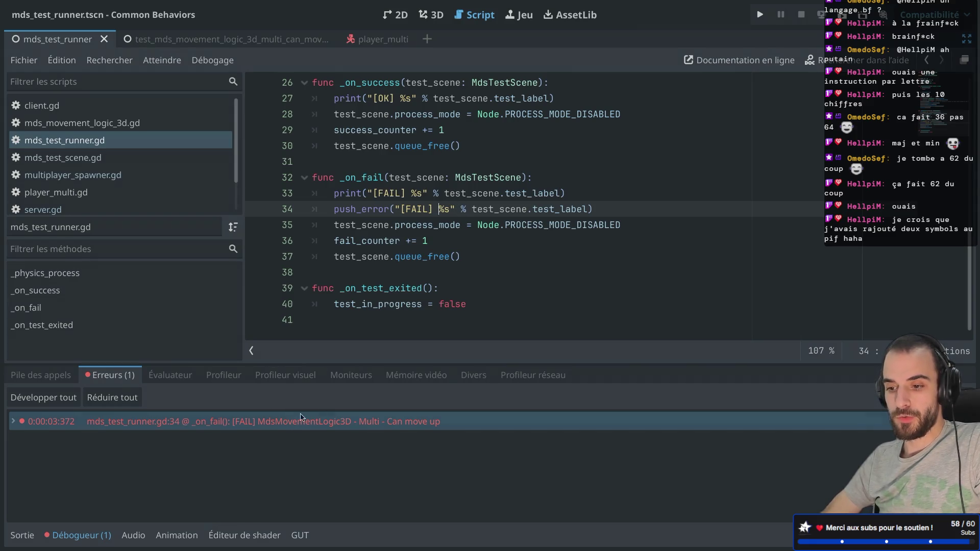
scroll(152, 147, down, 2)
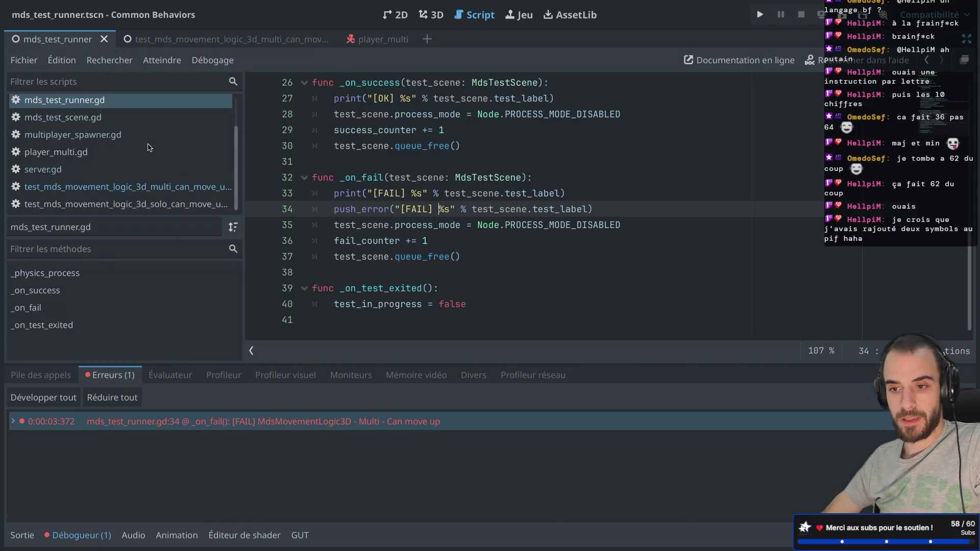
click(131, 185)
scroll(357, 225, down, 3)
drag(355, 225, 500, 225)
click(499, 224)
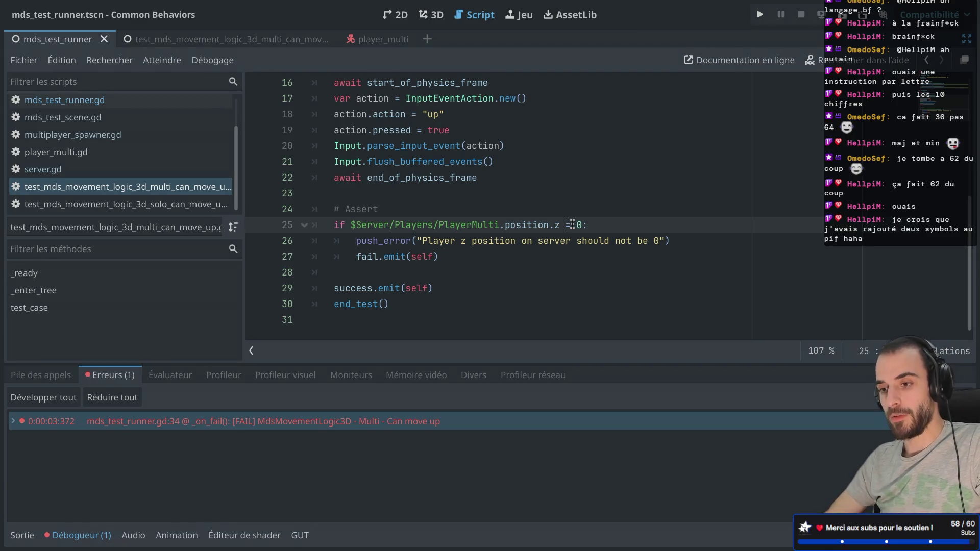
Delete the != operator in line 25's comparison and retype it
scroll(573, 224, up, 1)
drag(406, 170, 461, 170)
click(572, 280)
key(BackSpace)
key(BackSpace)
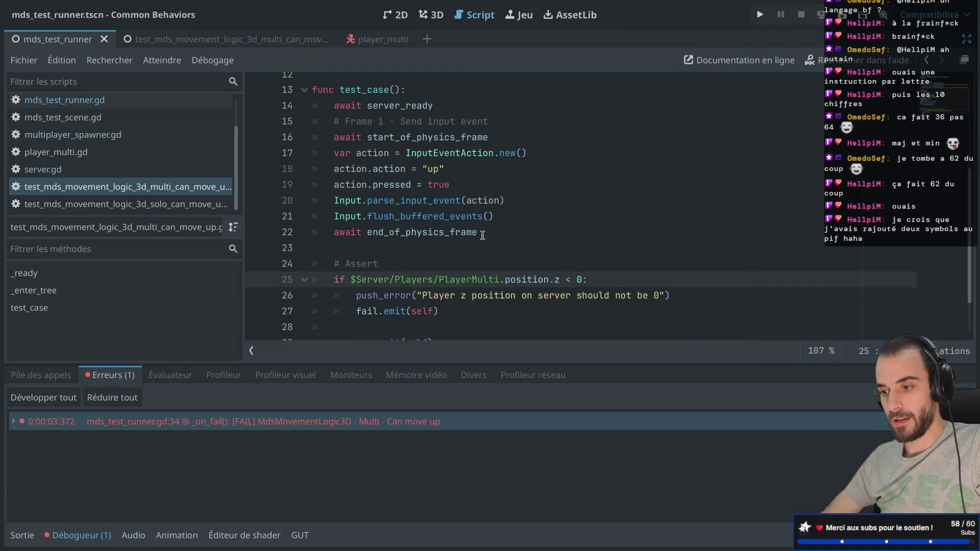
scroll(482, 234, down, 1)
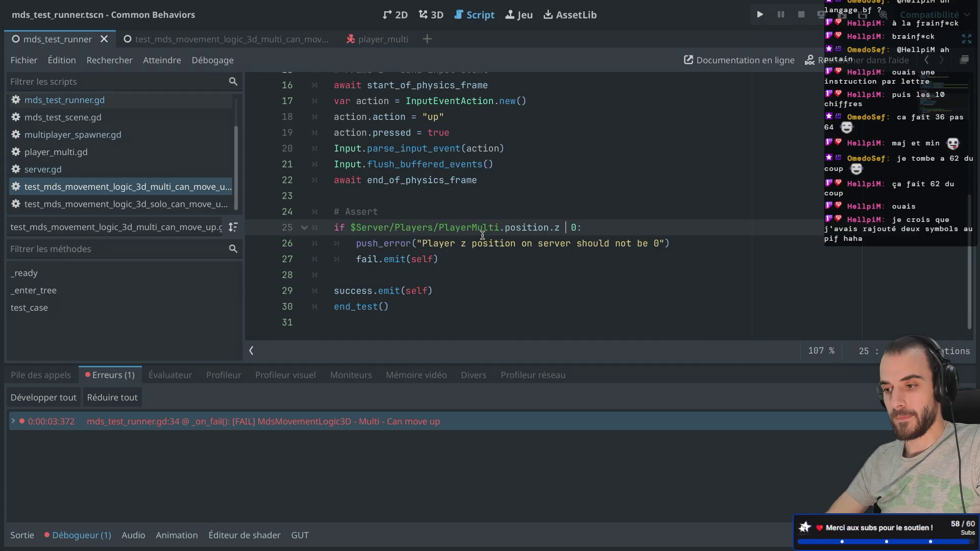
text(!=)
click(550, 225)
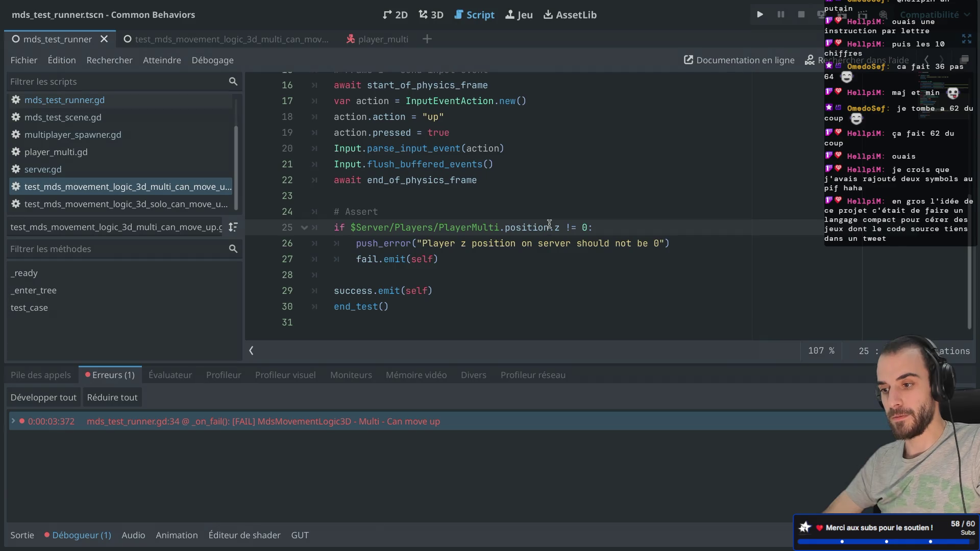
Change line 25's comparison to >= 0 and review the assertion block on lines 25–27
click(572, 225)
key(BackSpace)
key(BackSpace)
text(>)
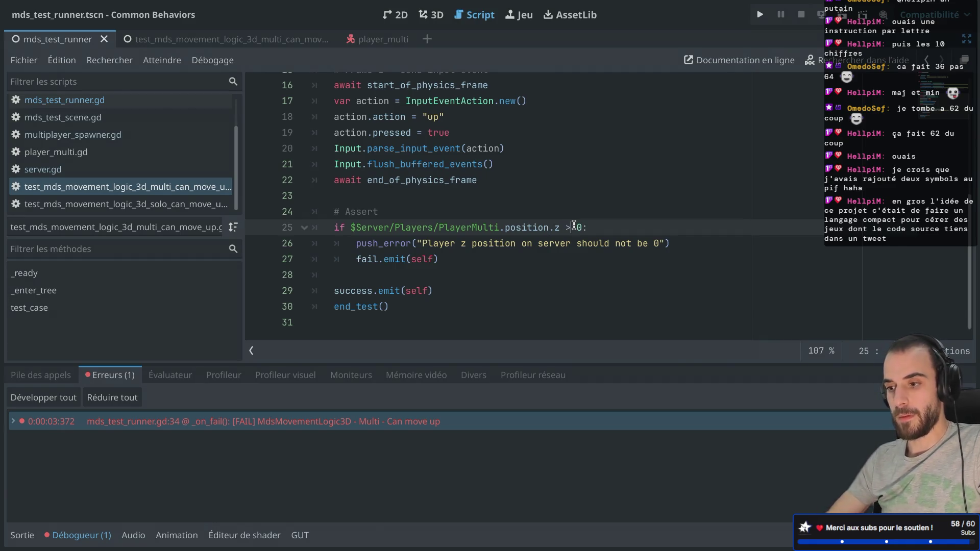
text(=)
click(547, 218)
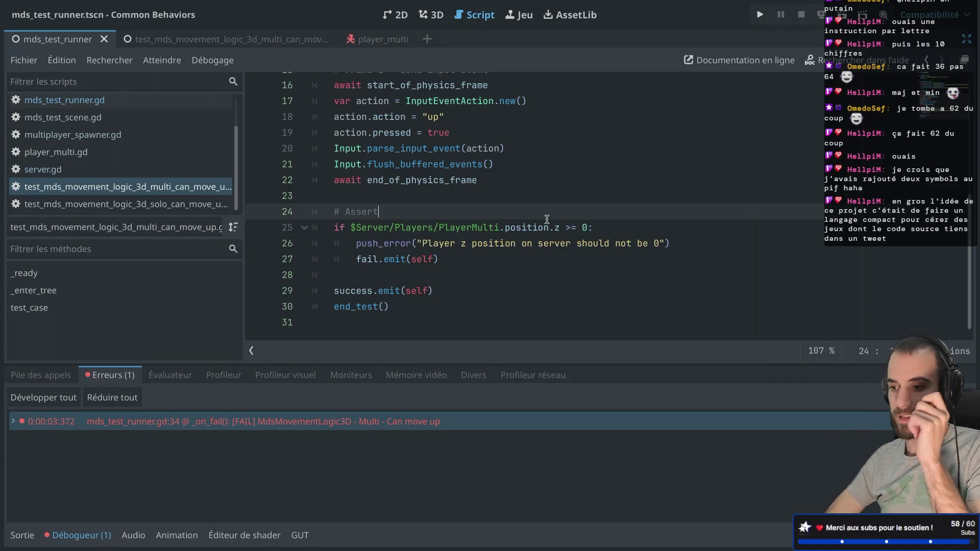
drag(552, 227, 587, 228)
click(452, 243)
mouse_move(384, 227)
mouse_down()
mouse_move(449, 244)
mouse_move(431, 260)
mouse_up()
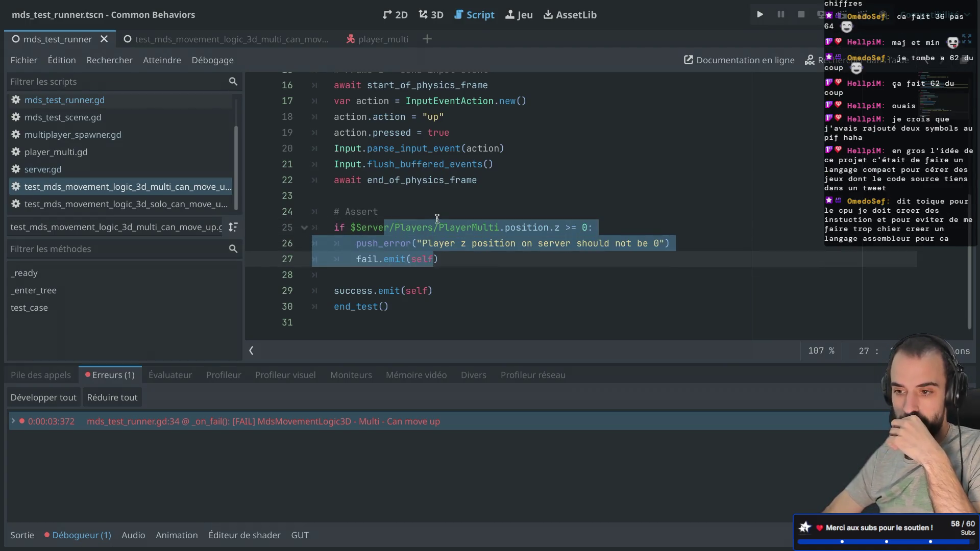
click(598, 199)
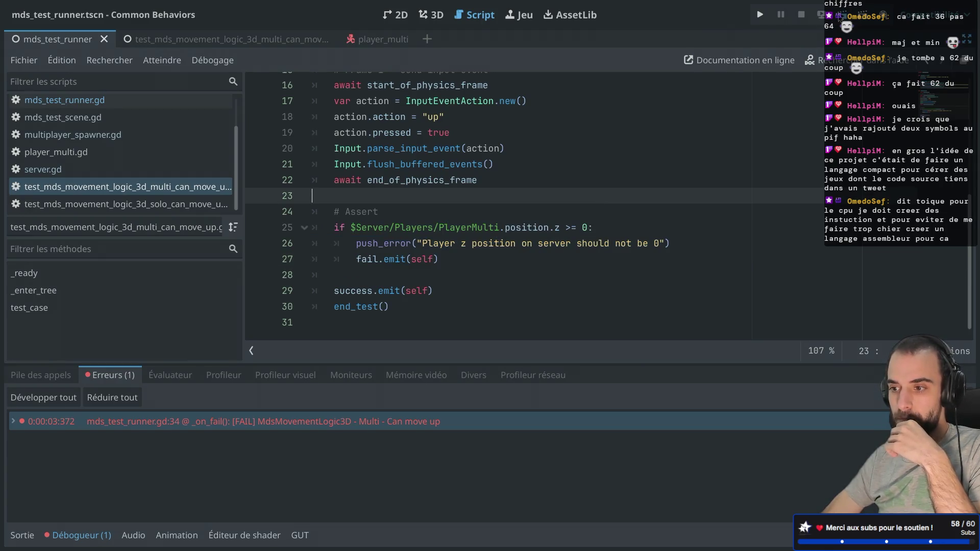
Rerun the test runner, close the game, and add a new line below await server_ready
click(840, 17)
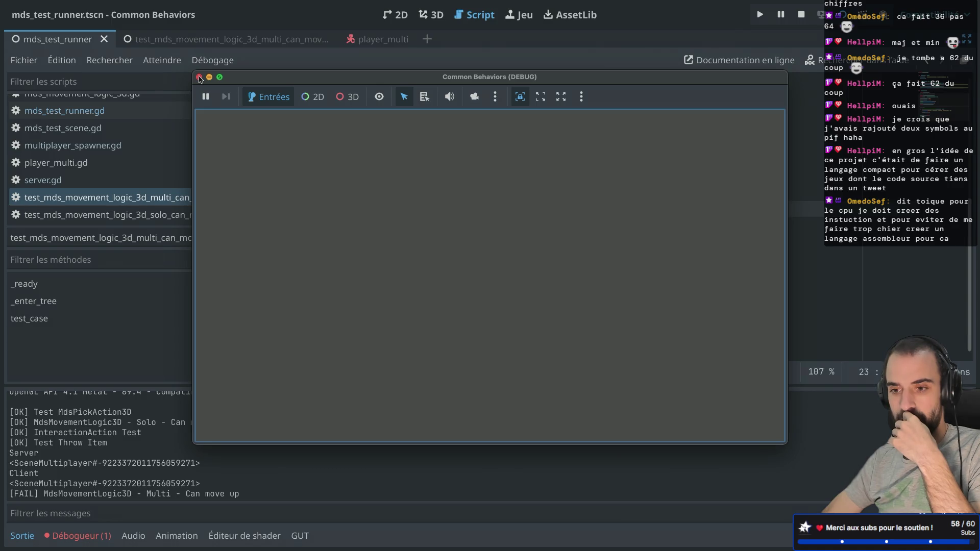
click(199, 78)
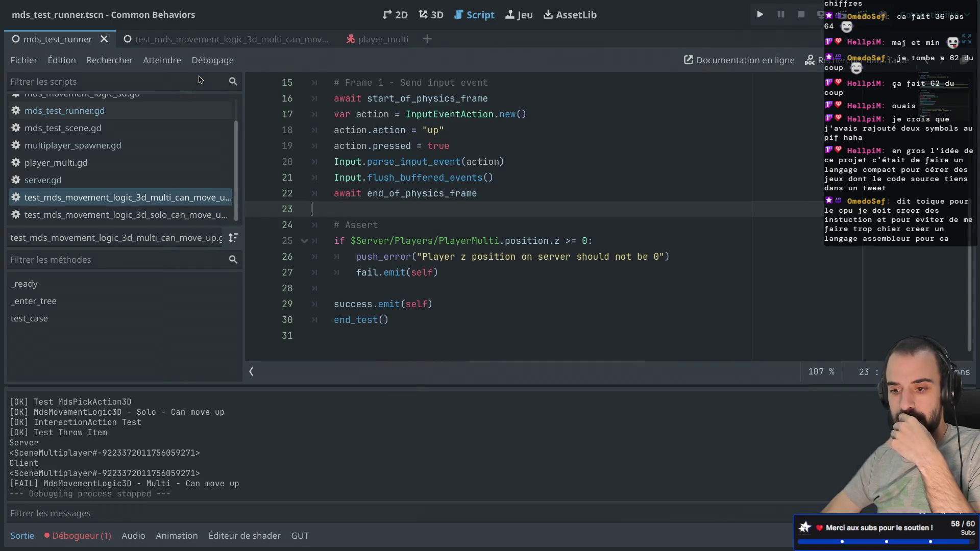
scroll(403, 207, up, 1)
scroll(403, 207, up, 2)
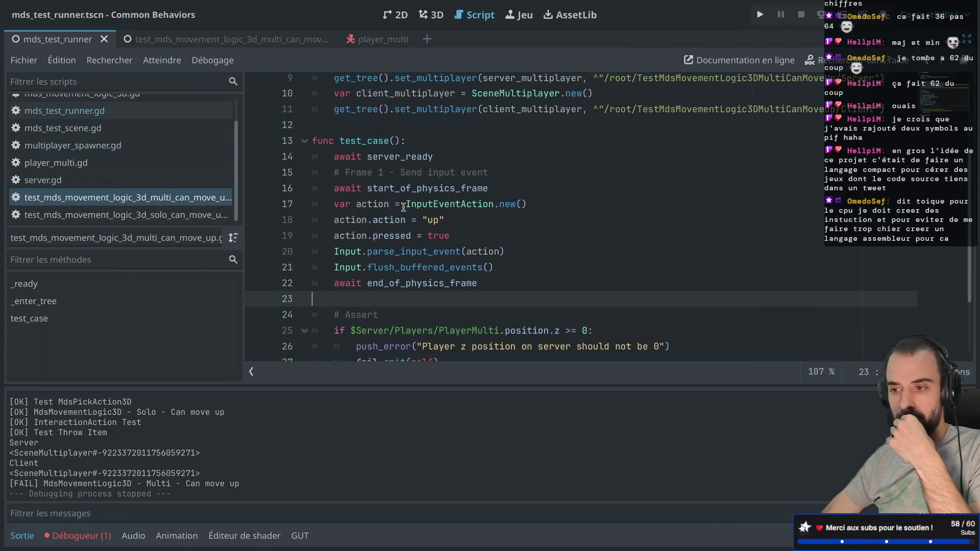
scroll(403, 207, down, 2)
scroll(403, 207, down, 1)
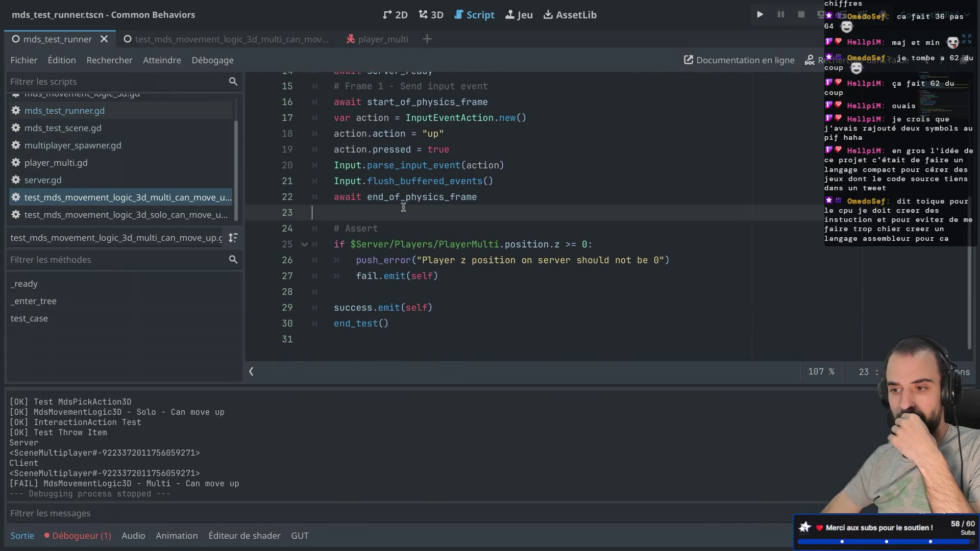
scroll(403, 207, up, 2)
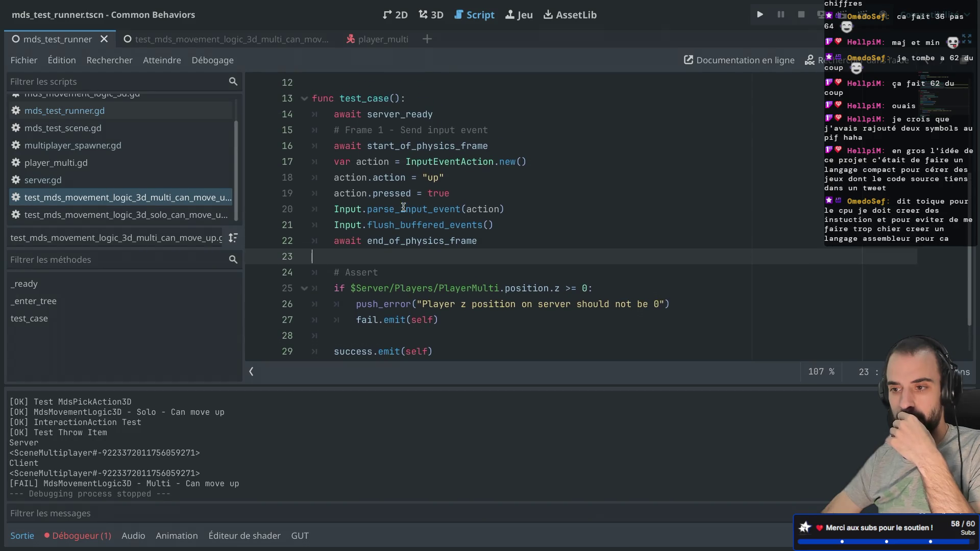
click(455, 114)
key(Return)
Add print("server ready") after await server_ready and rerun the multiplayer test
text(print()
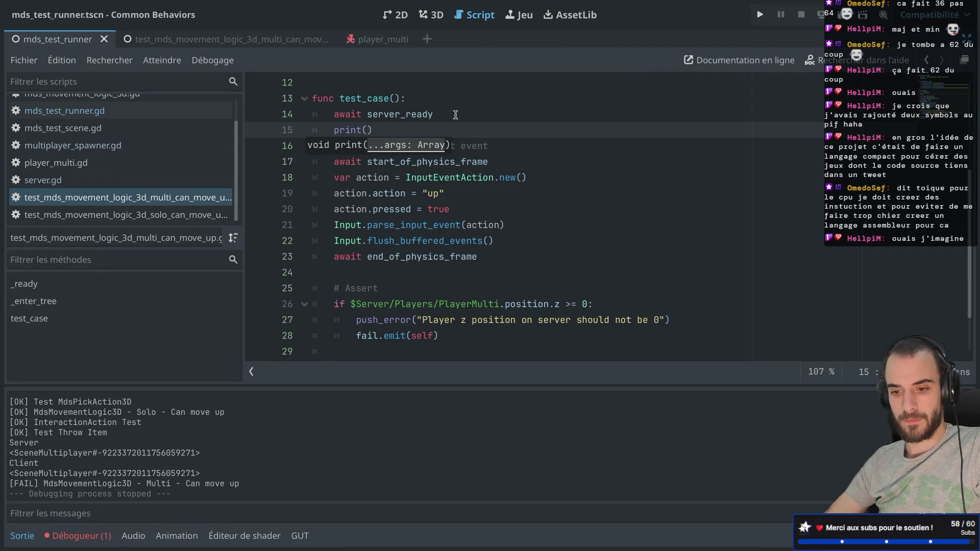
text("server )
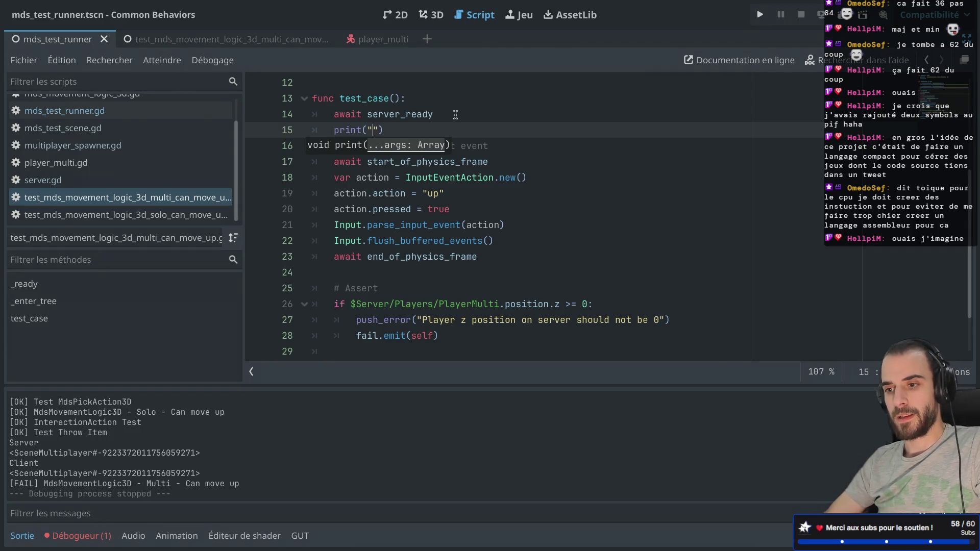
text(ready)
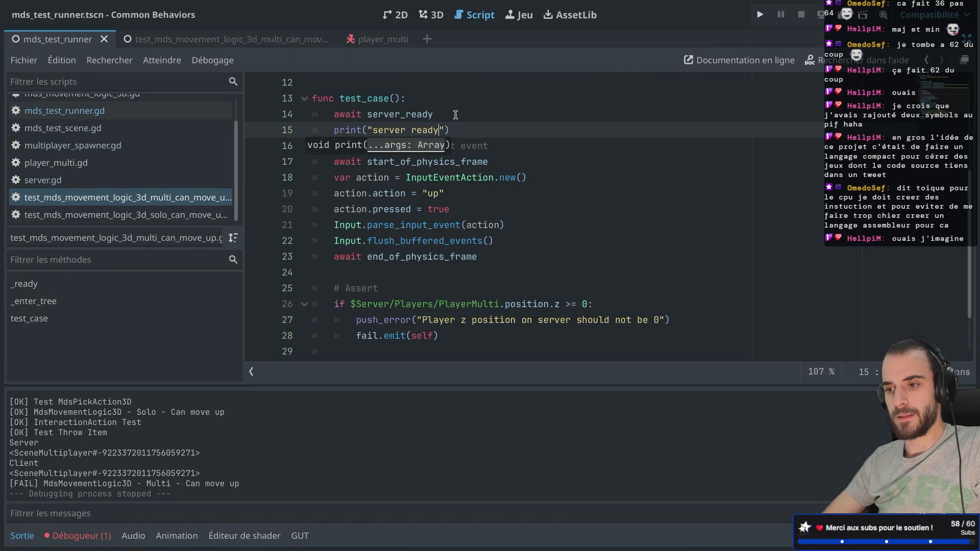
click(463, 115)
key(super+r)
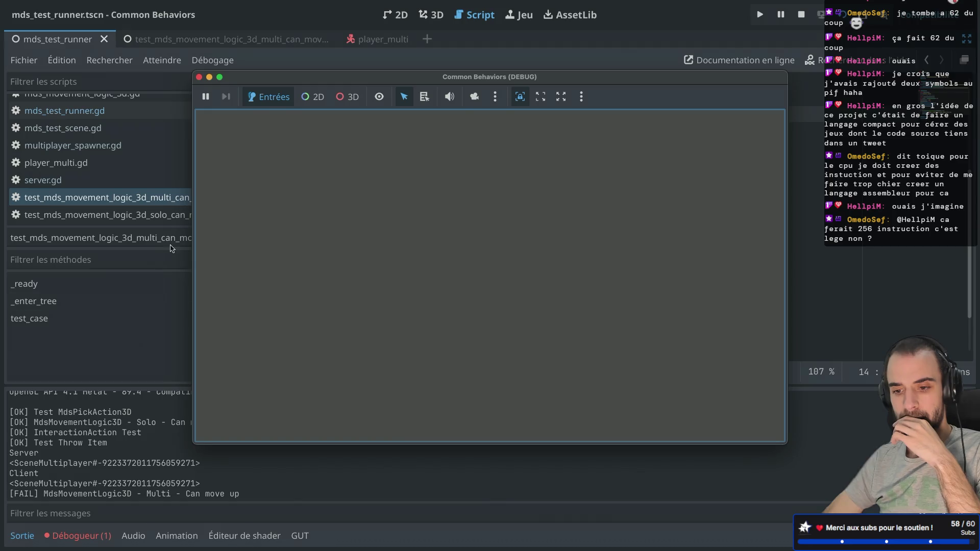
click(199, 77)
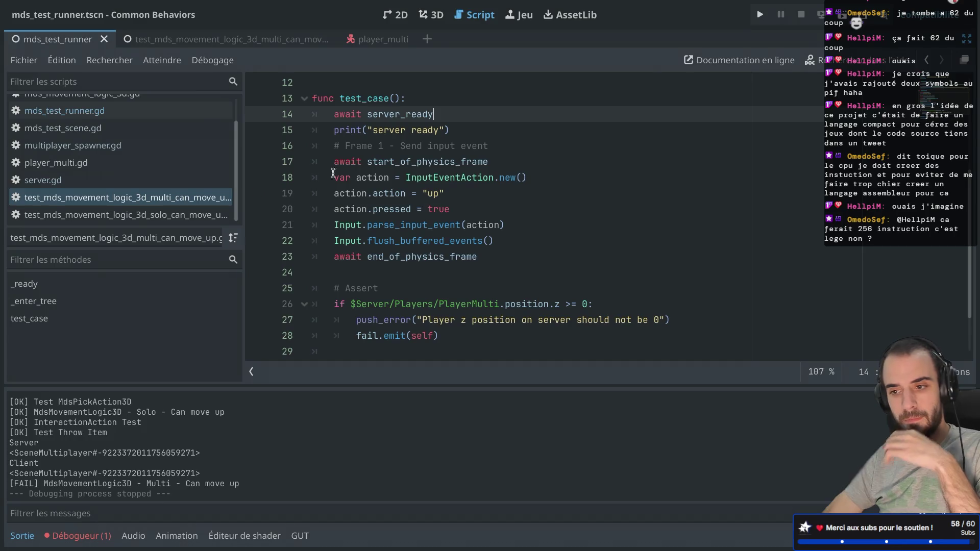
Review the MdsTestScene base class script, then go back to the move-up test script
click(432, 164)
scroll(432, 167, up, 4)
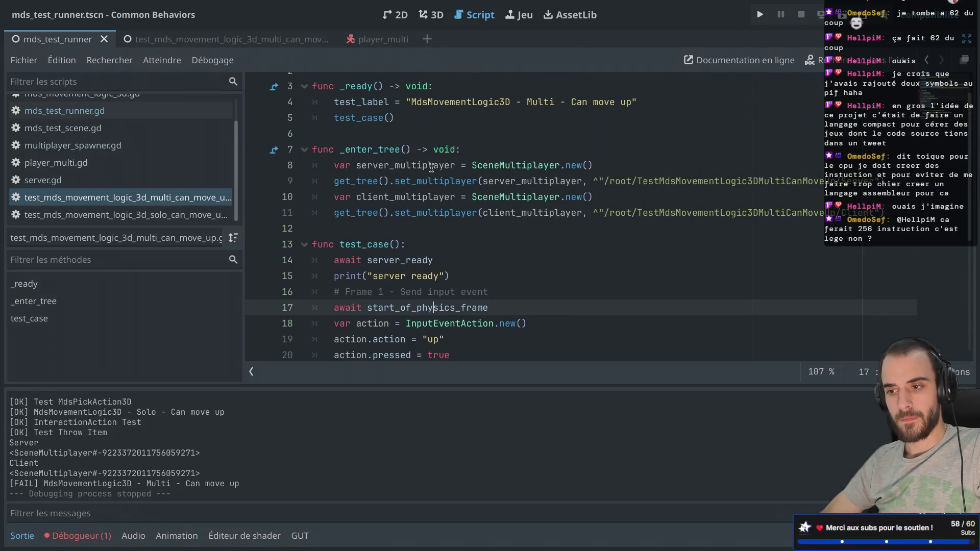
scroll(432, 168, down, 2)
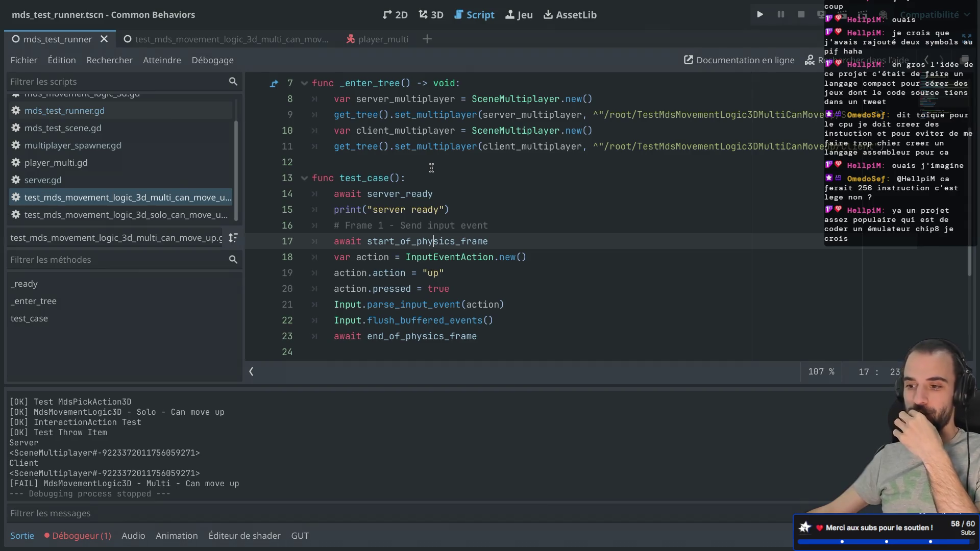
scroll(432, 168, down, 2)
scroll(432, 168, down, 1)
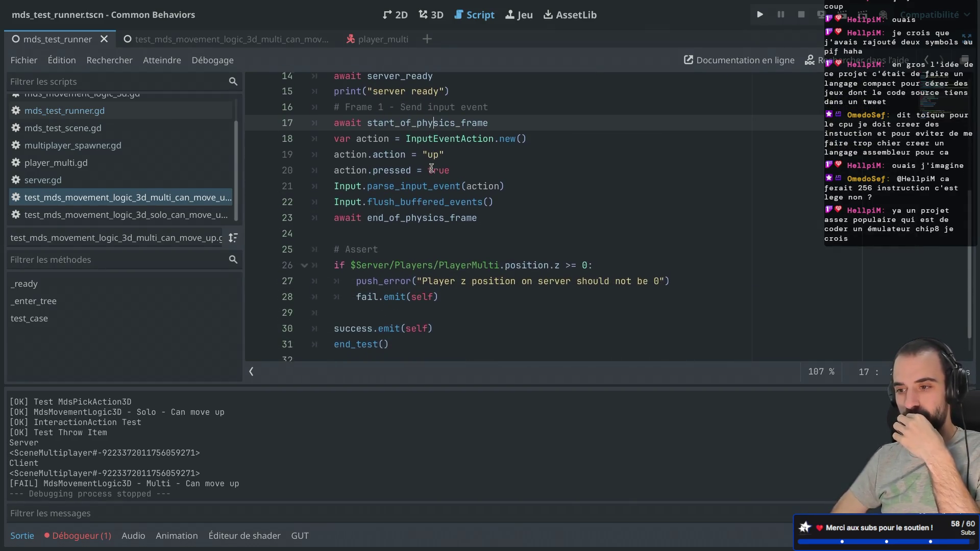
scroll(431, 168, up, 2)
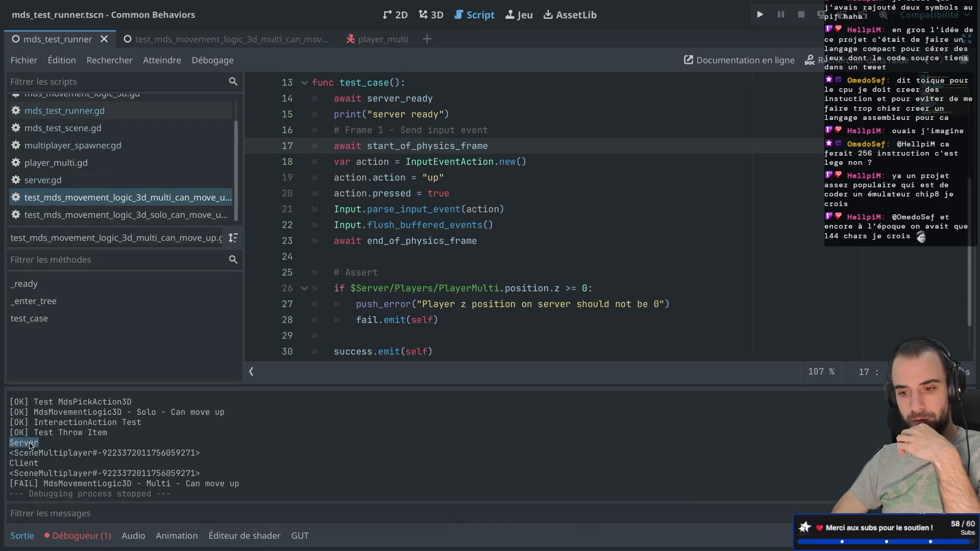
scroll(406, 218, up, 1)
scroll(407, 218, up, 3)
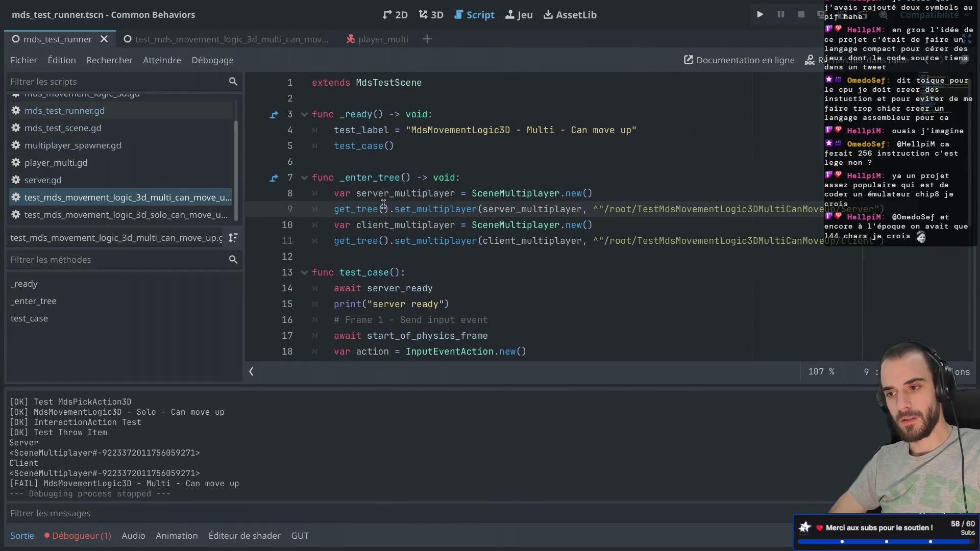
scroll(383, 204, down, 5)
scroll(384, 205, up, 5)
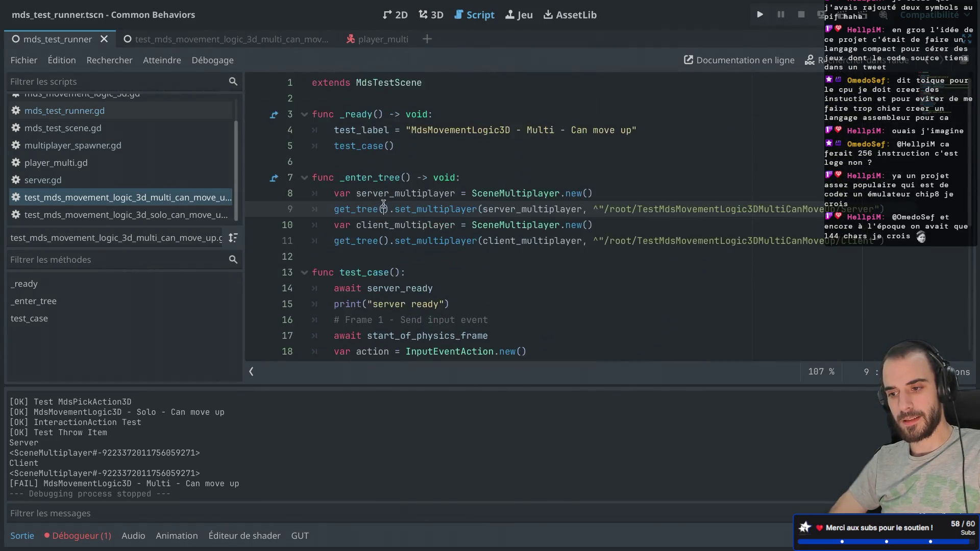
ctrl+click(393, 86)
scroll(395, 189, down, 7)
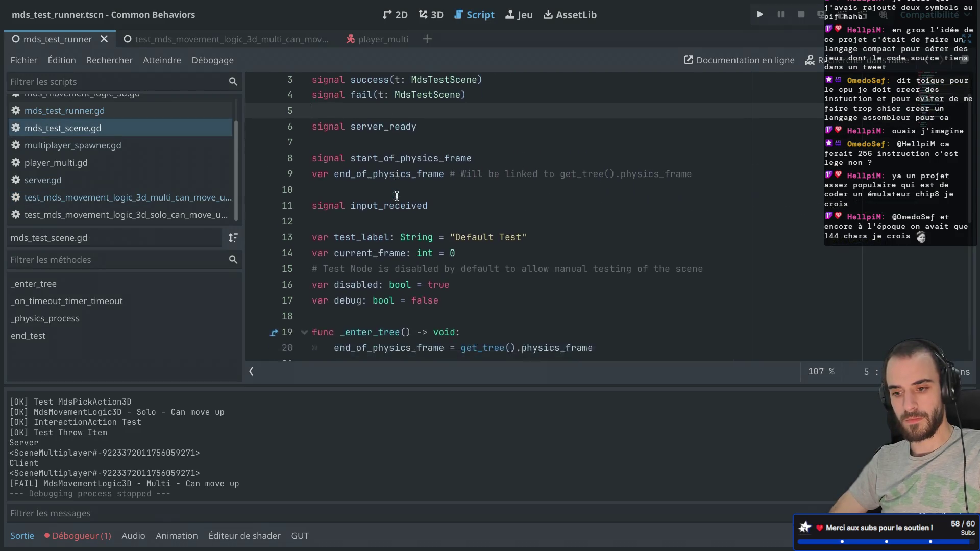
scroll(396, 195, up, 4)
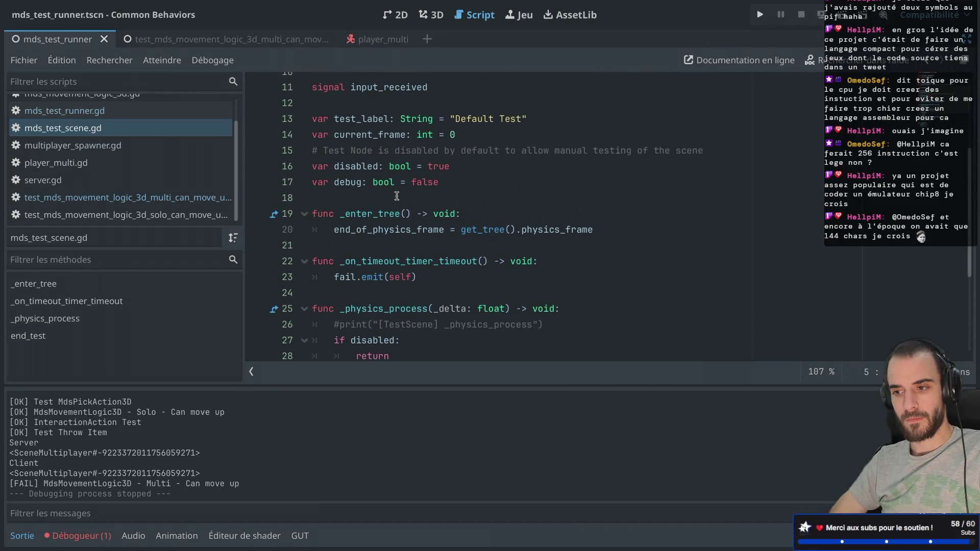
key(alt+Left)
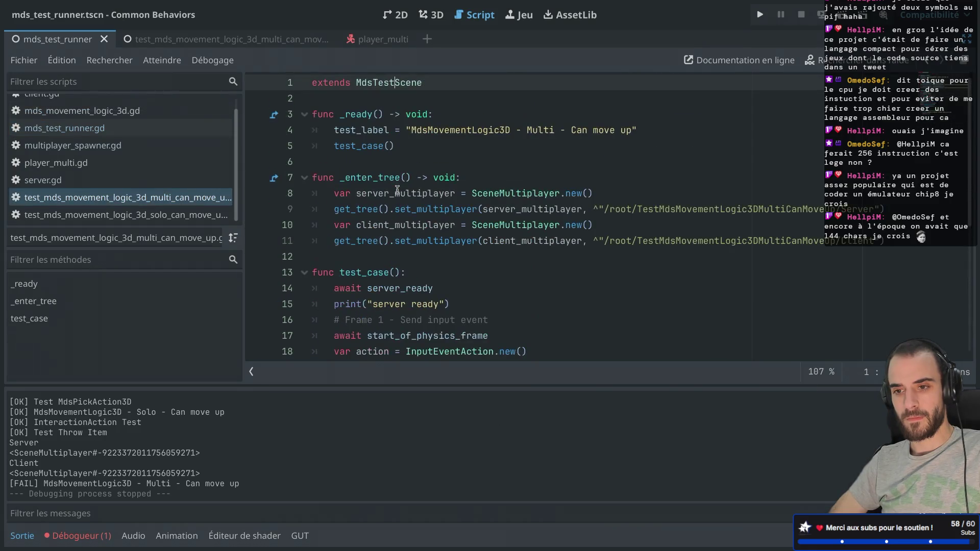
scroll(360, 232, down, 5)
Run the multiplayer test again and close the game window
click(843, 19)
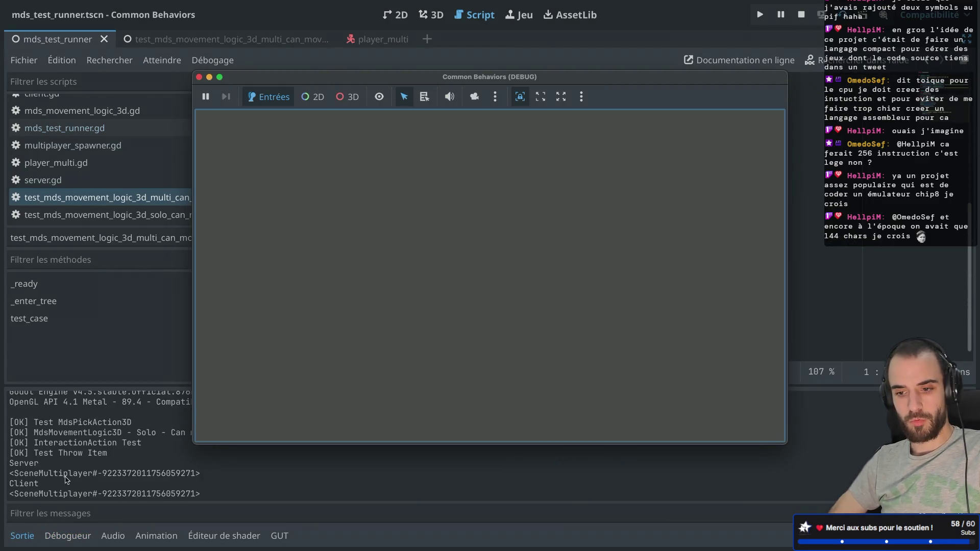
click(66, 480)
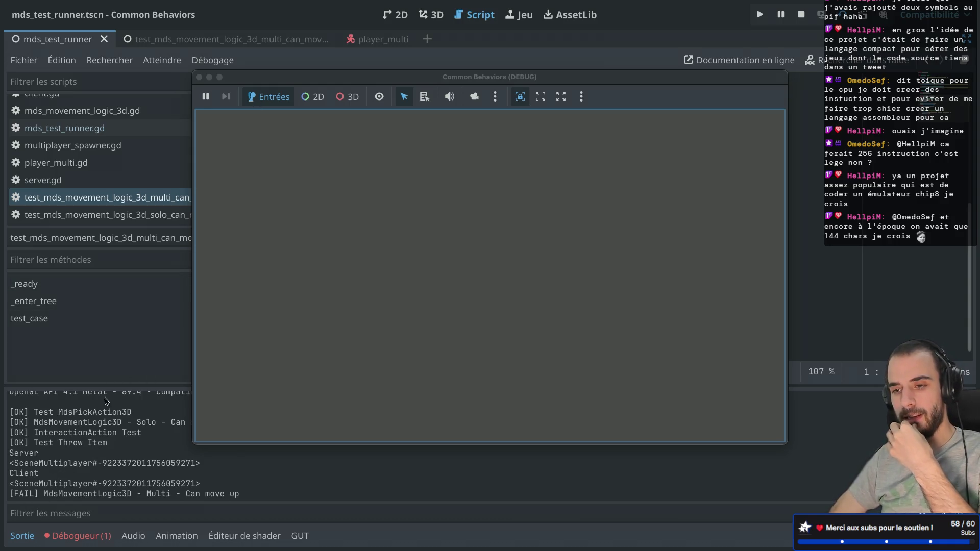
click(199, 77)
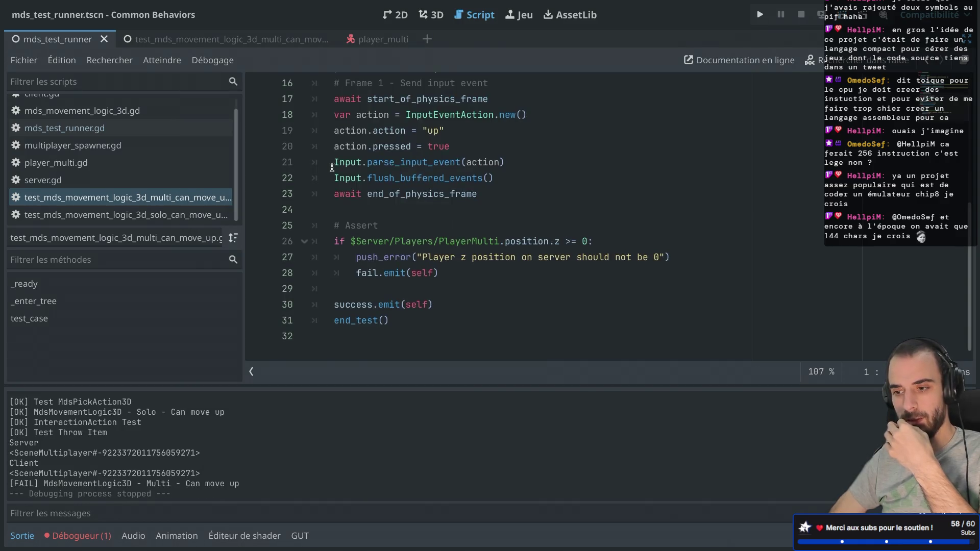
Add print("Init test case") as the first line of test_case by copying the print line
scroll(332, 167, up, 5)
click(367, 135)
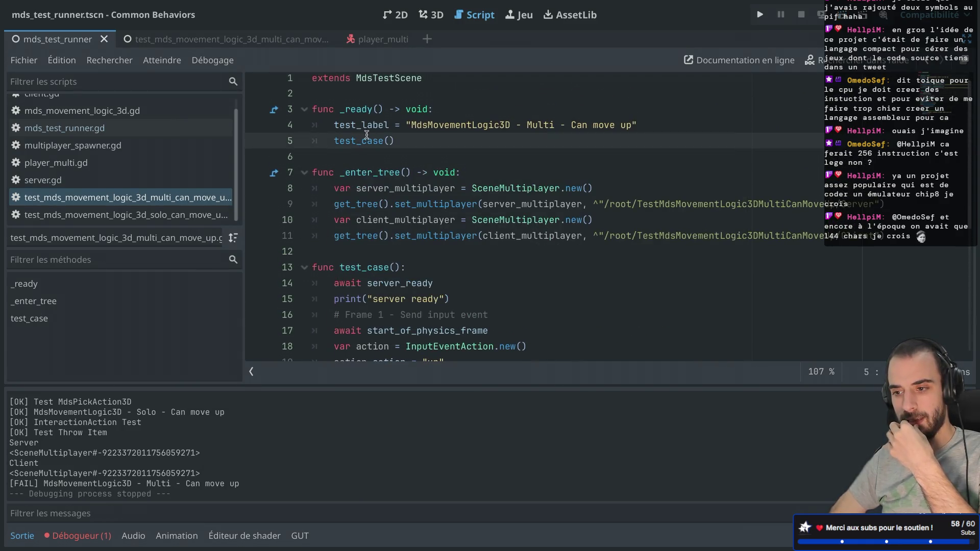
double_click(366, 136)
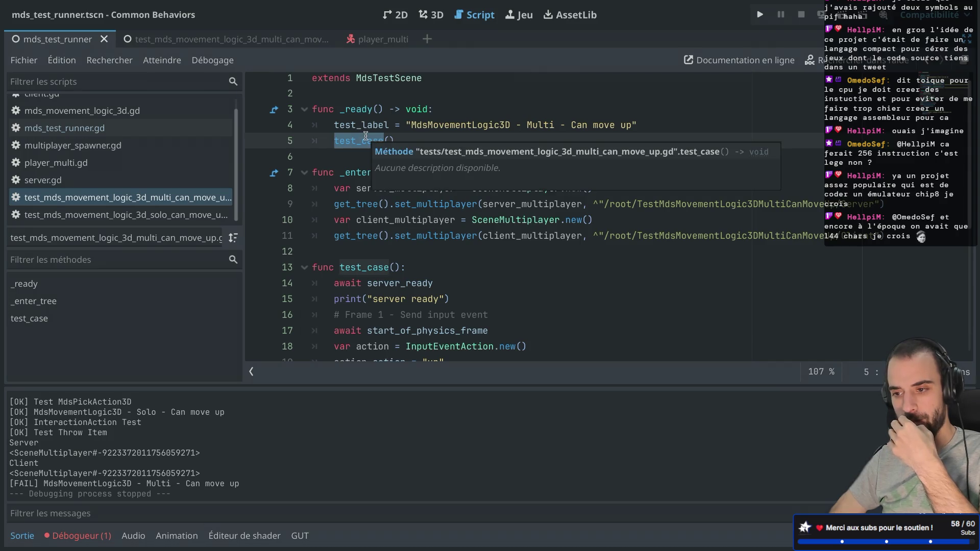
drag(460, 301, 460, 289)
key(ctrl+c)
click(441, 267)
key(ctrl+v)
double_click(404, 282)
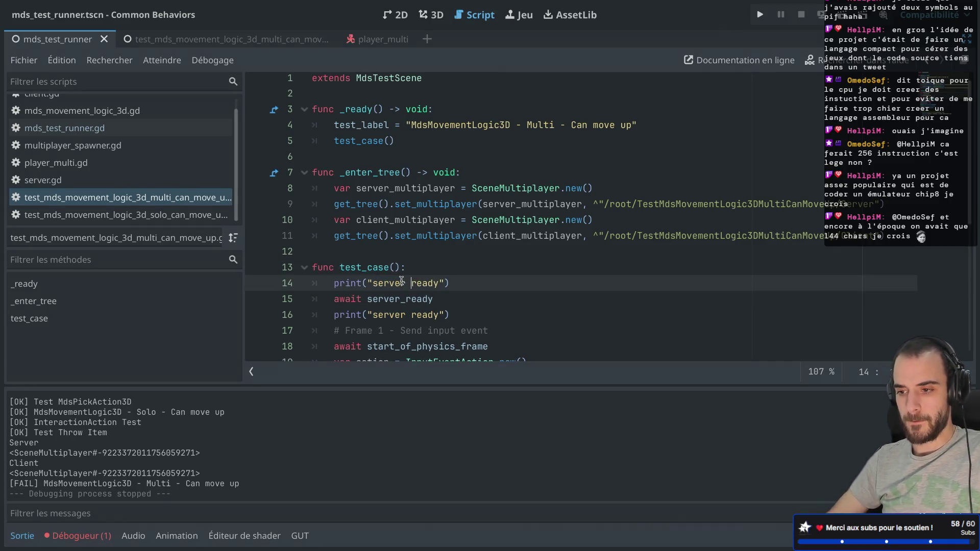
drag(373, 283, 448, 284)
key(BackSpace)
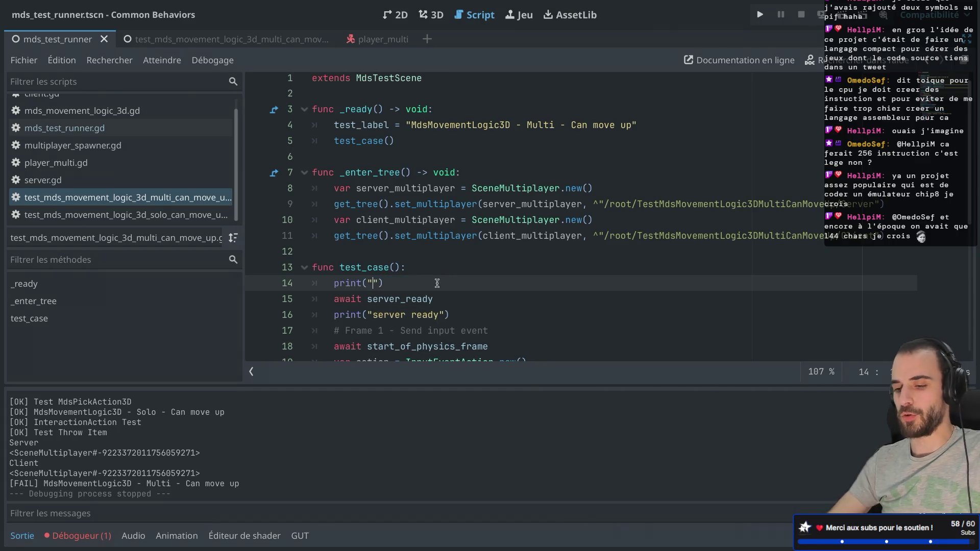
text(Ini)
text(t test case)
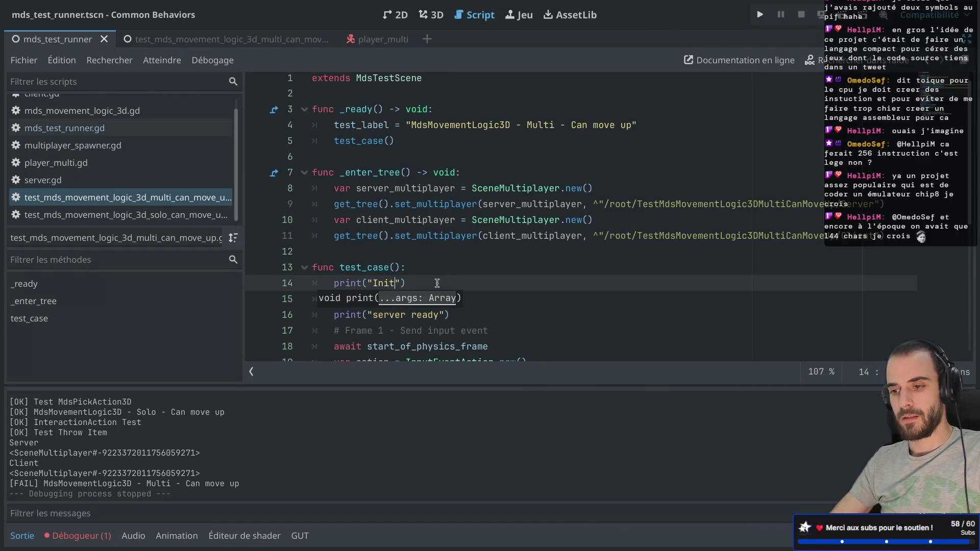
Save and rerun the test, then close the game window
key(super+b)
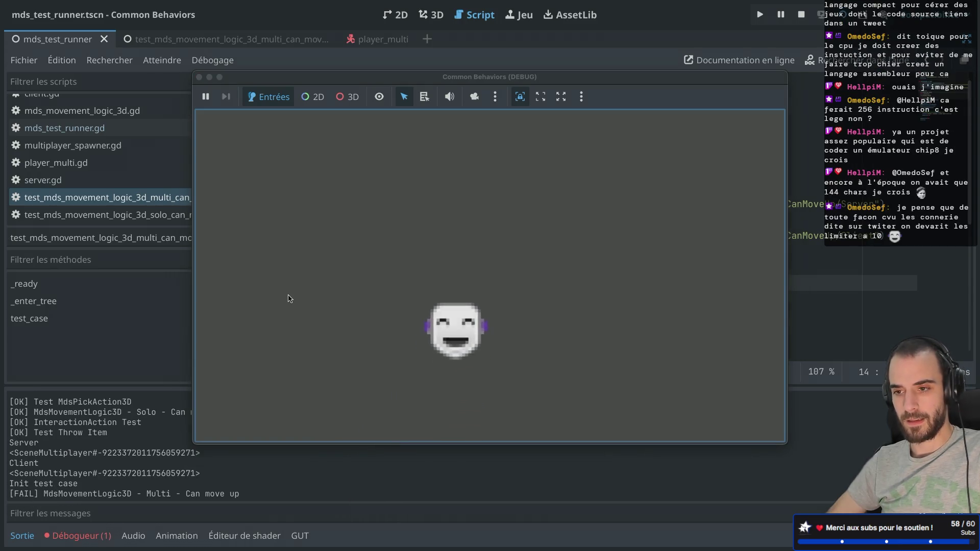
click(199, 77)
click(490, 204)
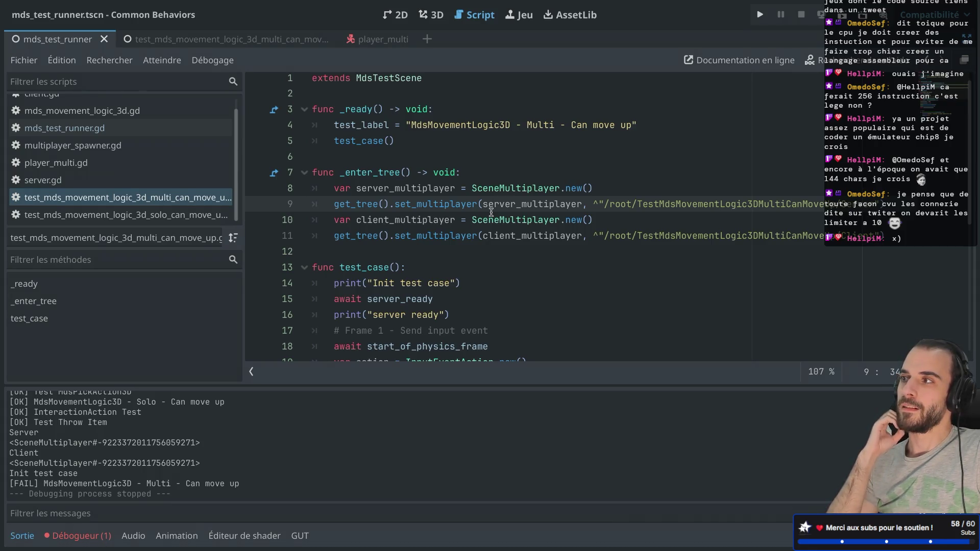
Open the test_mds_movement_logic_3d_multi_can_move_up.tscn scene tab
mouse_move(503, 203)
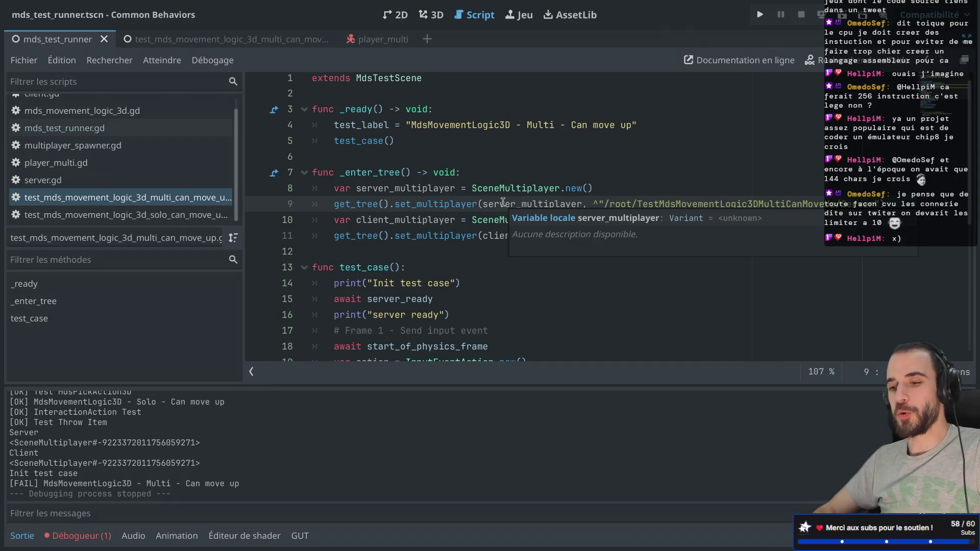
click(466, 173)
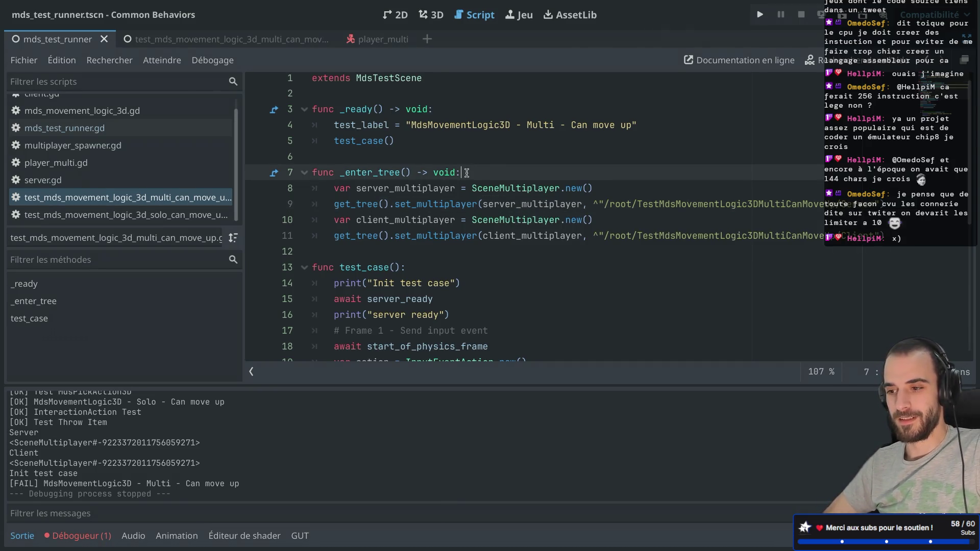
key(ctrl+shift+F11)
key(ctrl+shift+F11)
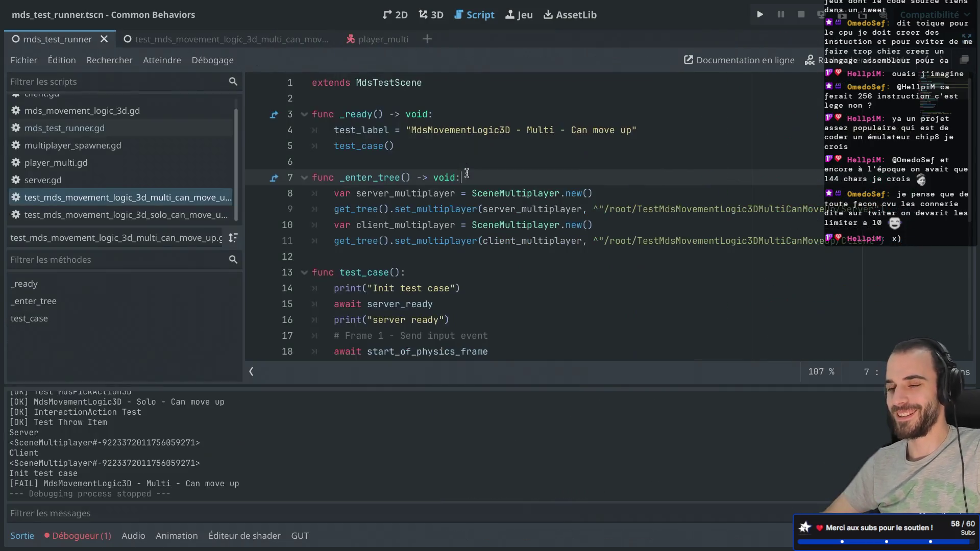
key(ctrl+shift+F11)
key(ctrl+shift+F11)
key(ctrl+shift+F11)
key(ctrl+shift+F11)
click(282, 40)
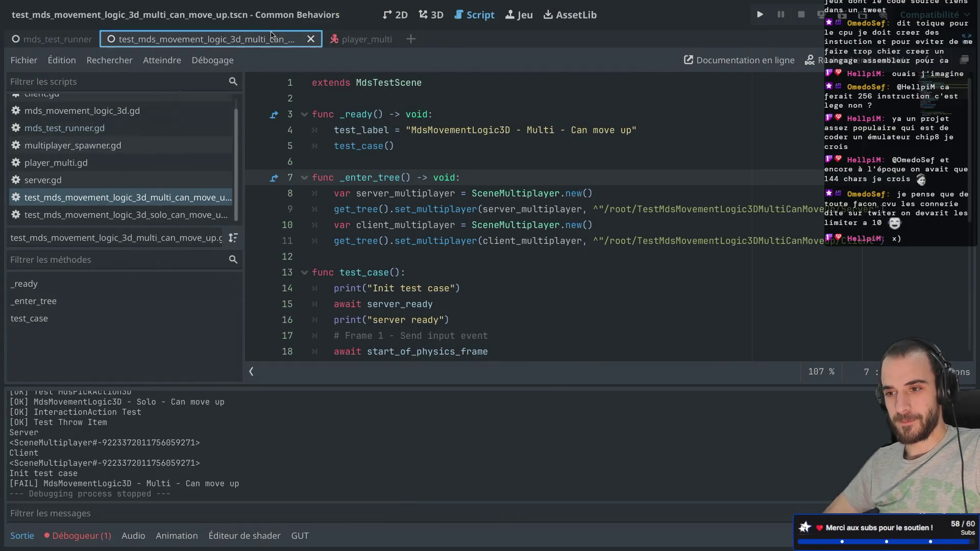
Open server.gd, then client.gd, and review client.gd's peer setup on lines 6–9
key(ctrl+shift+F11)
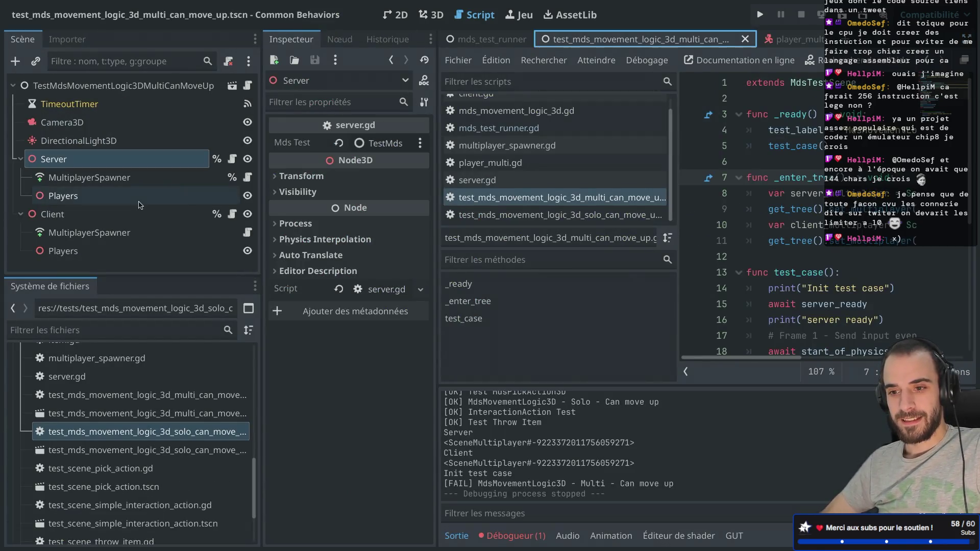
click(235, 158)
key(ctrl+shift+F11)
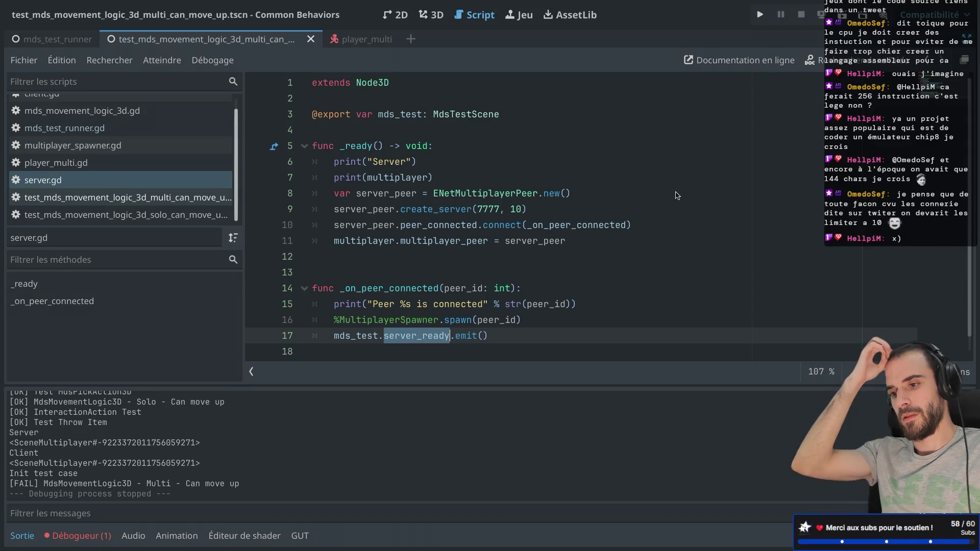
key(ctrl+shift+F11)
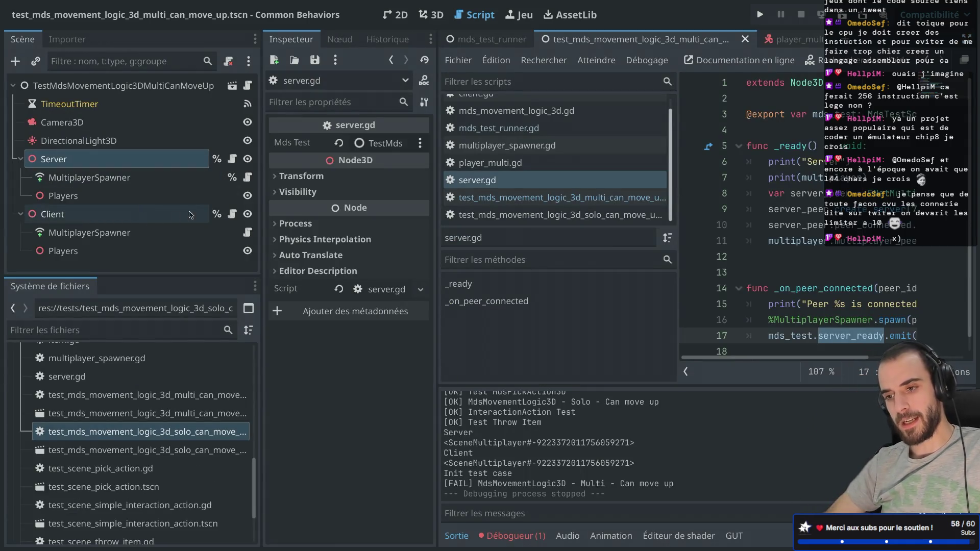
click(232, 214)
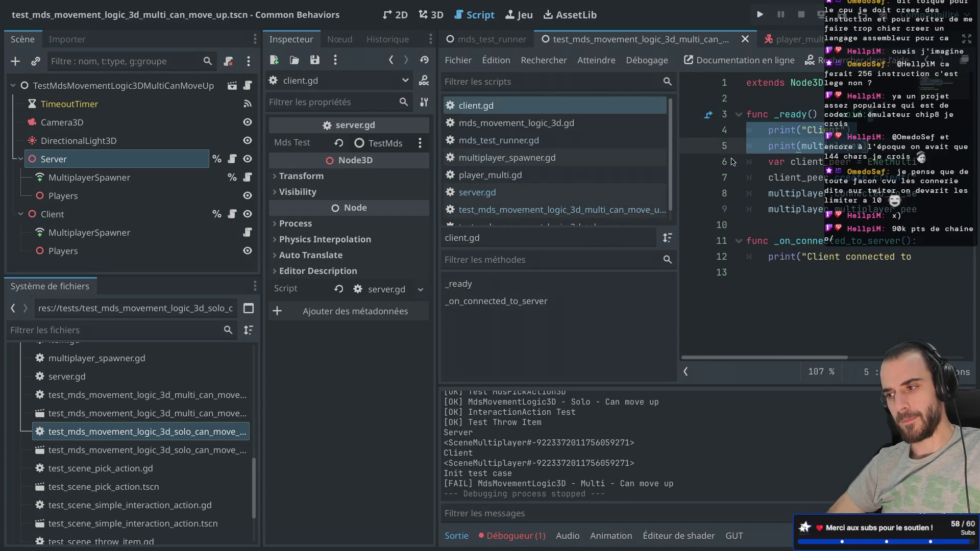
key(ctrl+shift+F11)
click(561, 209)
drag(561, 210, 447, 161)
click(442, 131)
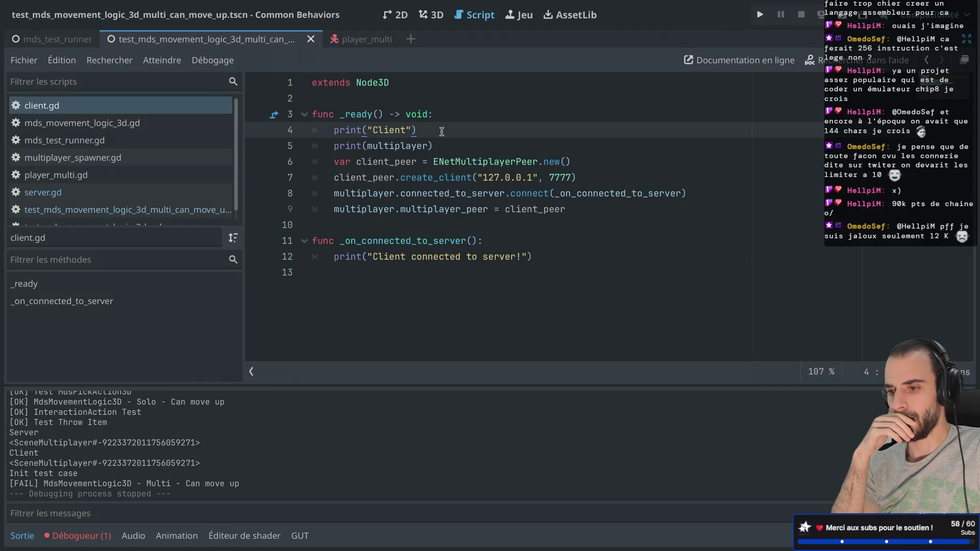
Return to server.gd and read its _on_peer_connected handler
key(ctrl+shift+F11)
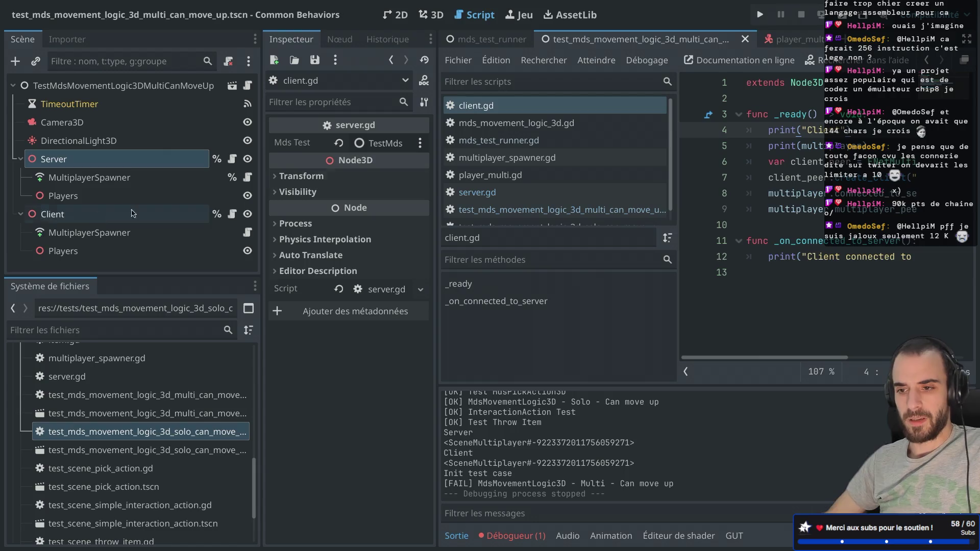
click(233, 159)
key(ctrl+shift+F11)
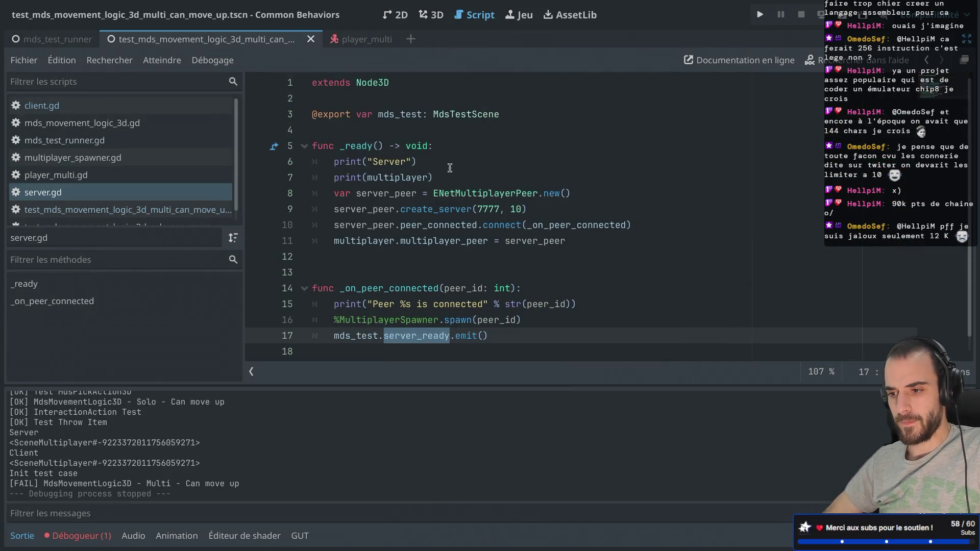
scroll(462, 212, down, 1)
mouse_move(463, 212)
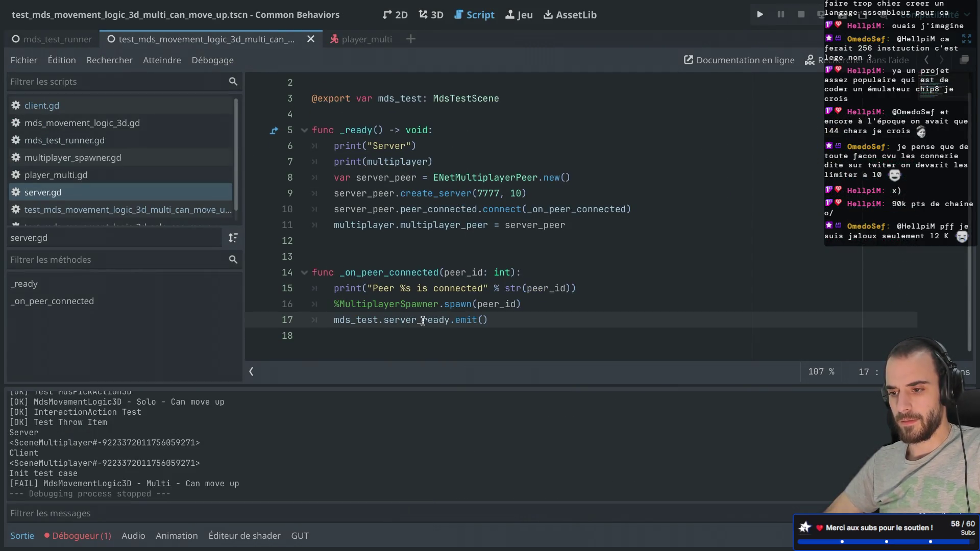
mouse_move(423, 321)
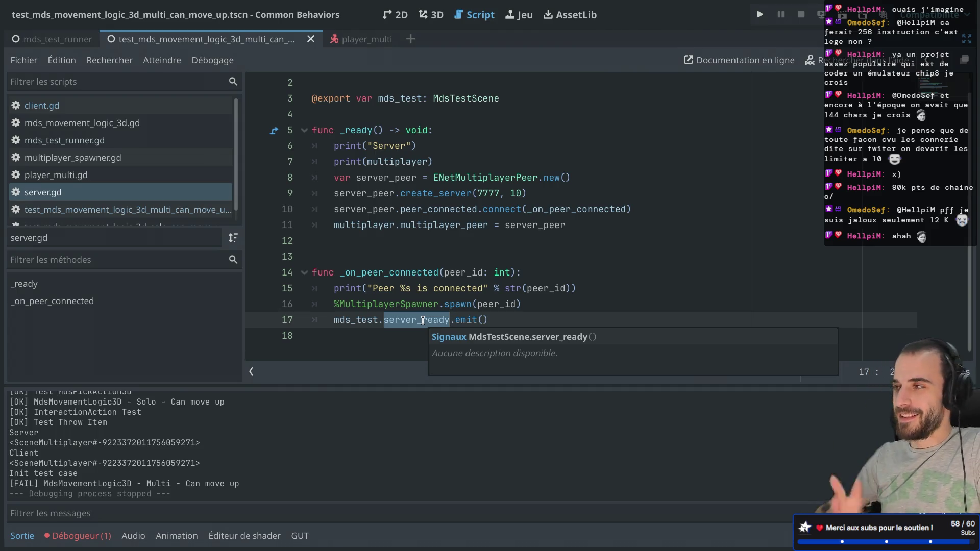
Delete the empty line 13 above func _on_peer_connected in server.gd
click(482, 288)
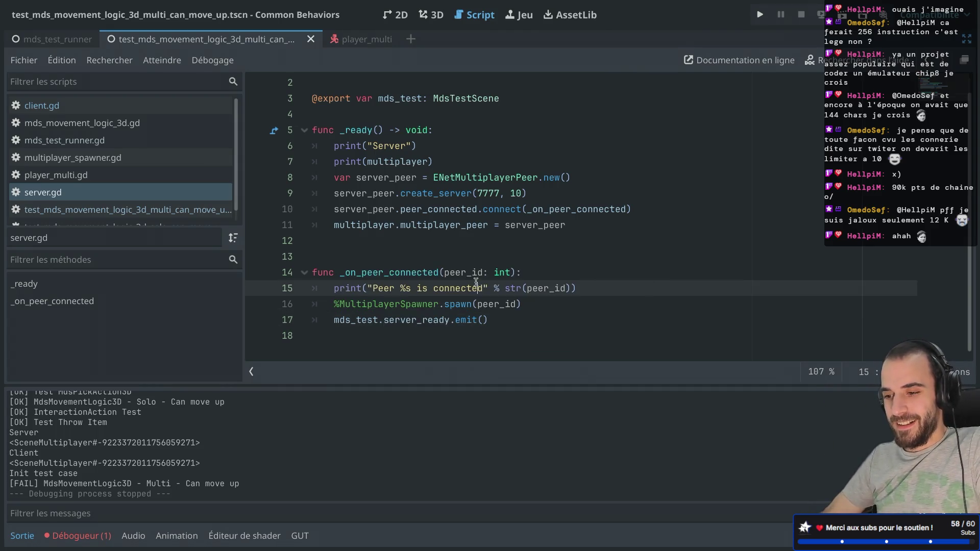
drag(335, 320, 512, 318)
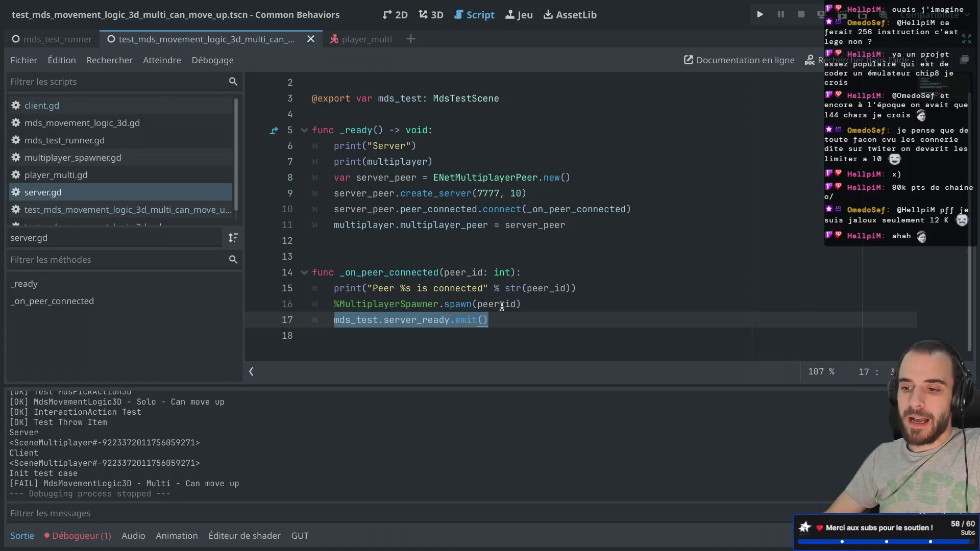
click(374, 260)
key(BackSpace)
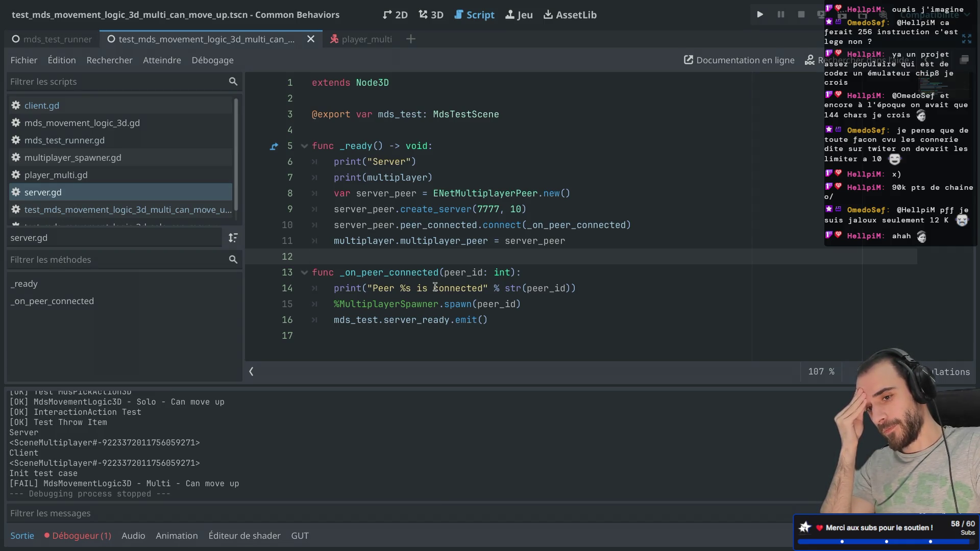
Run mds_test_runner with F5, expand MdsTestRunner in the Remote tree, then stop the game
key(ctrl+shift+F11)
key(ctrl+shift+F11)
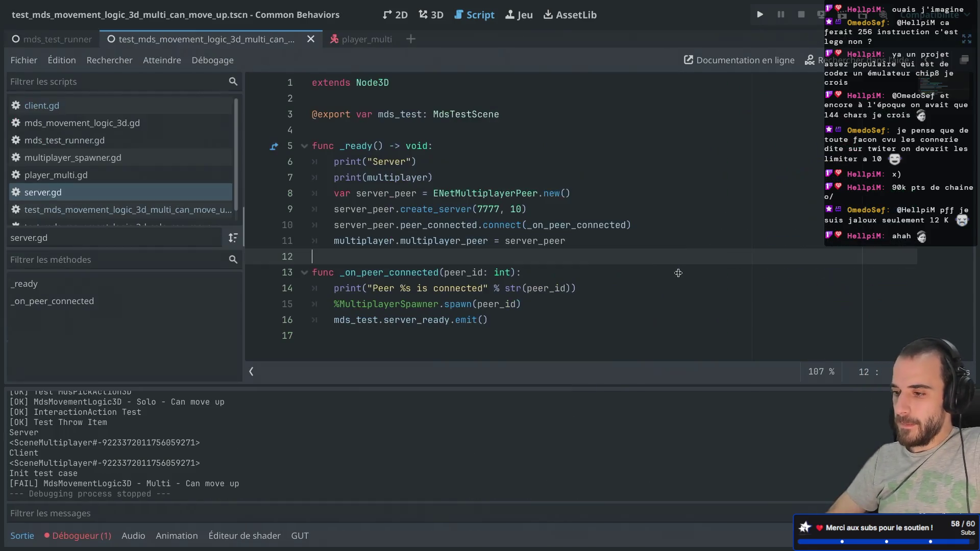
key(ctrl+shift+F11)
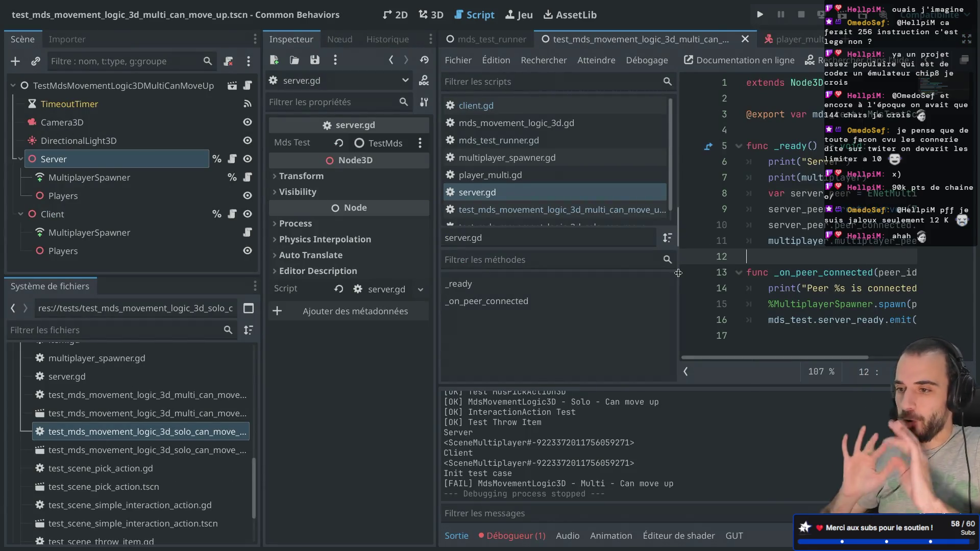
click(490, 40)
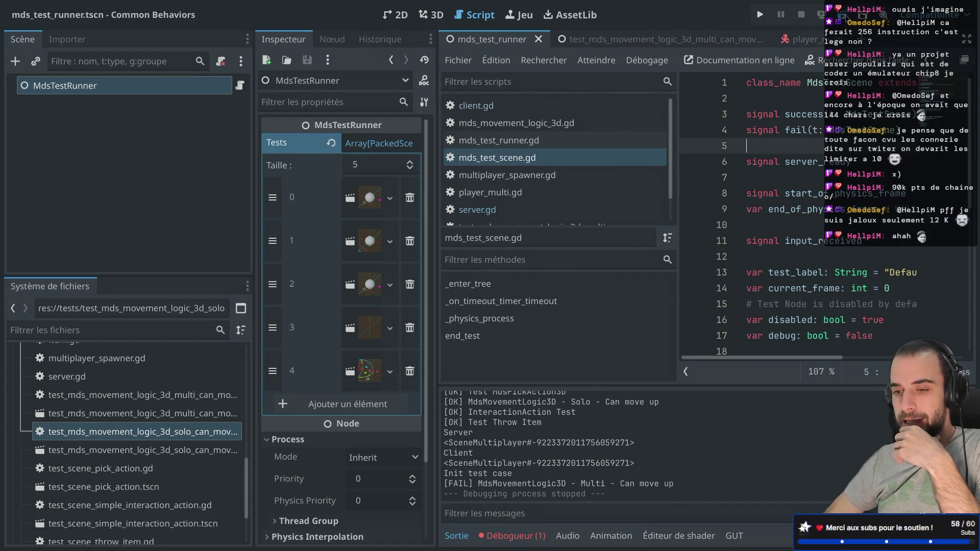
key(F5)
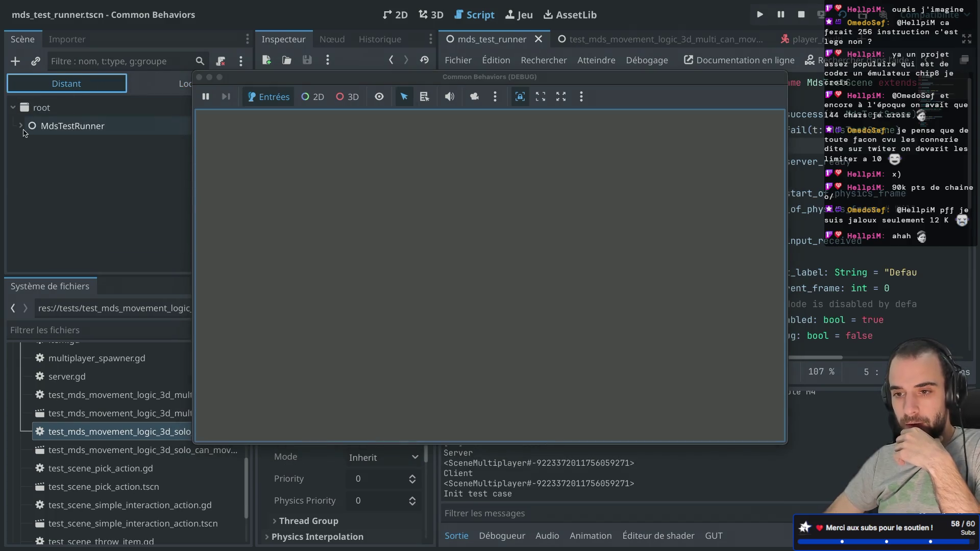
click(20, 125)
drag(258, 78, 467, 95)
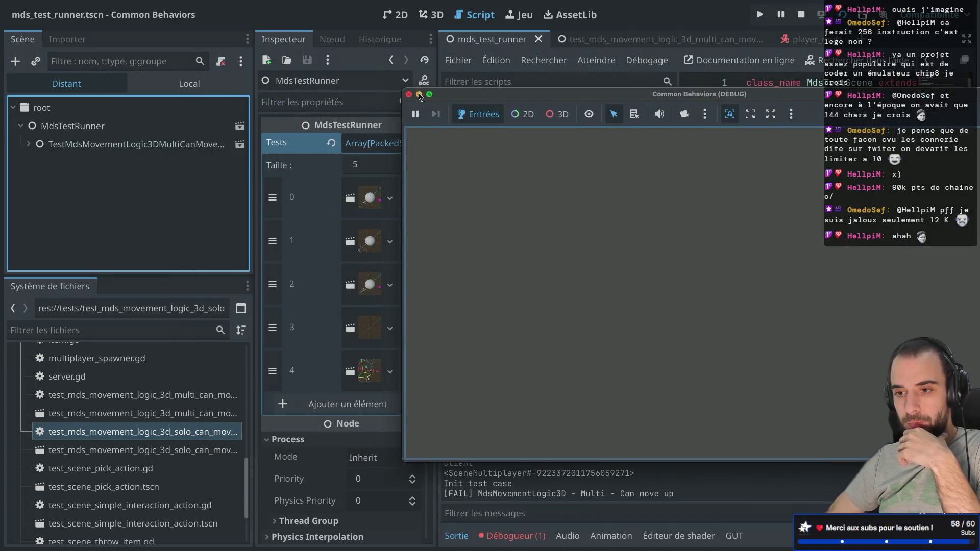
click(408, 95)
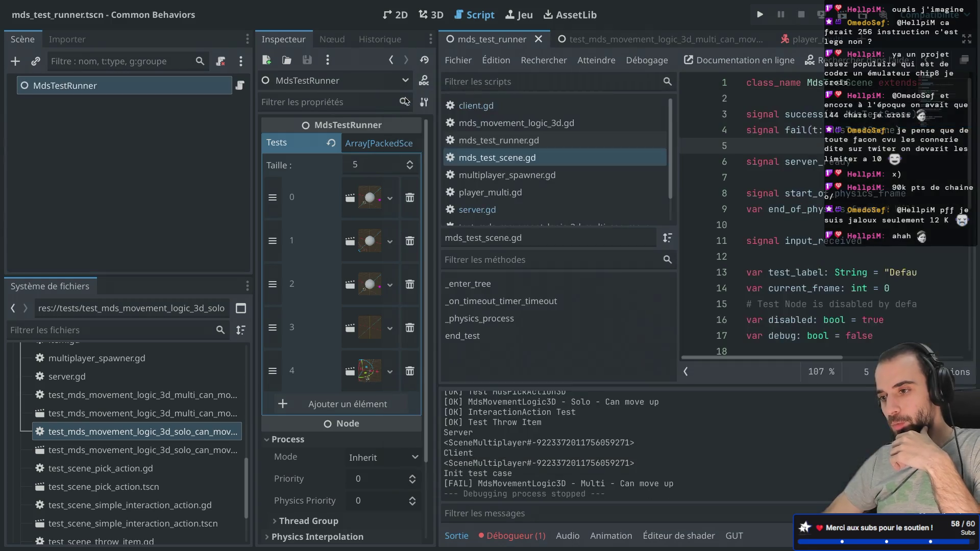
Return to the multi can-move-up test scene and open its root test script
click(642, 35)
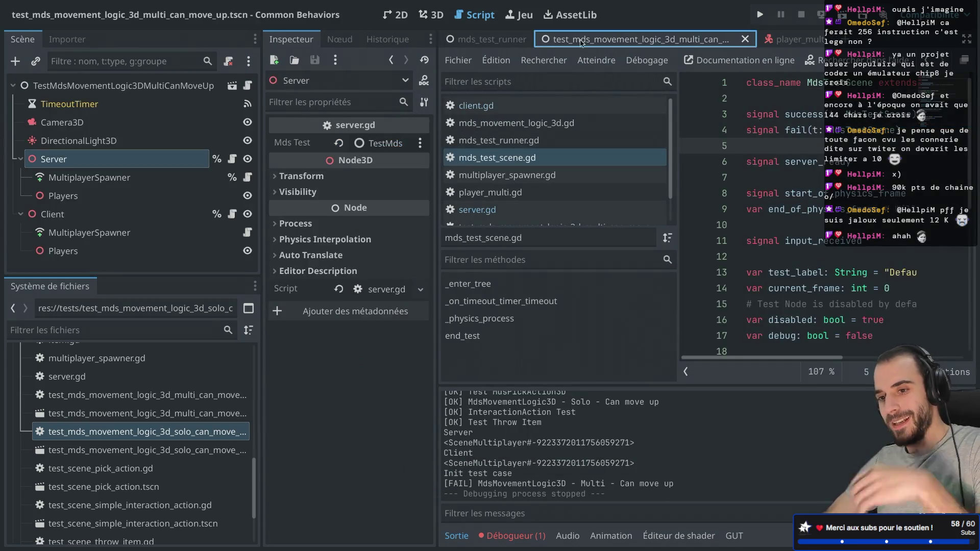
click(247, 85)
key(ctrl+shift+F11)
Inspect the Server and Client node paths on lines 9 and 11
drag(606, 215, 771, 211)
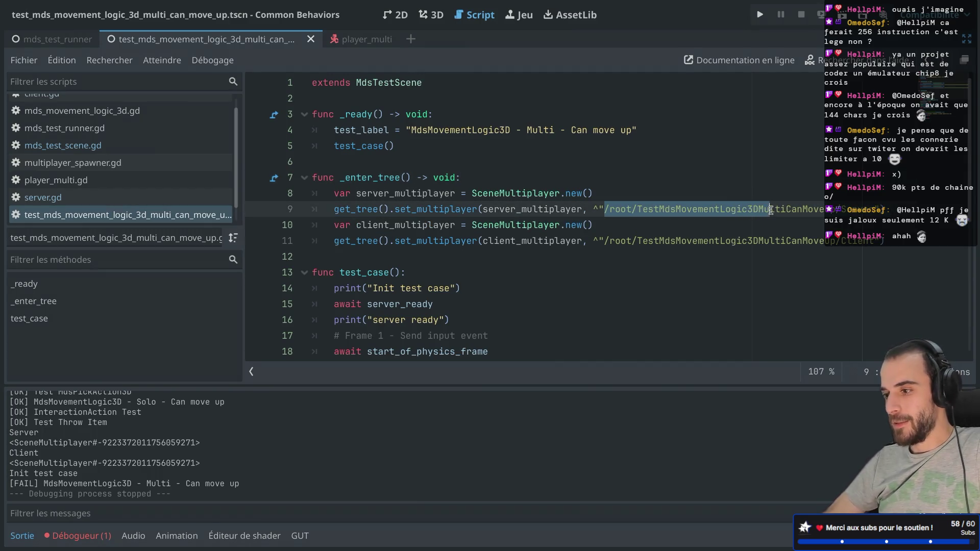
double_click(857, 210)
double_click(846, 240)
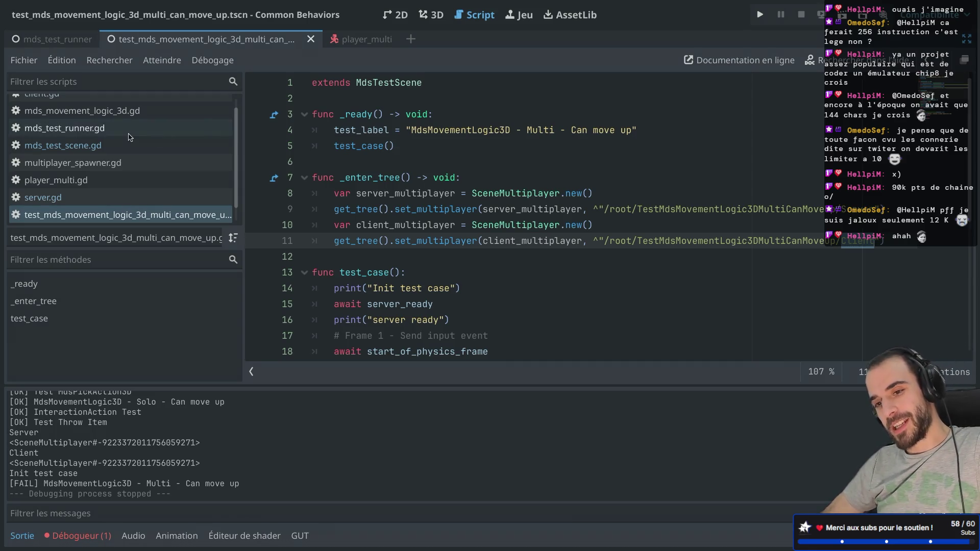
scroll(129, 136, up, 1)
scroll(129, 136, down, 2)
scroll(129, 136, up, 2)
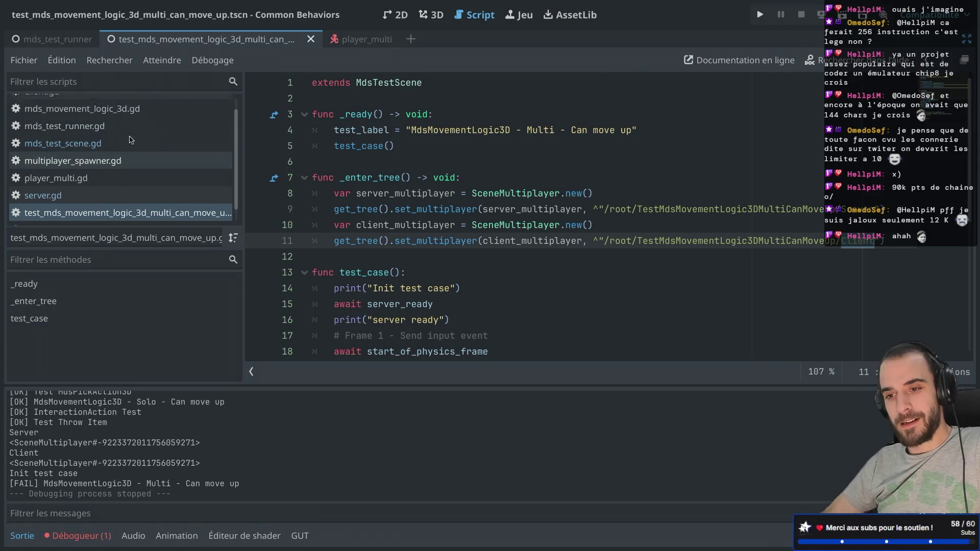
Open mds_test_runner.gd and read the add_child documentation on its test-instancing call
click(129, 139)
scroll(371, 181, up, 5)
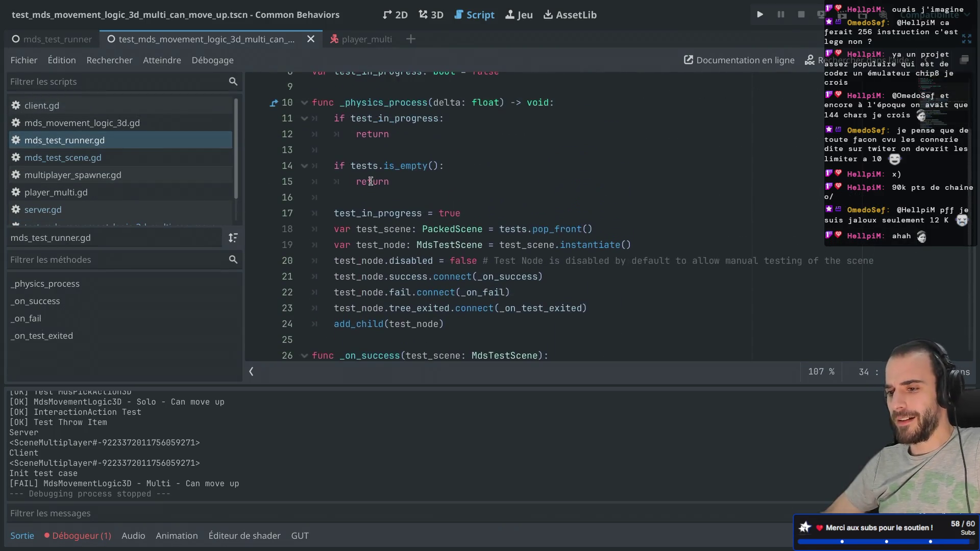
scroll(371, 181, down, 3)
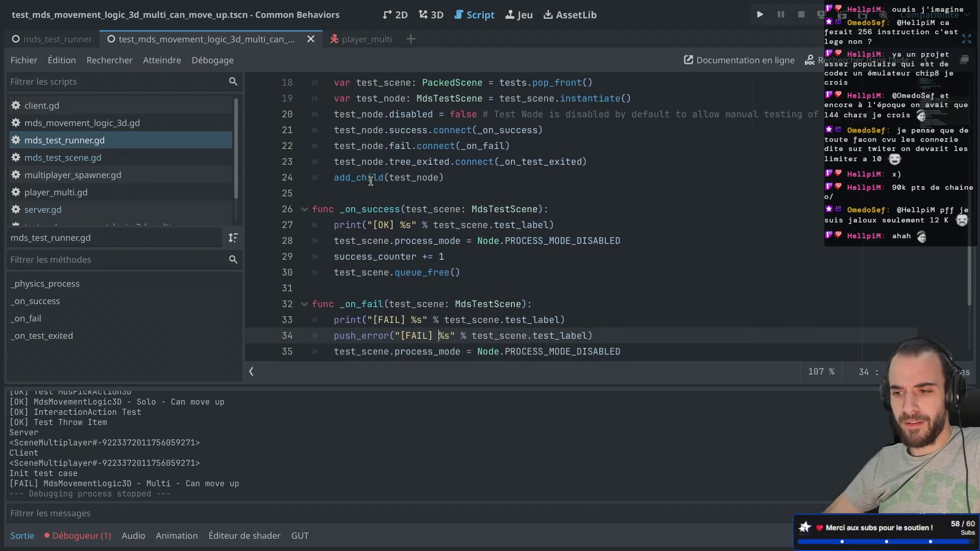
click(357, 169)
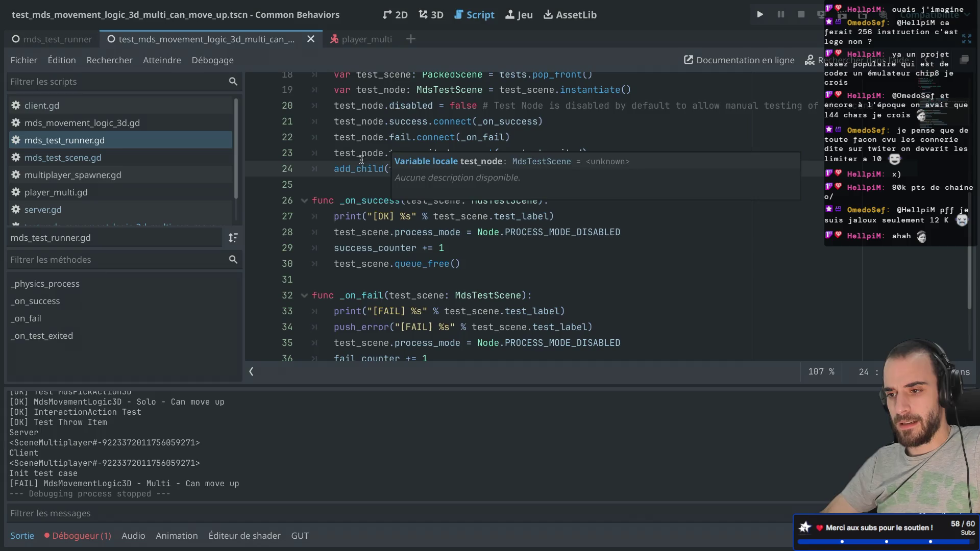
mouse_move(363, 172)
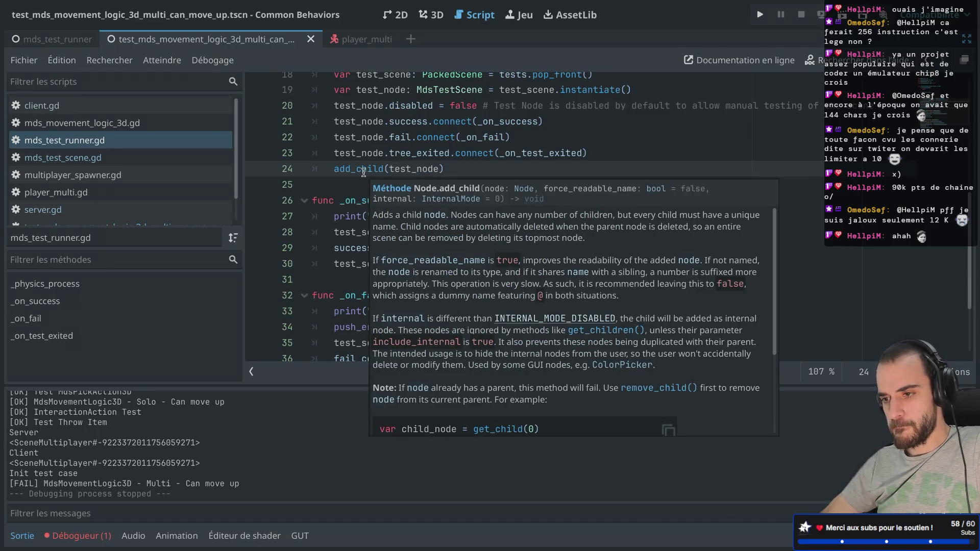
scroll(363, 172, down, 1)
scroll(383, 132, up, 3)
scroll(384, 132, up, 2)
click(340, 128)
Declare var current_test: Node below test_in_progress and save
key(Up)
text(var current_te)
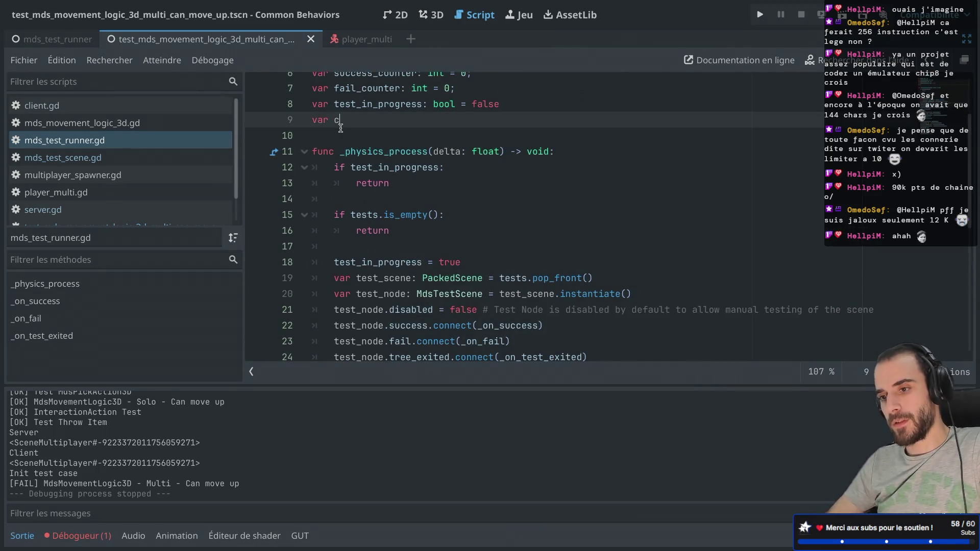
text(st:)
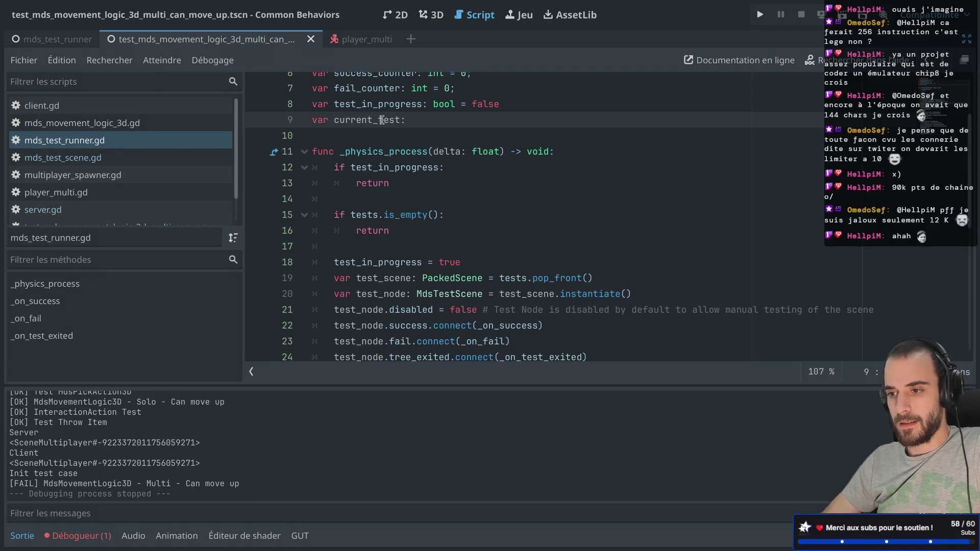
scroll(382, 120, up, 2)
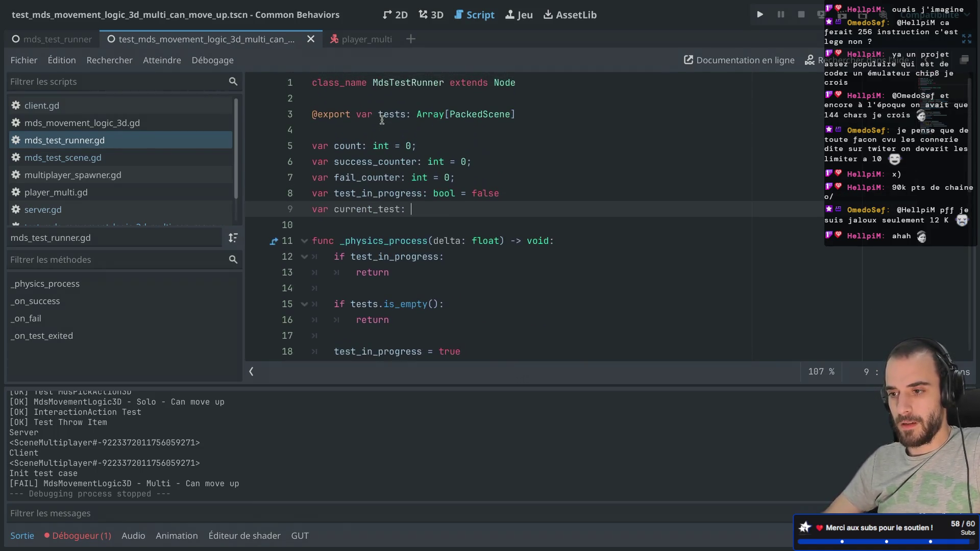
text(Node)
key(ctrl+s)
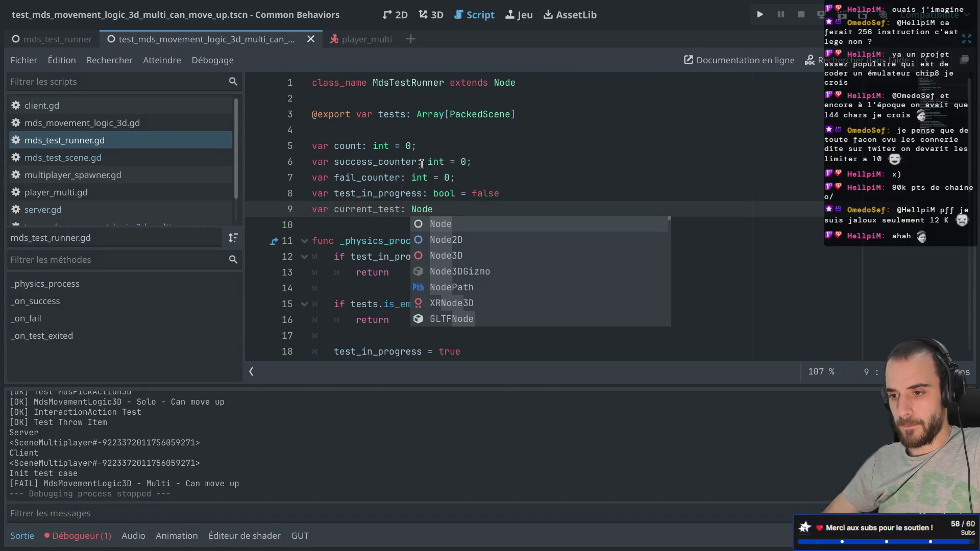
key(Escape)
key(Down)
scroll(381, 179, down, 2)
scroll(372, 243, down, 5)
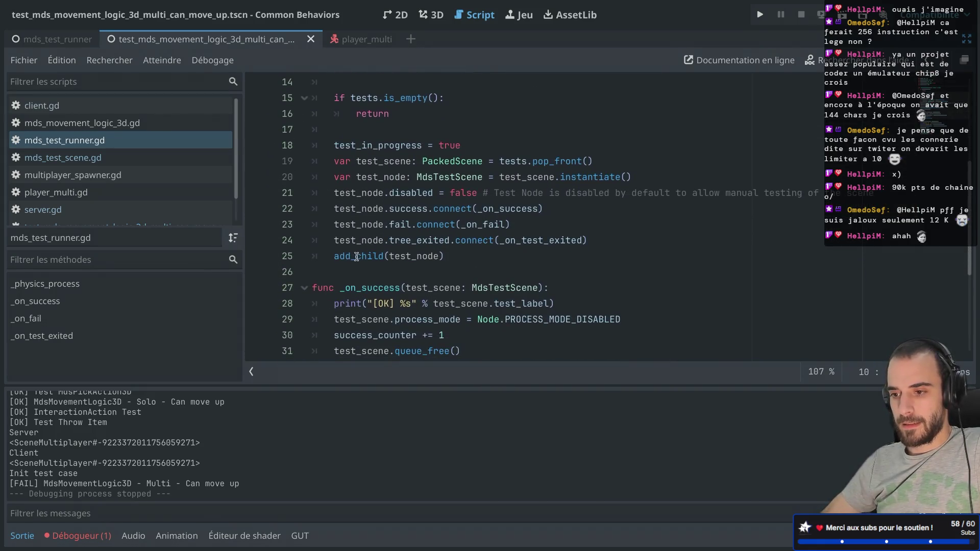
Add a current_test assignment after the tree_exited connection line
click(602, 243)
text(curren)
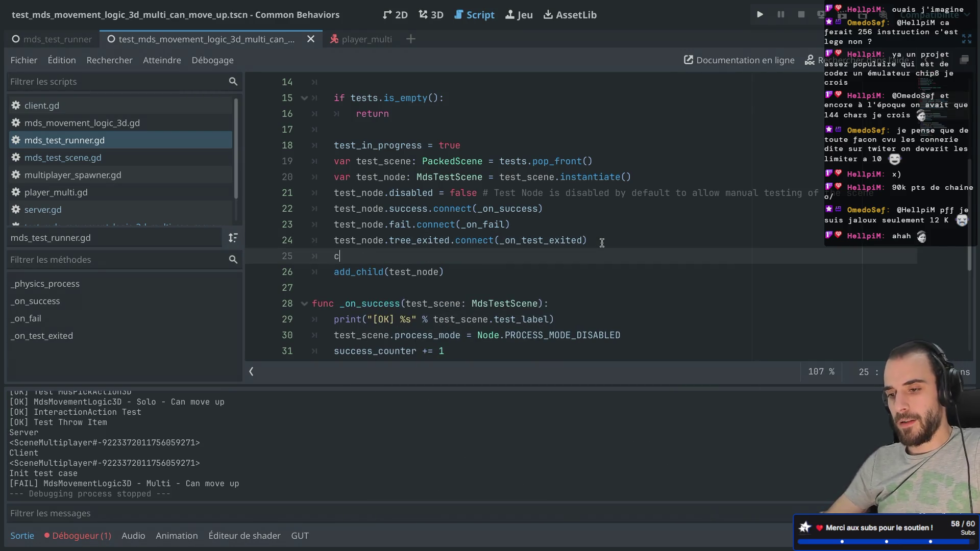
text(t_test = node)
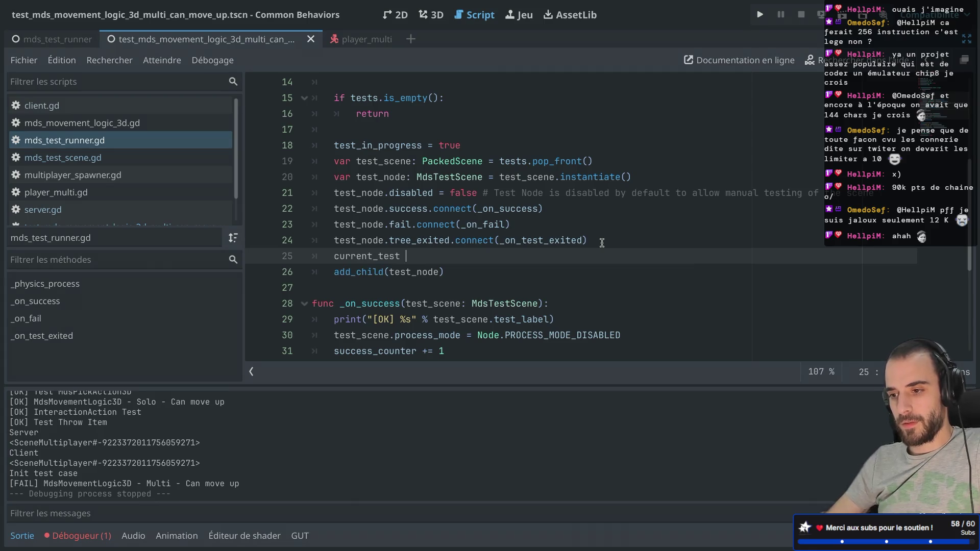
click(436, 290)
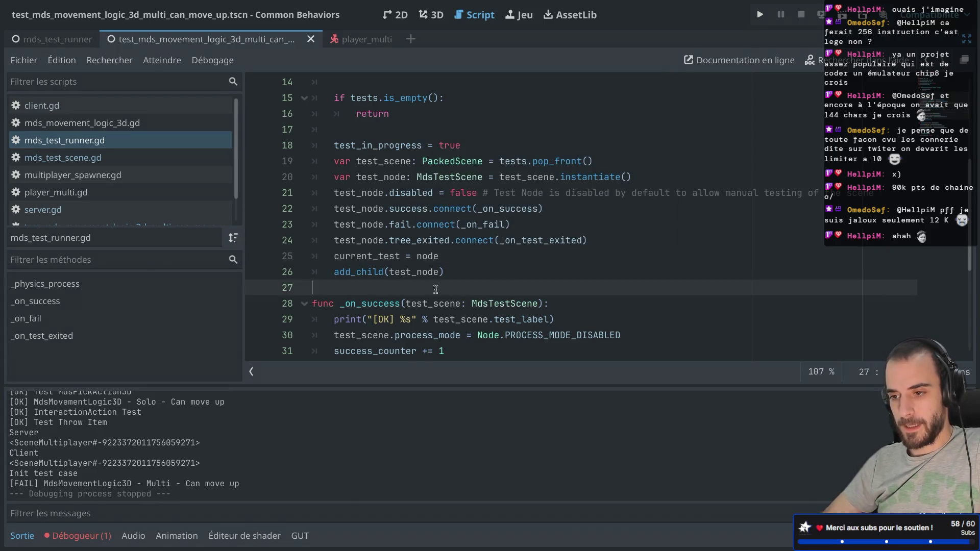
Replace add_child with get_tree().root.add_child(current_test) and save
click(334, 272)
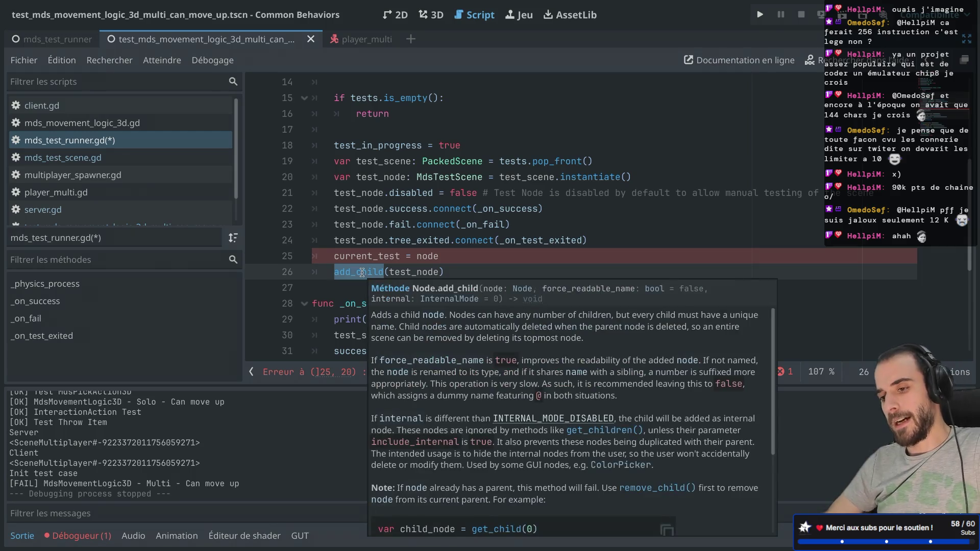
text(get_tre)
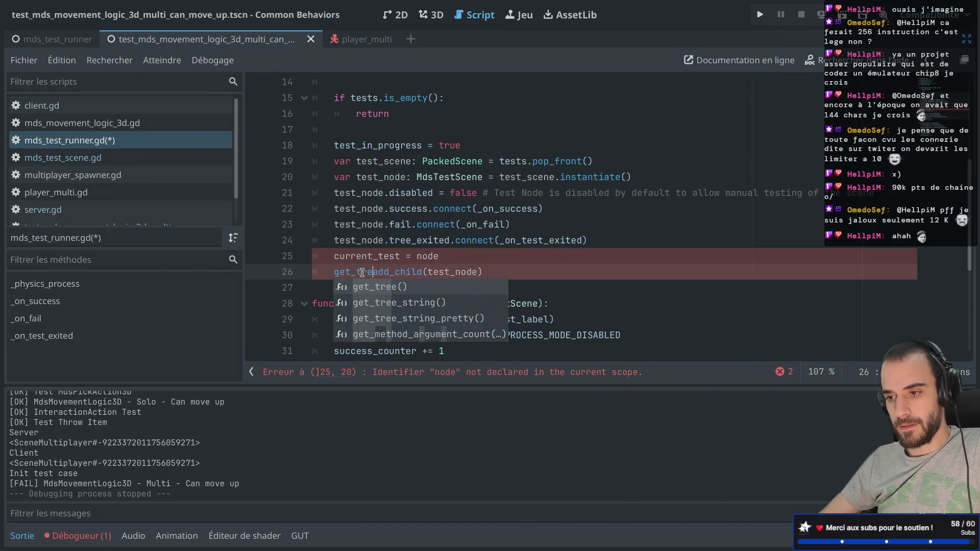
key(Tab)
key(BackSpace)
key(BackSpace)
key(BackSpace)
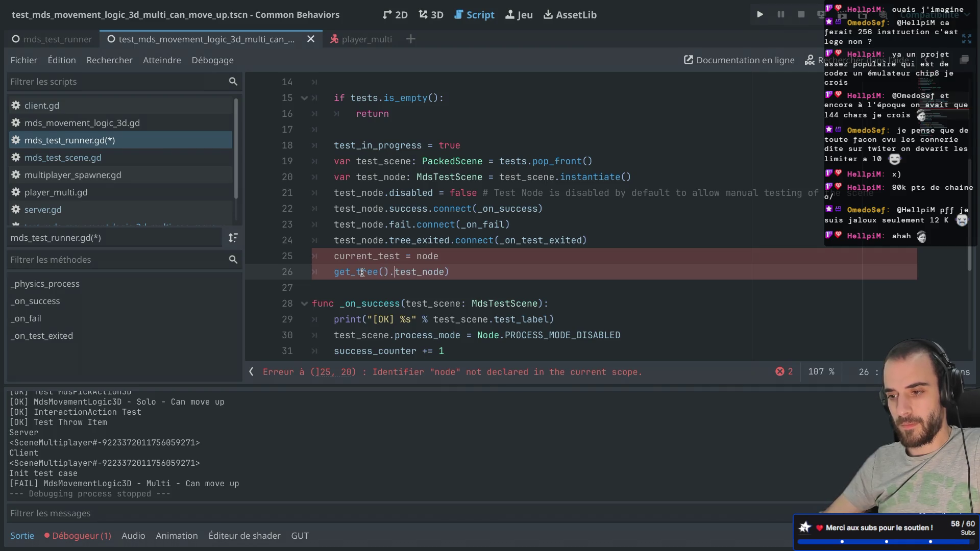
text().root.add)
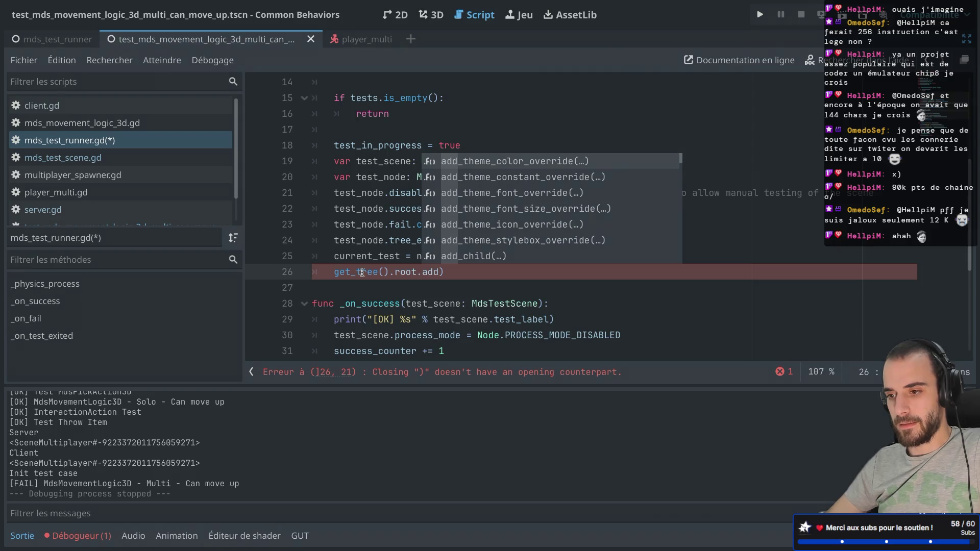
key(Down)
key(Down)
key(Down)
key(Up)
key(Return)
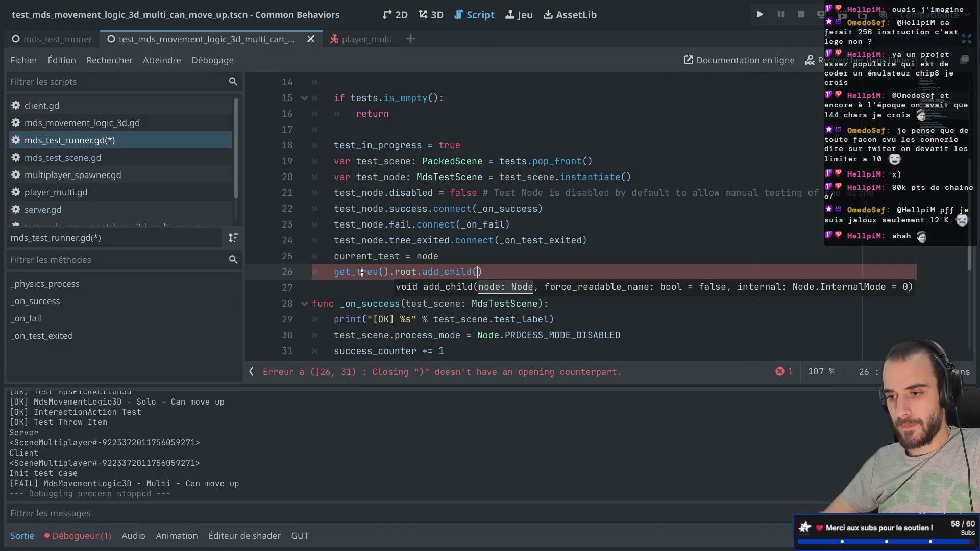
text(cur)
key(Return)
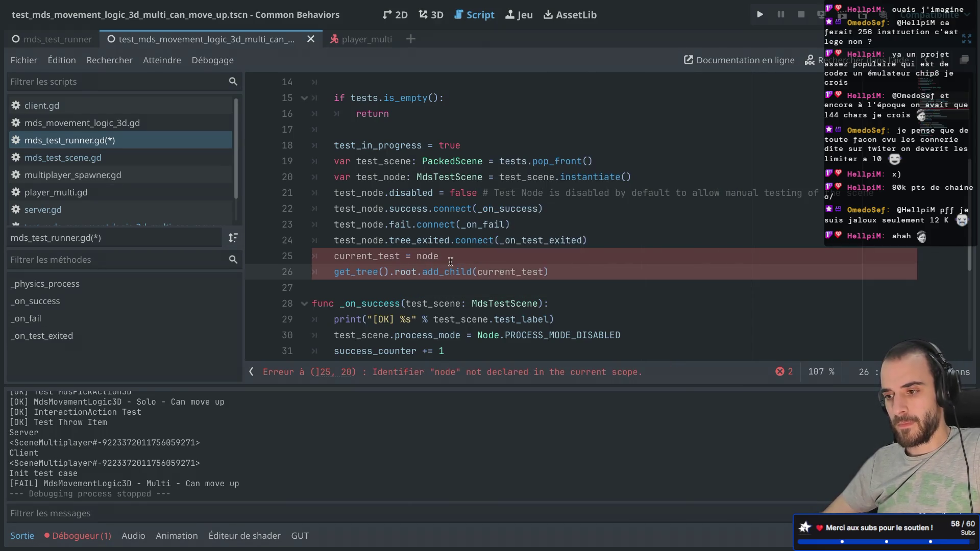
key(ctrl+s)
Fix the assignment to current_test = test_node and save the script
right_click(497, 212)
scroll(400, 213, down, 3)
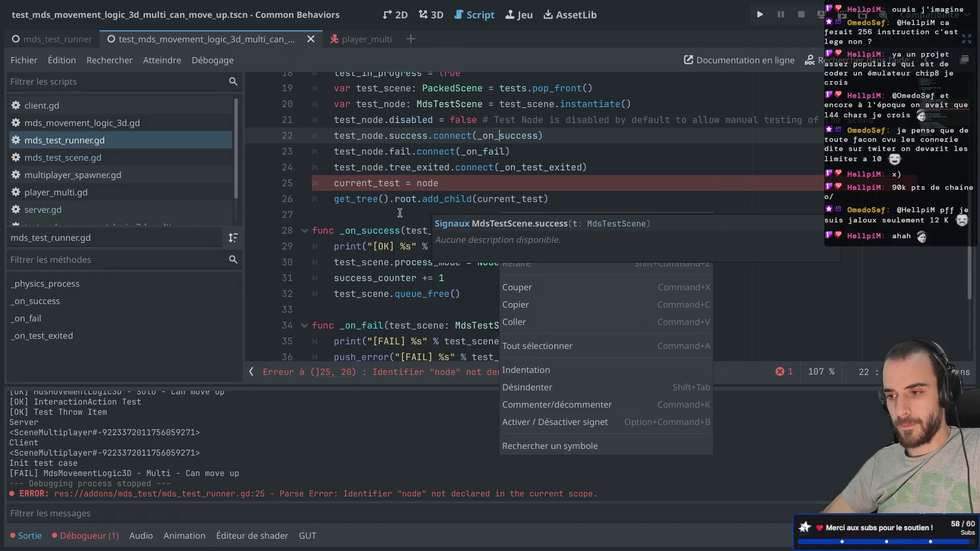
click(400, 213)
scroll(419, 184, up, 1)
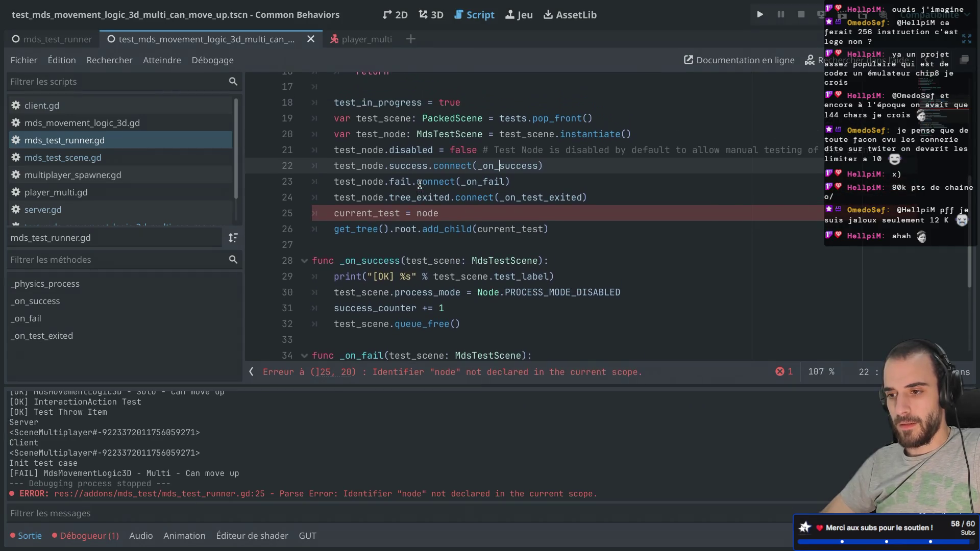
double_click(422, 211)
text(test)
text(_na)
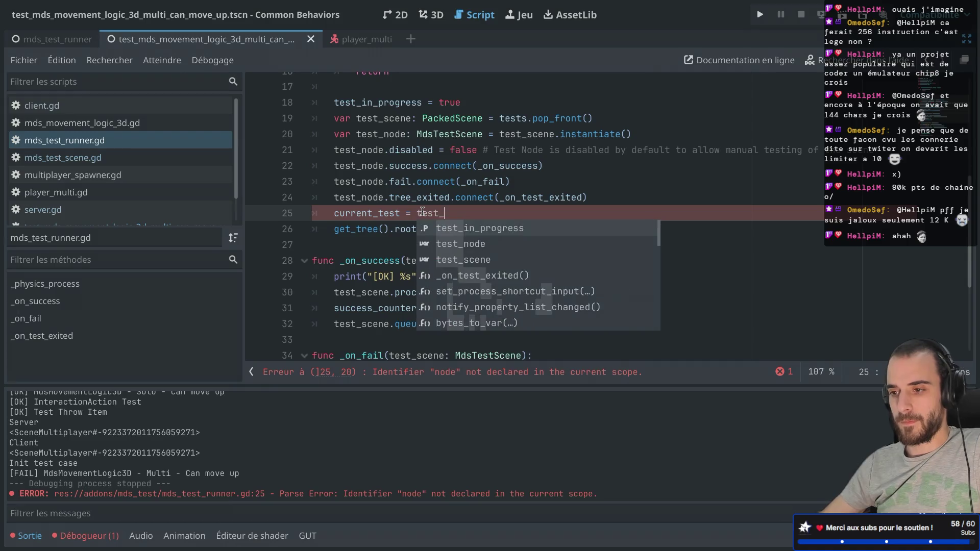
key(BackSpace)
text(o)
key(Return)
key(ctrl+s)
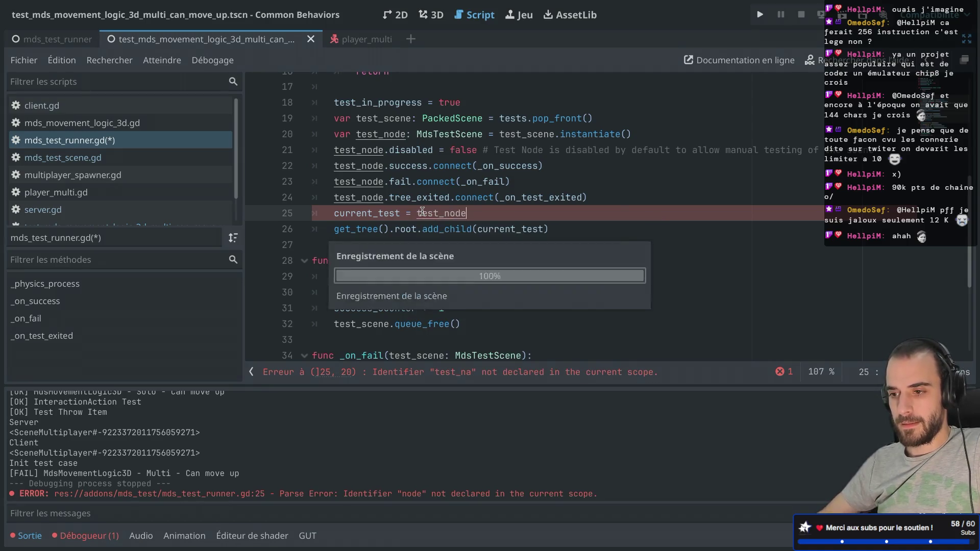
Check test_scene usages in _on_success and line 32, then go to the mds_test_runner scene
click(408, 202)
scroll(421, 185, down, 5)
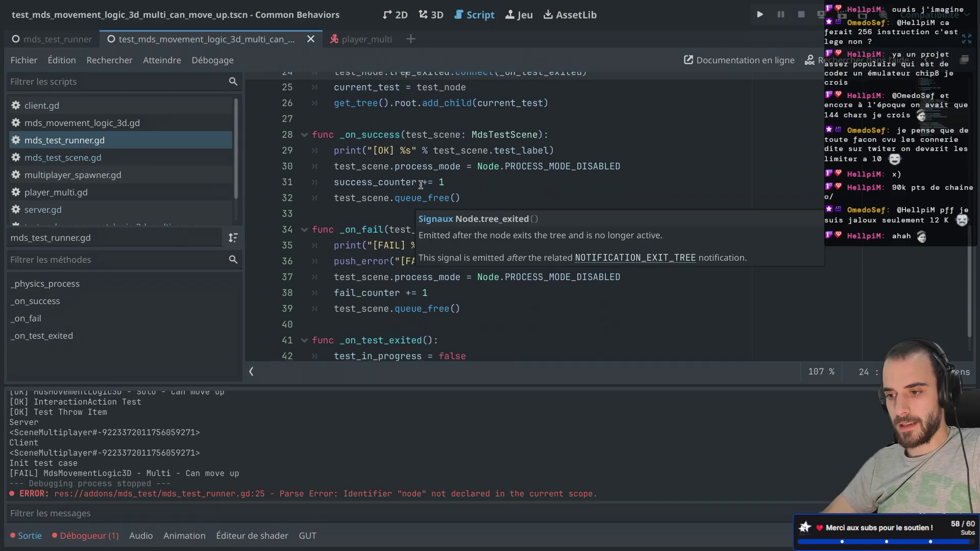
scroll(449, 134, up, 3)
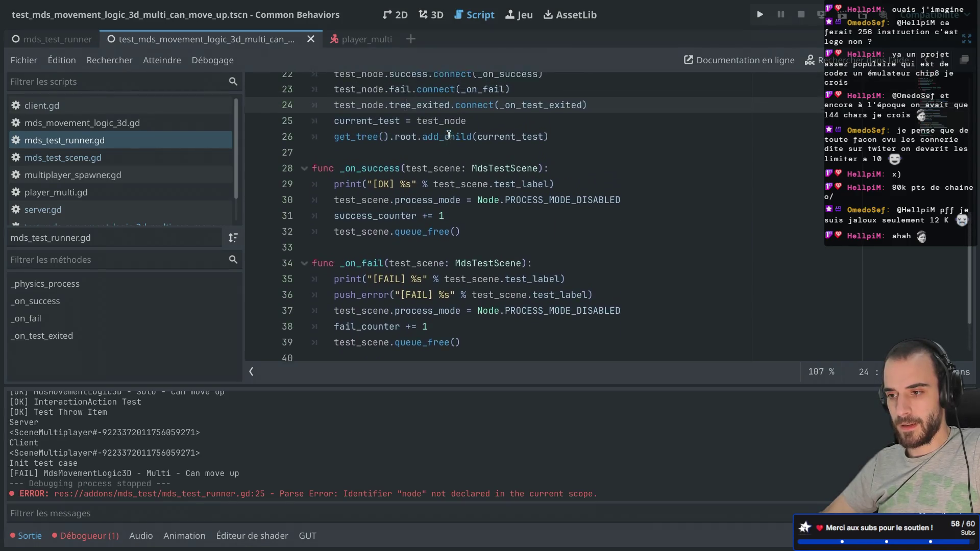
double_click(432, 194)
double_click(365, 258)
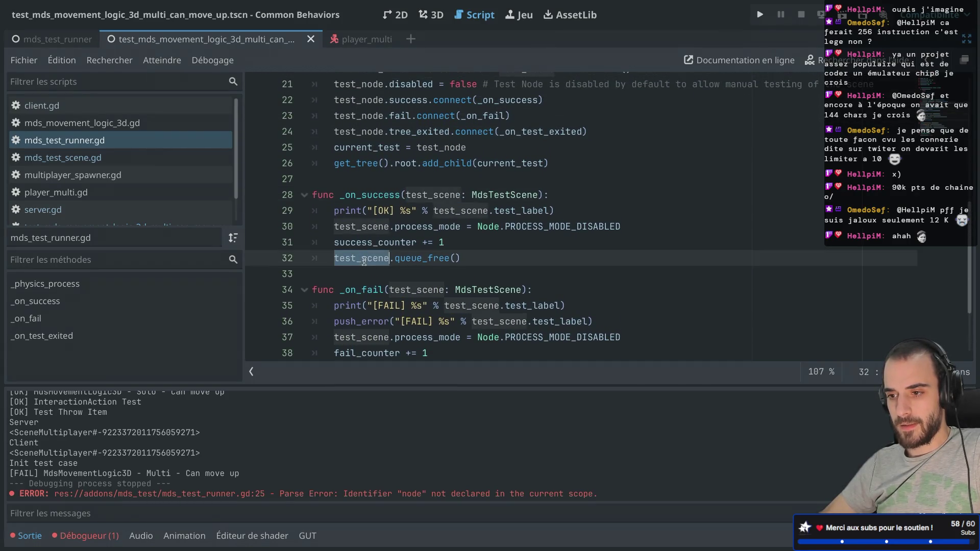
scroll(403, 216, down, 3)
scroll(403, 217, up, 8)
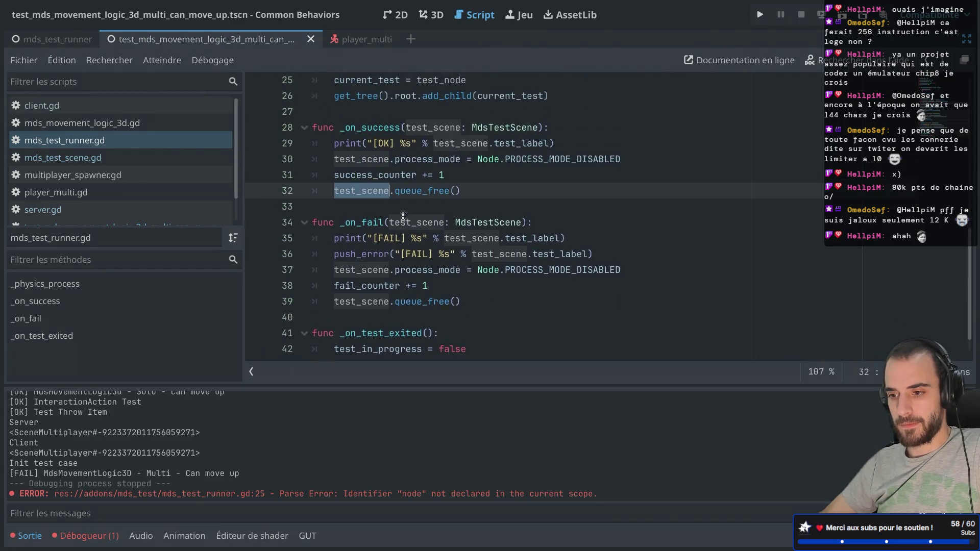
scroll(403, 217, up, 5)
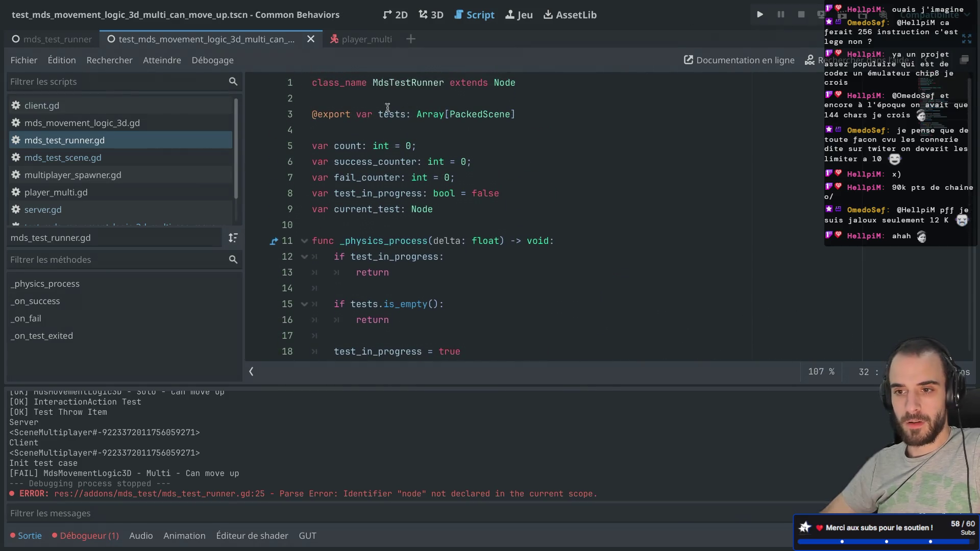
click(60, 41)
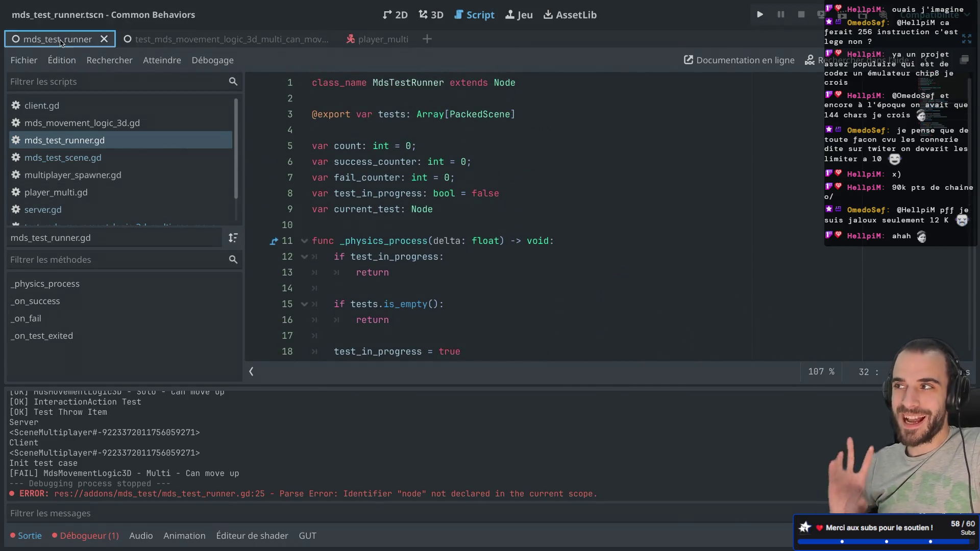
Run the project and review 'server ready' and the Multi - Can move up FAIL/OK results
click(760, 14)
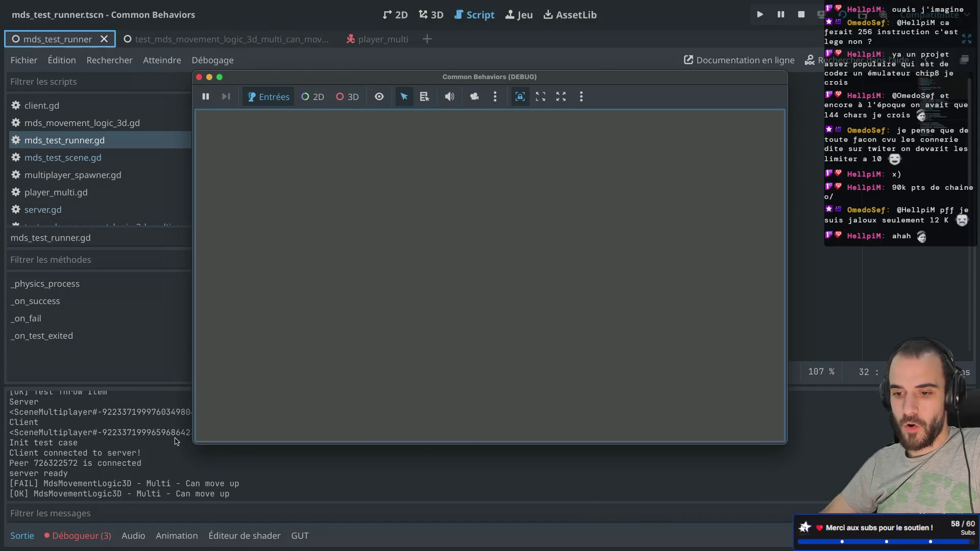
drag(20, 474, 82, 476)
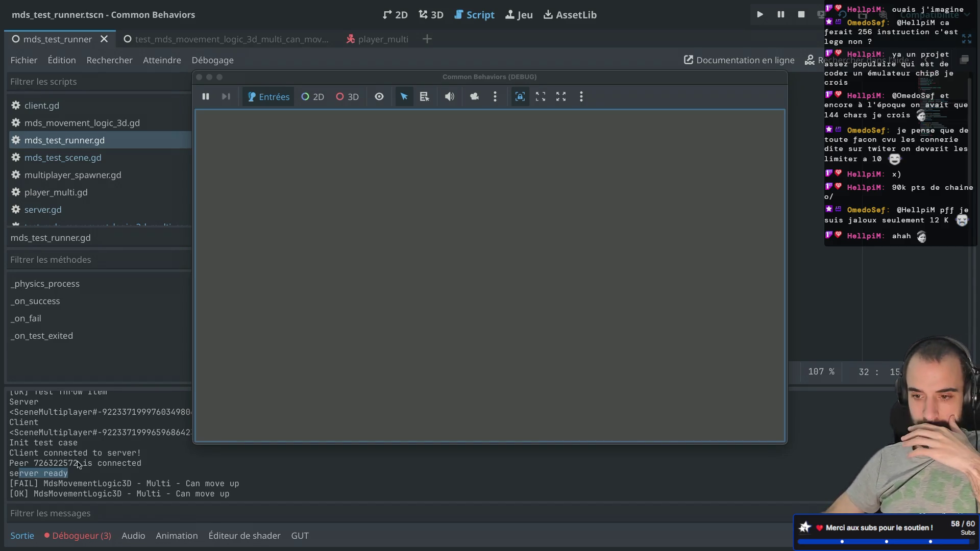
mouse_move(46, 483)
mouse_down()
mouse_move(158, 484)
mouse_move(163, 494)
mouse_up()
scroll(106, 459, up, 2)
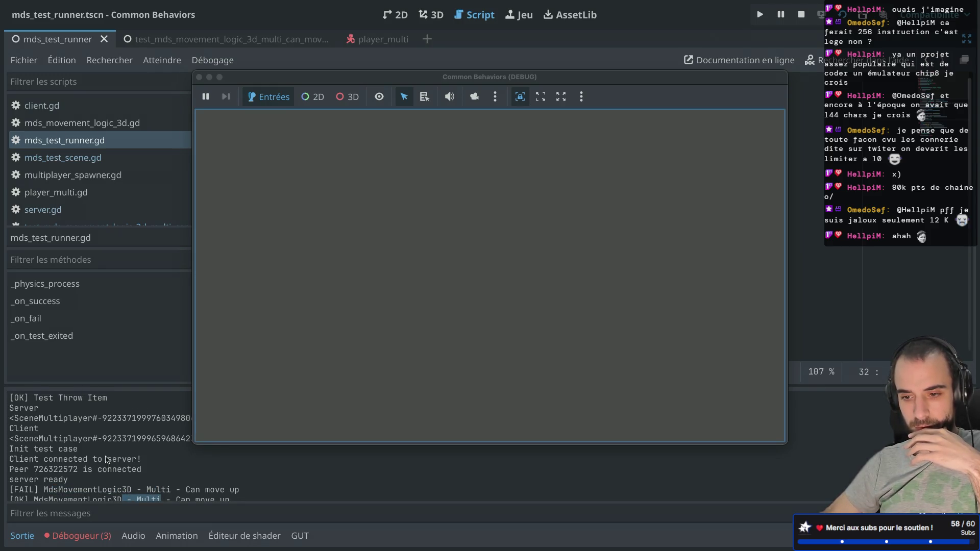
scroll(106, 459, down, 2)
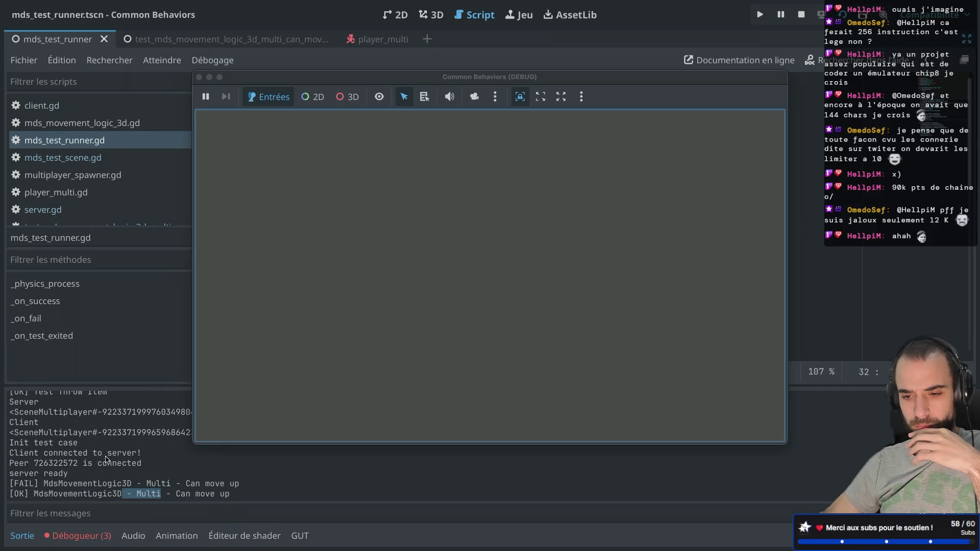
drag(48, 494, 127, 484)
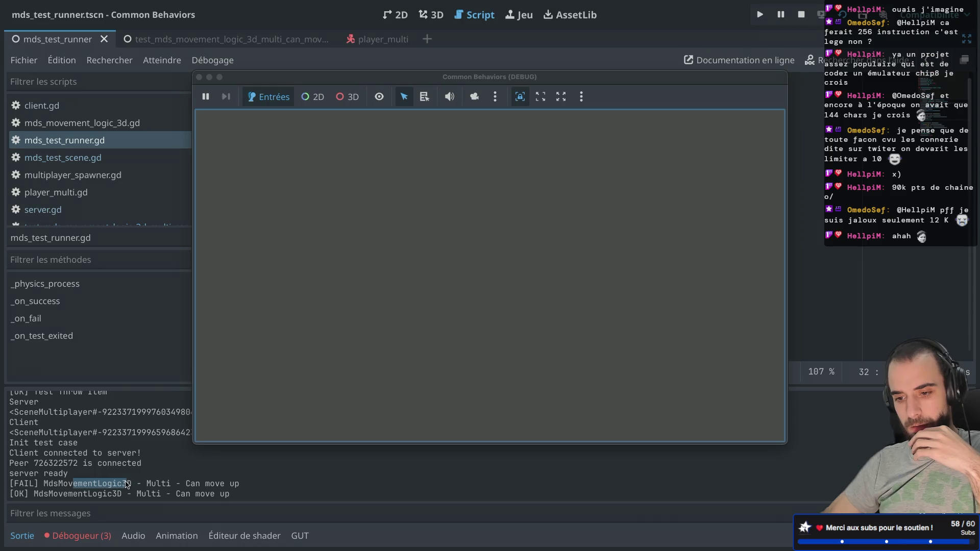
Stop the test game and return to the mds_test_runner.gd script
click(23, 490)
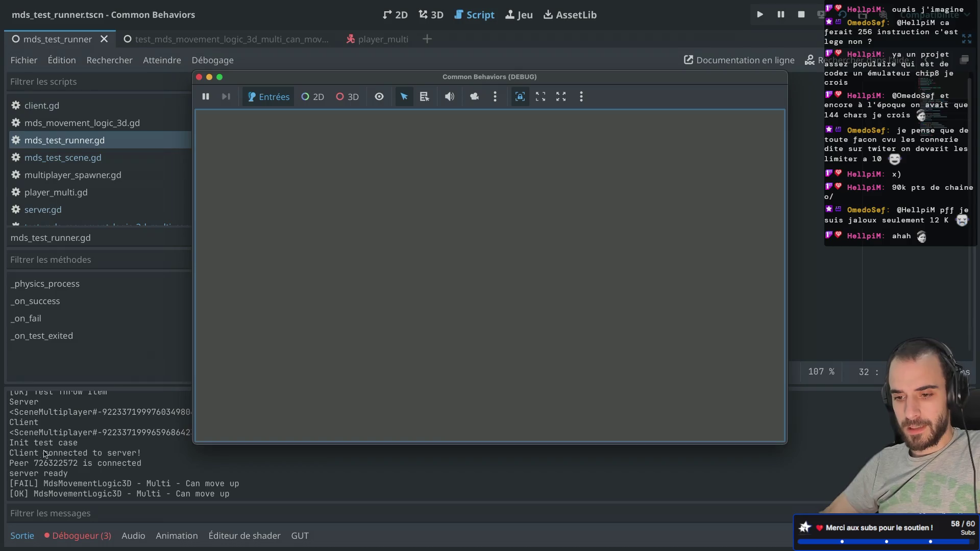
drag(14, 474, 69, 474)
click(200, 77)
click(444, 225)
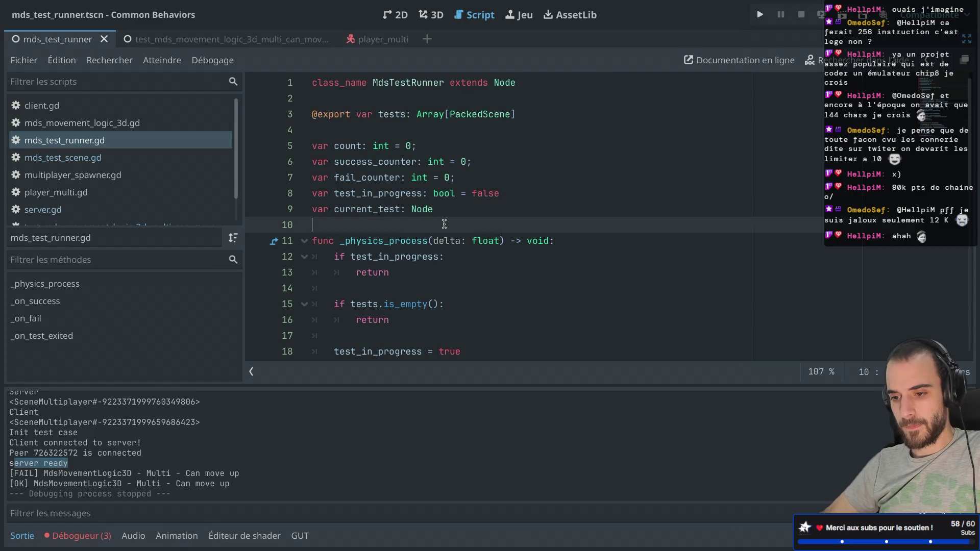
Switch to the multi can-move-up test script with the side panels hidden
click(407, 216)
scroll(407, 217, down, 4)
scroll(407, 216, up, 2)
key(ctrl+shift+F11)
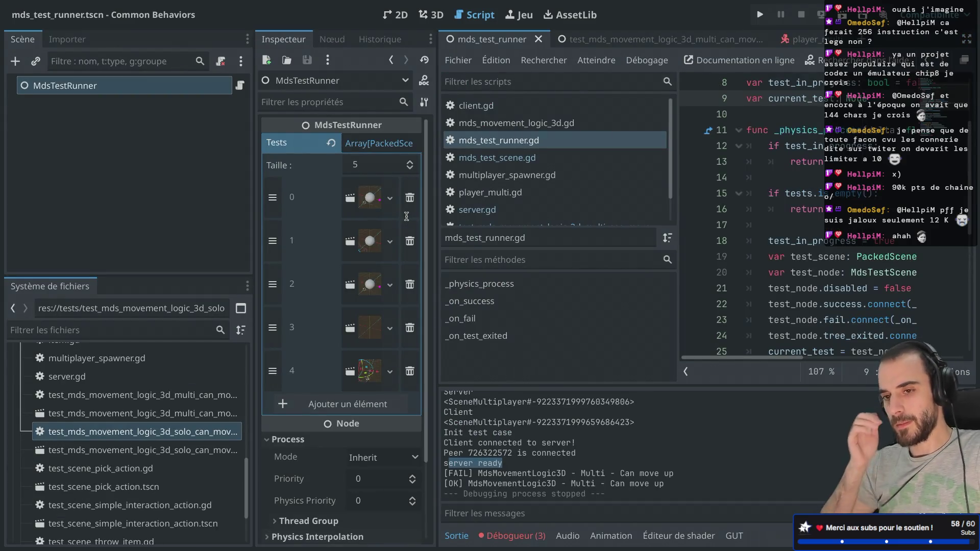
click(595, 41)
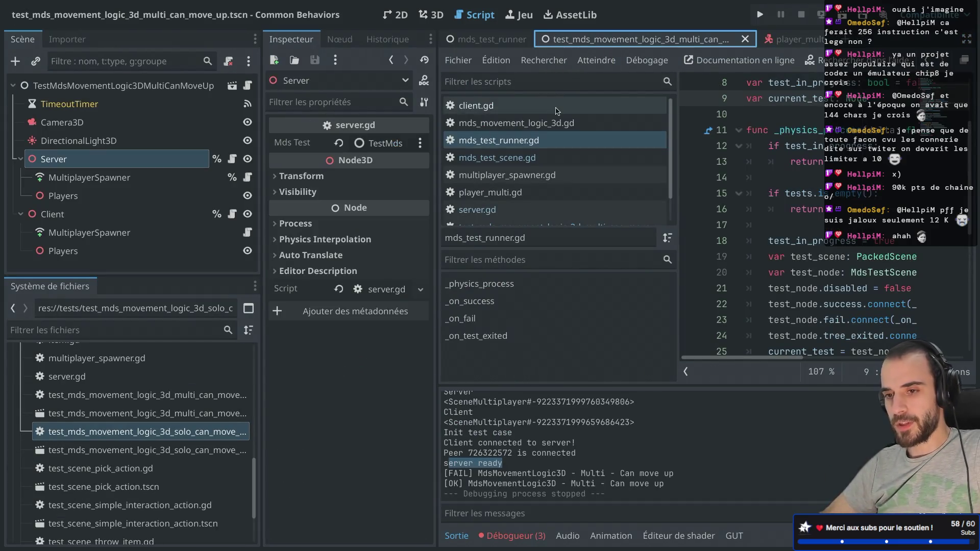
key(ctrl+shift+F11)
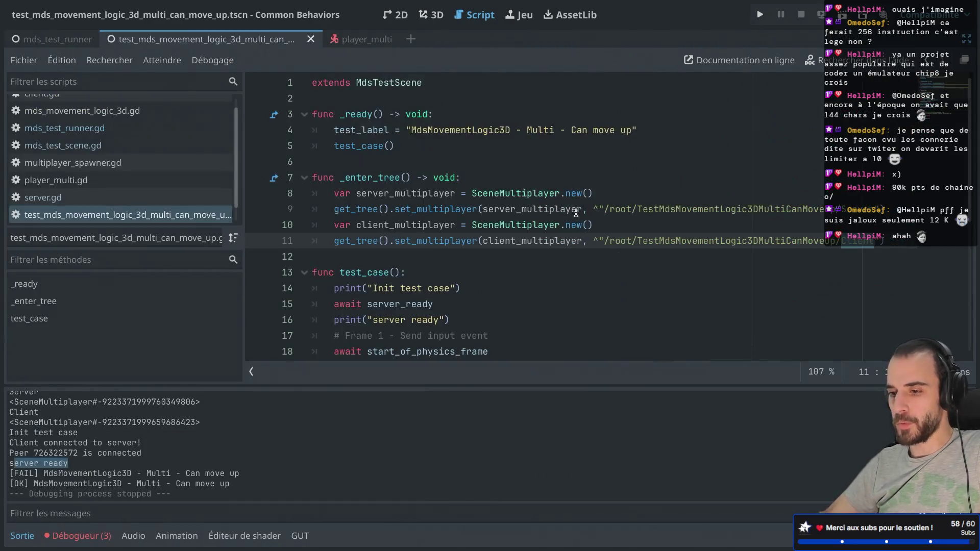
scroll(506, 275, down, 5)
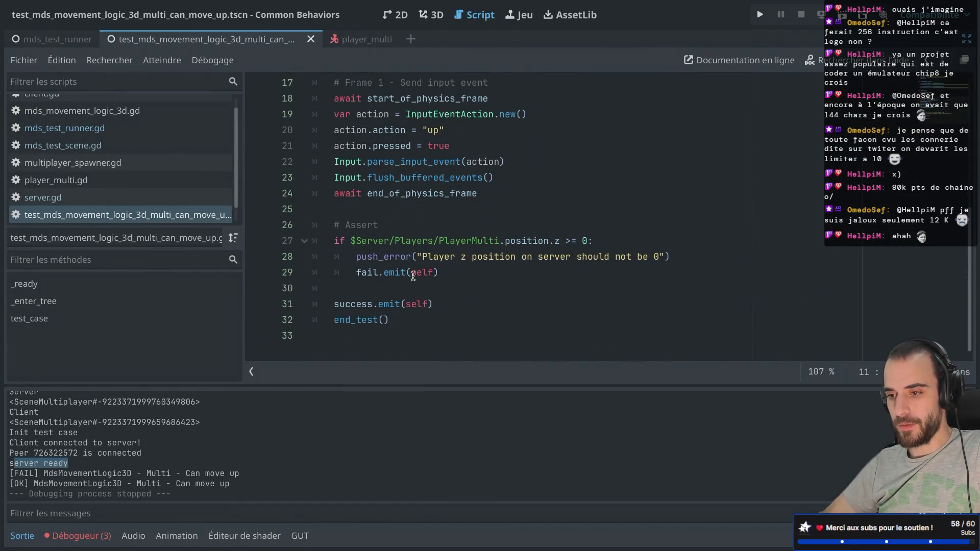
Add 'return' after fail.emit(self) and run the game
click(450, 274)
key(Return)
key(Return)
click(376, 306)
click(331, 321)
drag(332, 320, 476, 319)
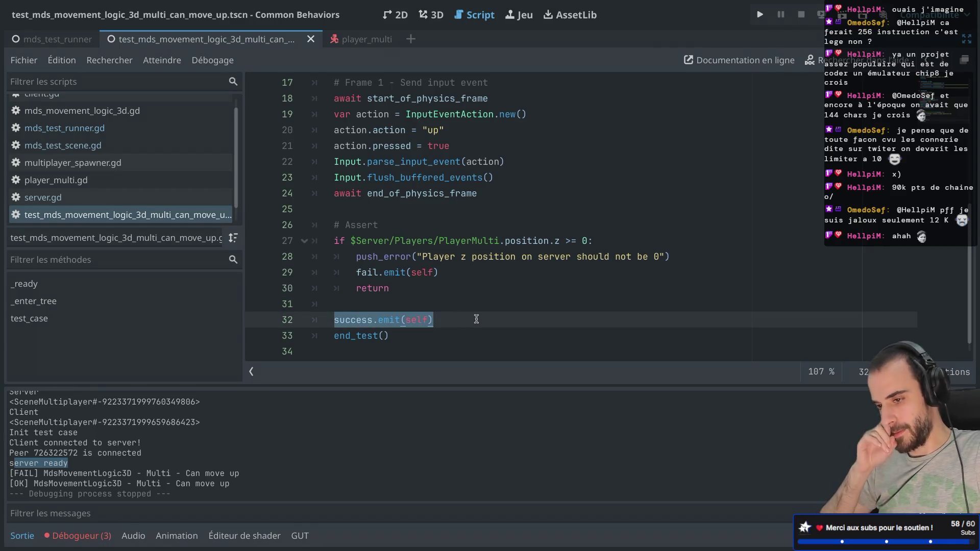
click(844, 16)
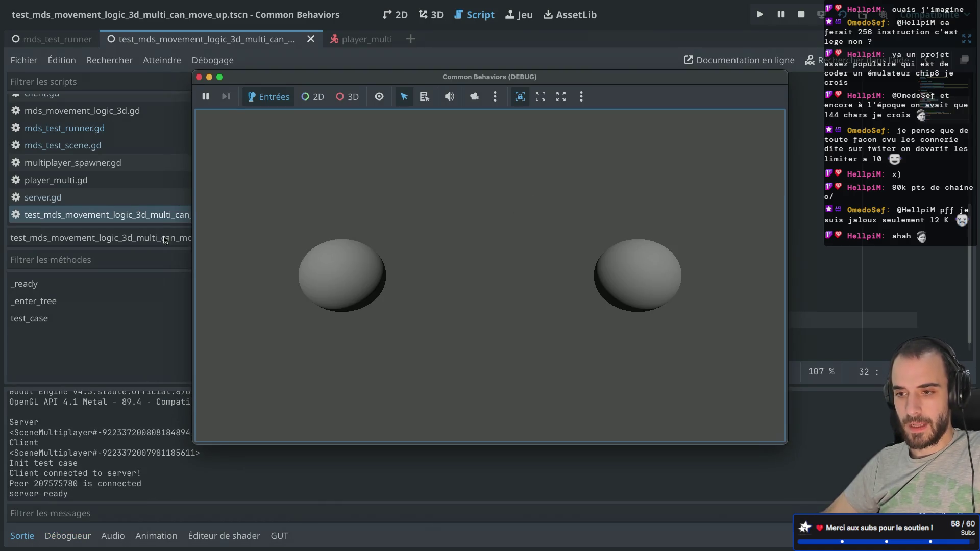
Stop the game, then run and stop the mds_test_runner scene after the move-up failure
click(199, 77)
click(82, 39)
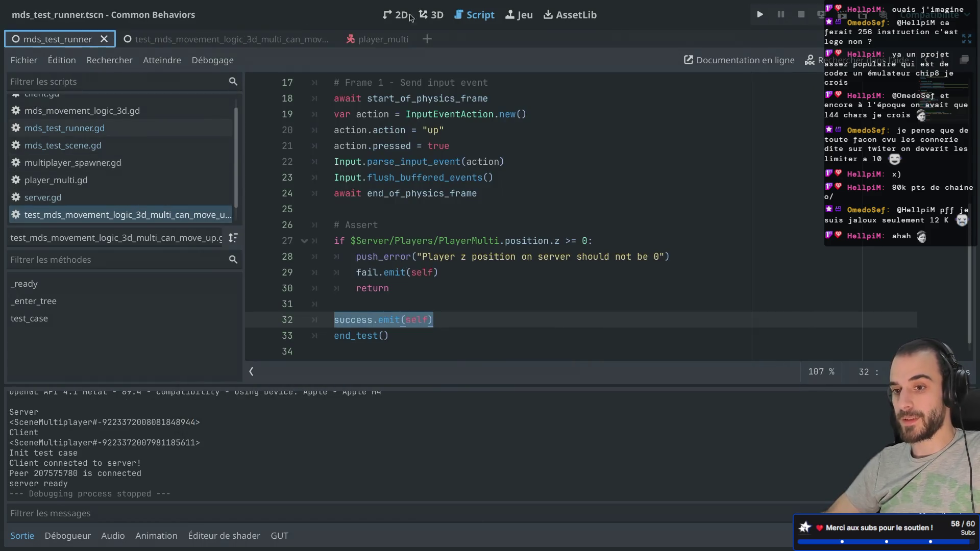
click(841, 16)
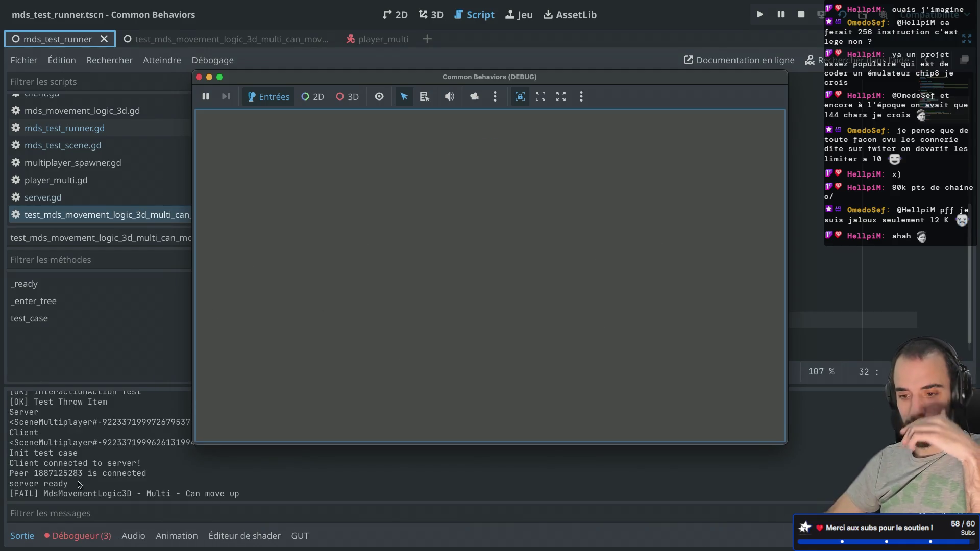
click(200, 77)
Open the debugger's Errors list showing the three reported errors
scroll(369, 181, down, 1)
scroll(369, 182, up, 2)
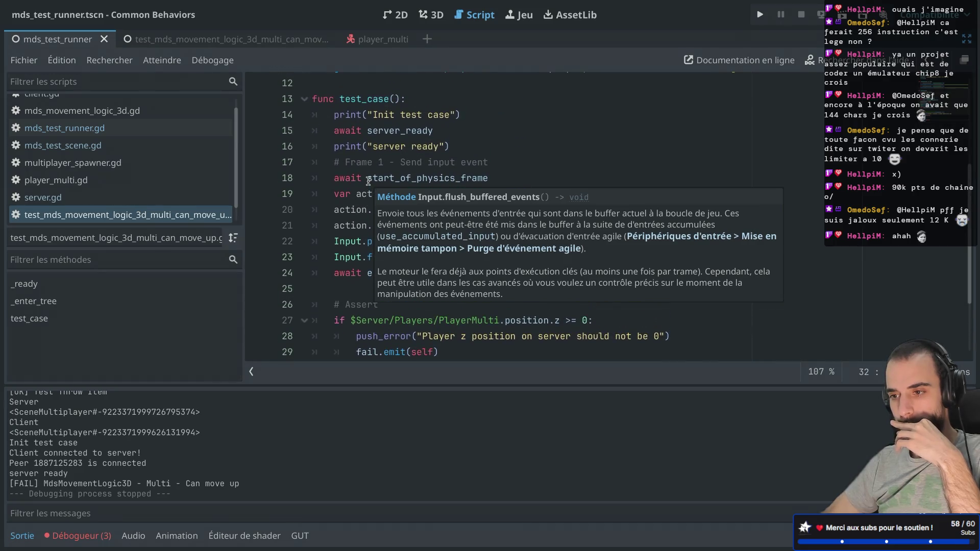
scroll(369, 182, down, 2)
scroll(369, 181, down, 1)
click(491, 133)
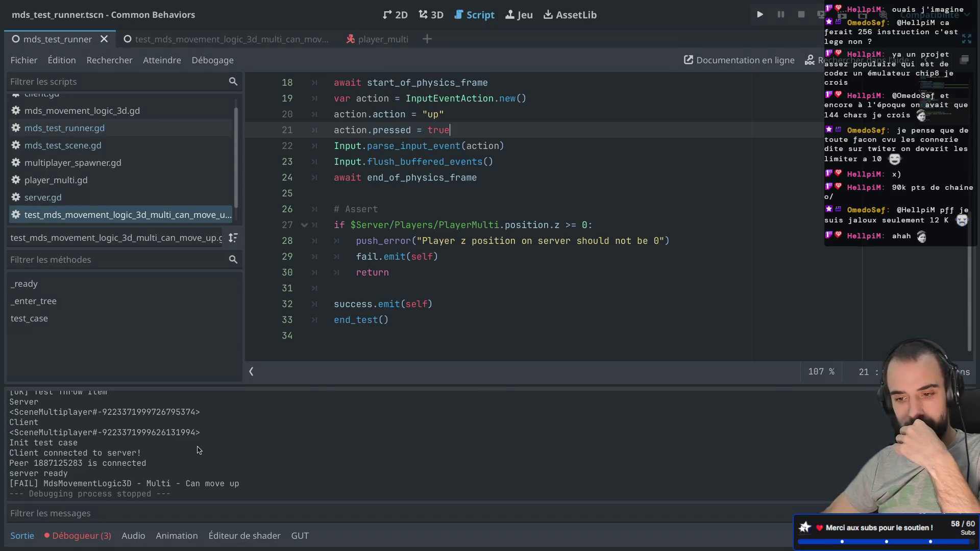
click(78, 536)
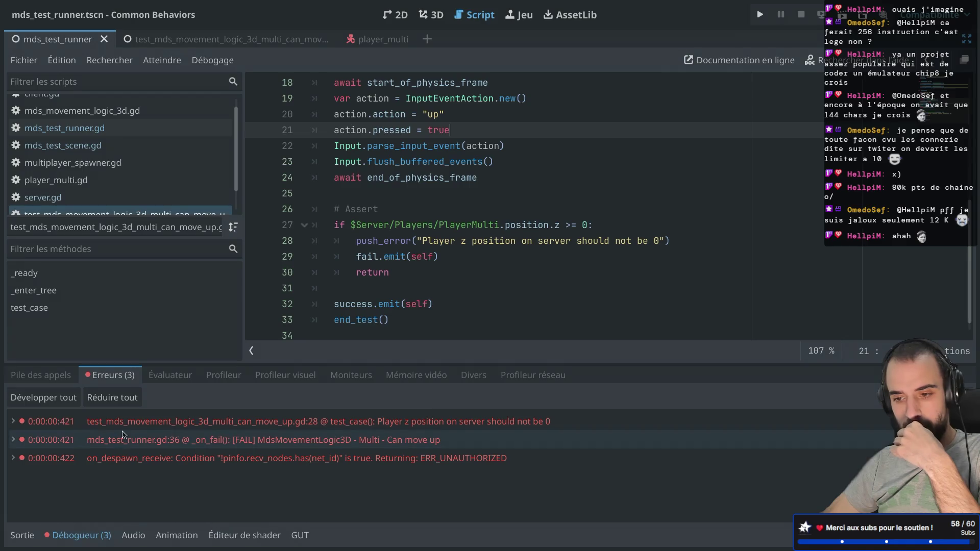
Read the reported error details in the Errors list, then run the project again
mouse_move(391, 427)
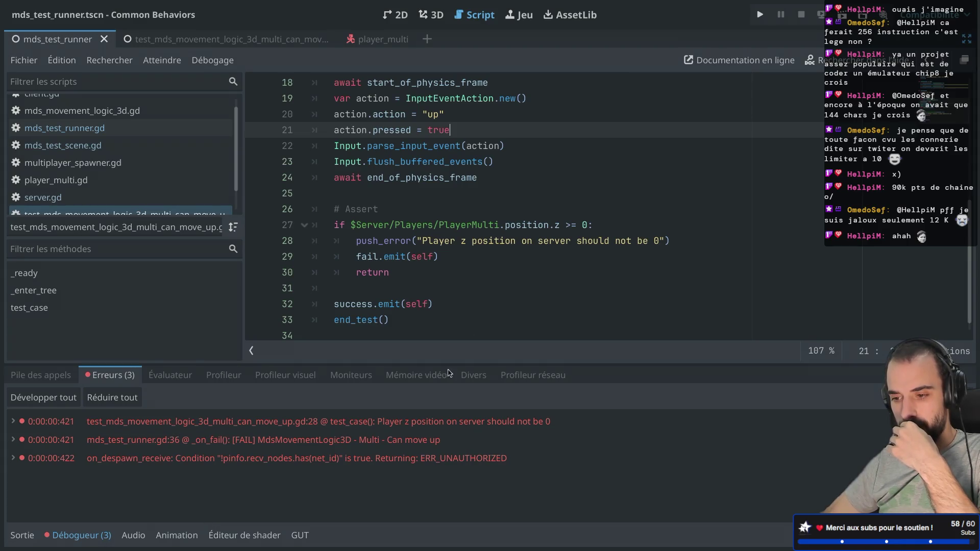
mouse_move(342, 465)
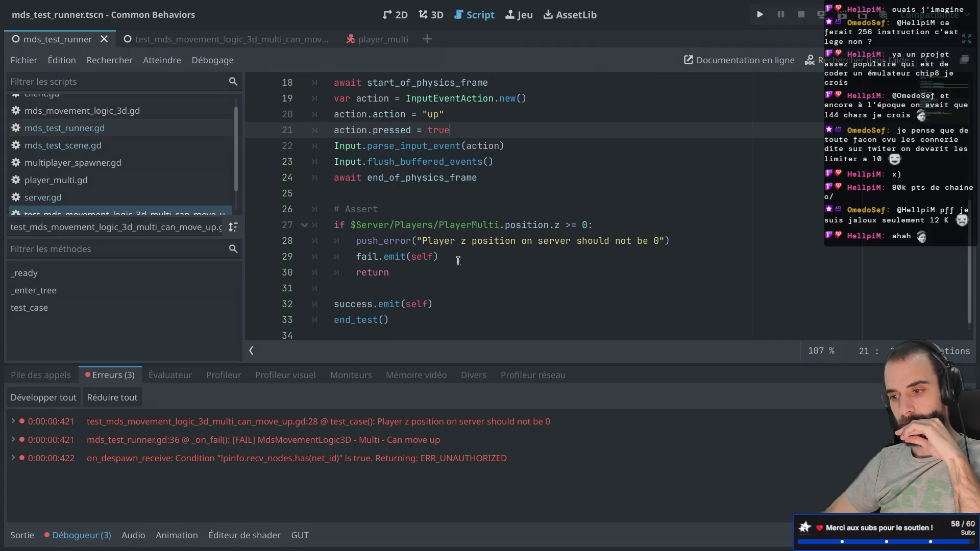
click(843, 14)
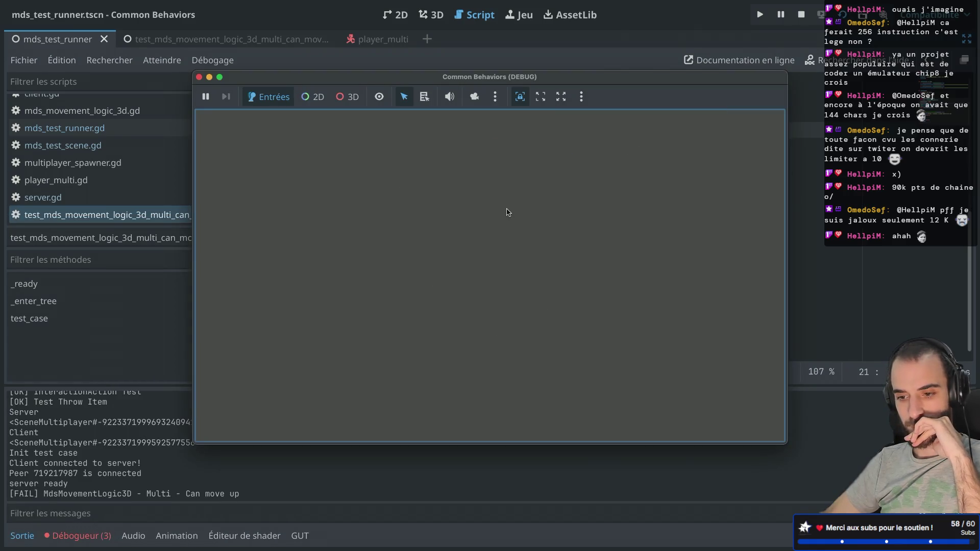
Stop the game and go to line 29's fail.emit(self) to comment it out
click(475, 54)
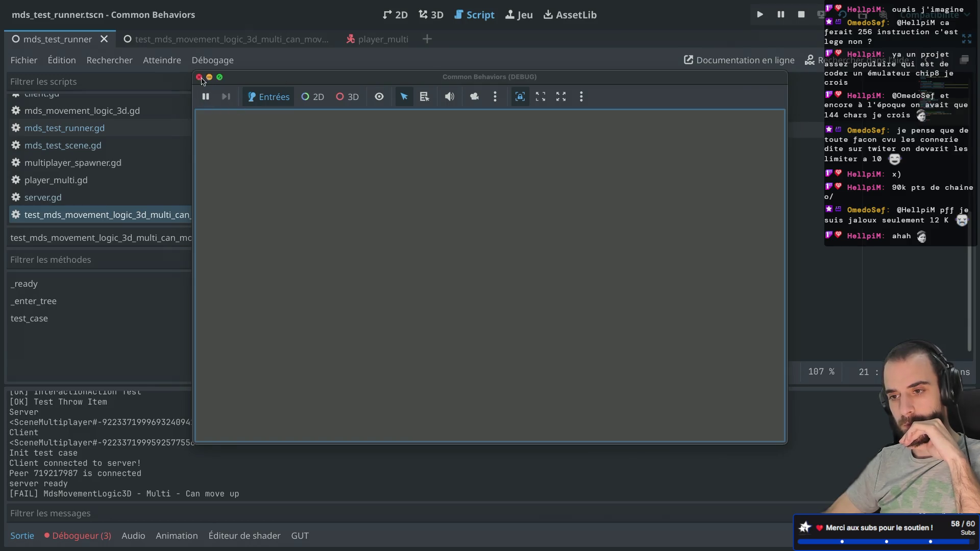
click(199, 77)
click(357, 255)
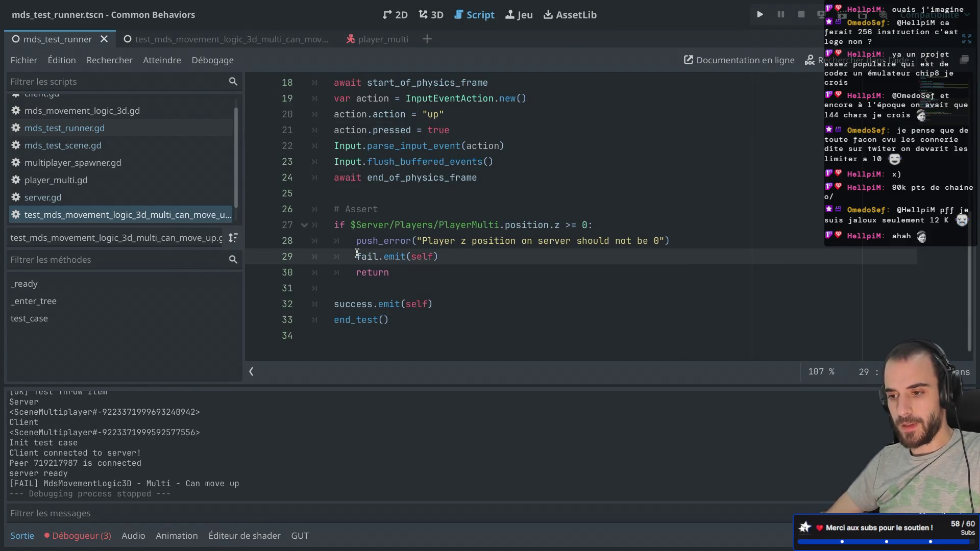
text(#)
Run and stop the game once more, then restore the scene and inspector panels
click(845, 15)
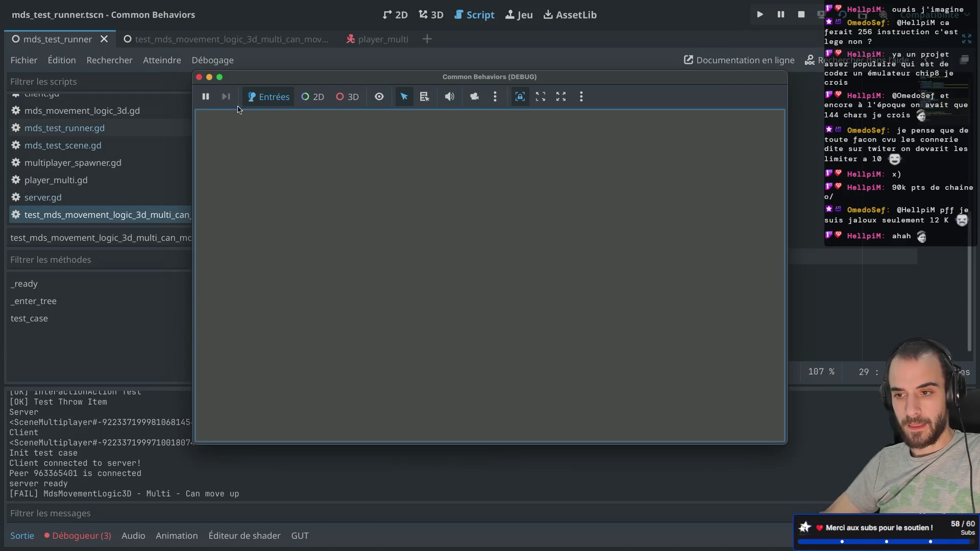
click(200, 77)
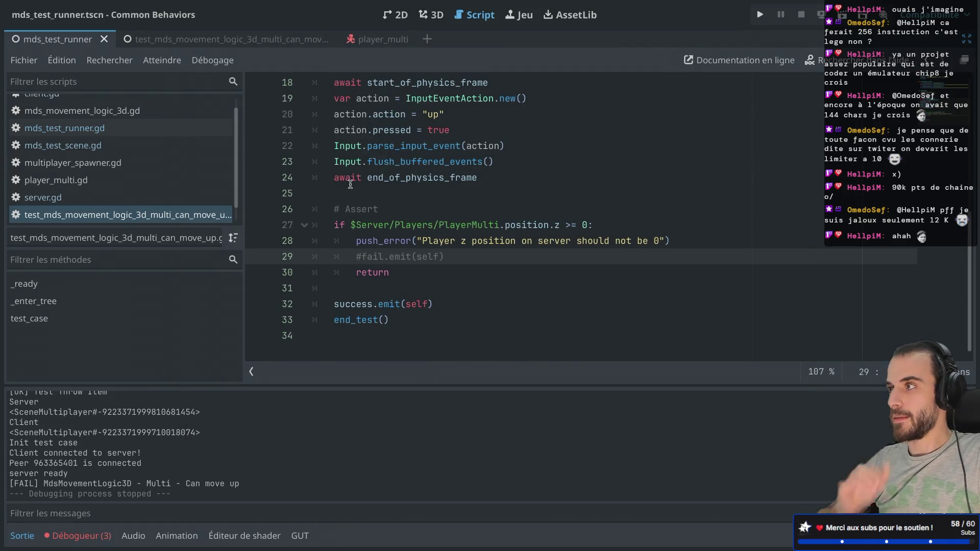
key(ctrl+shift+F11)
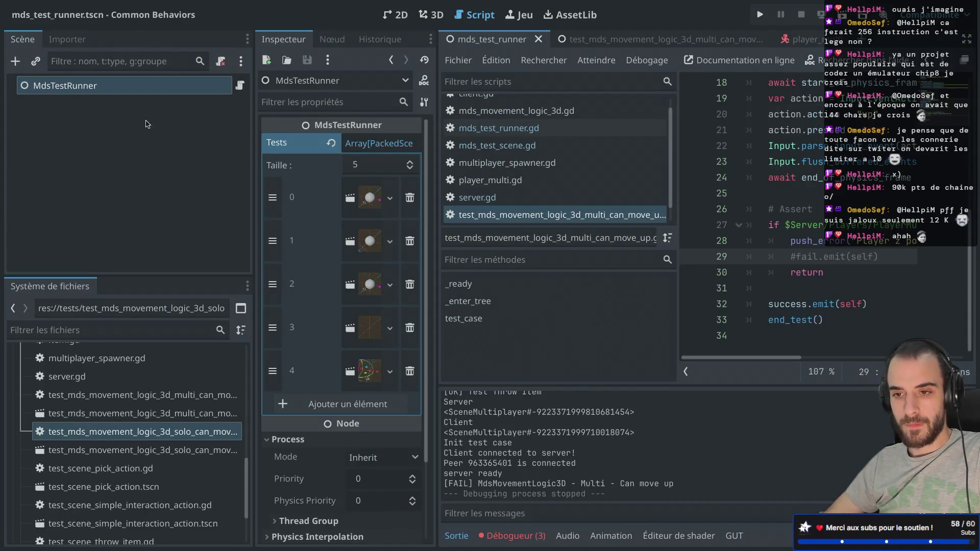
Set the multi can-move-up TimeoutTimer Wait Time to 300 seconds and run the game
click(602, 40)
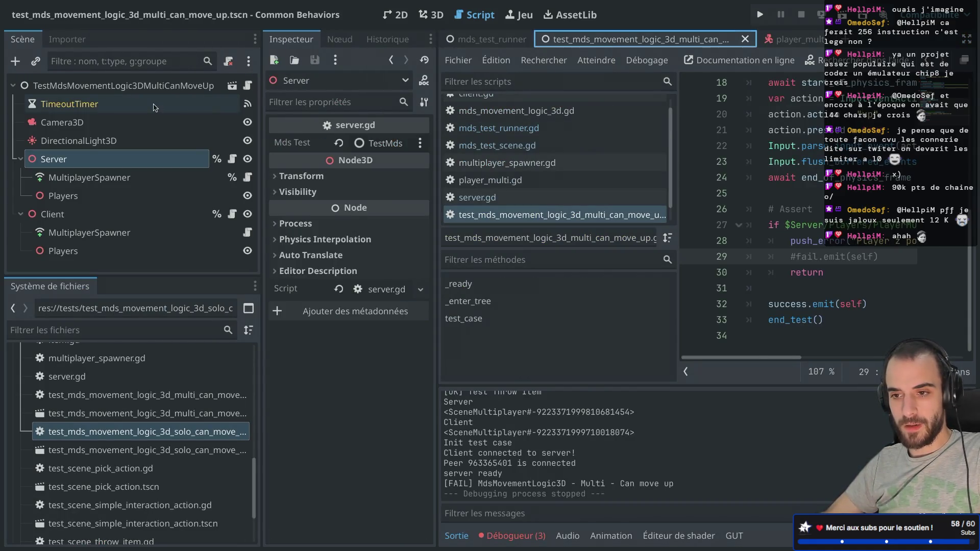
click(365, 163)
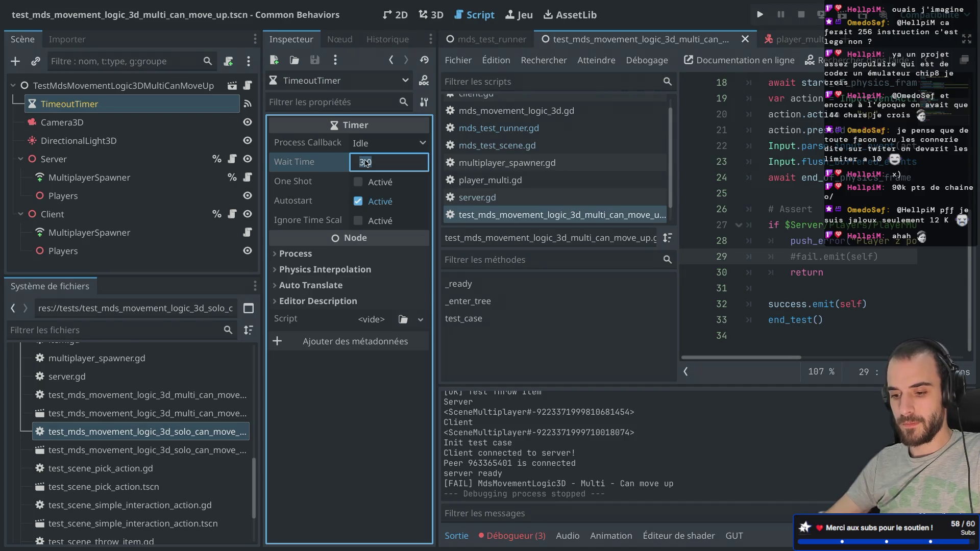
text(3)
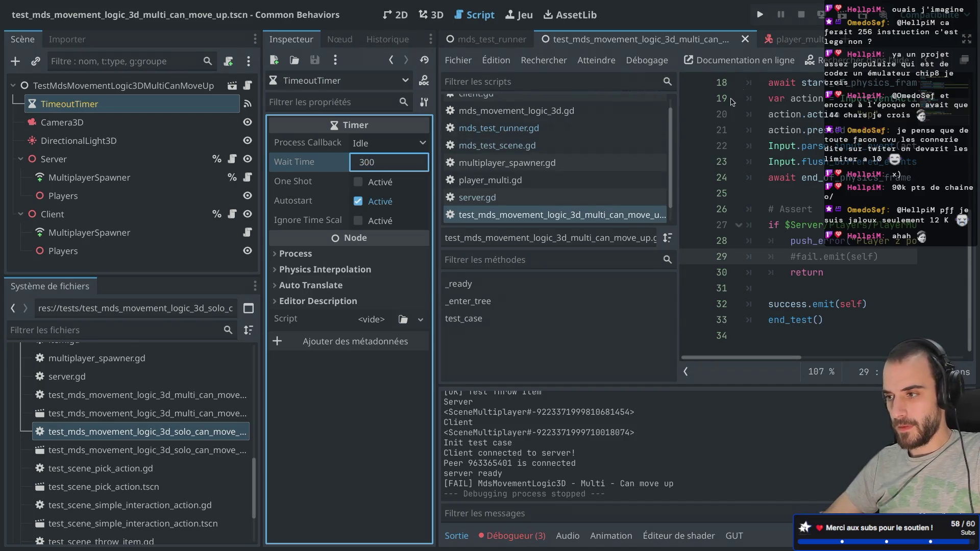
key(Return)
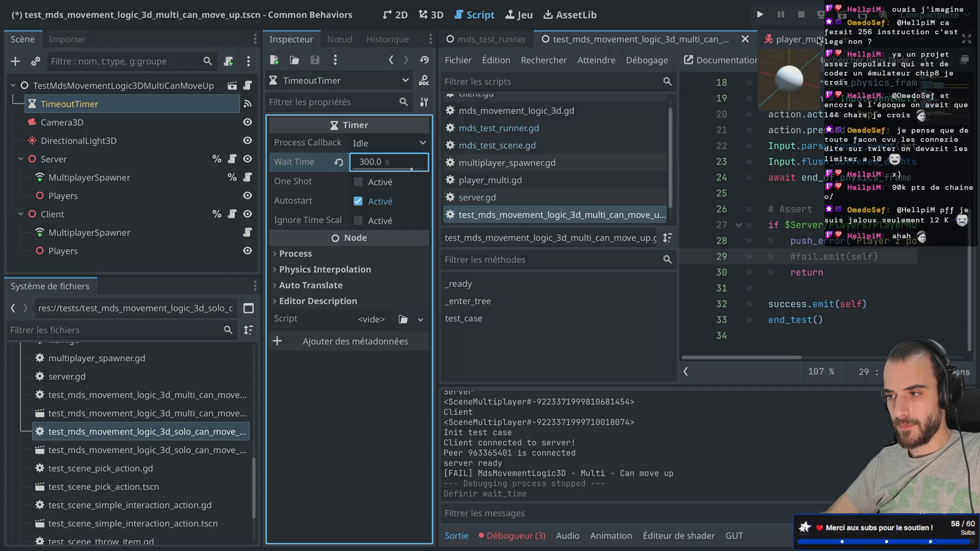
click(842, 16)
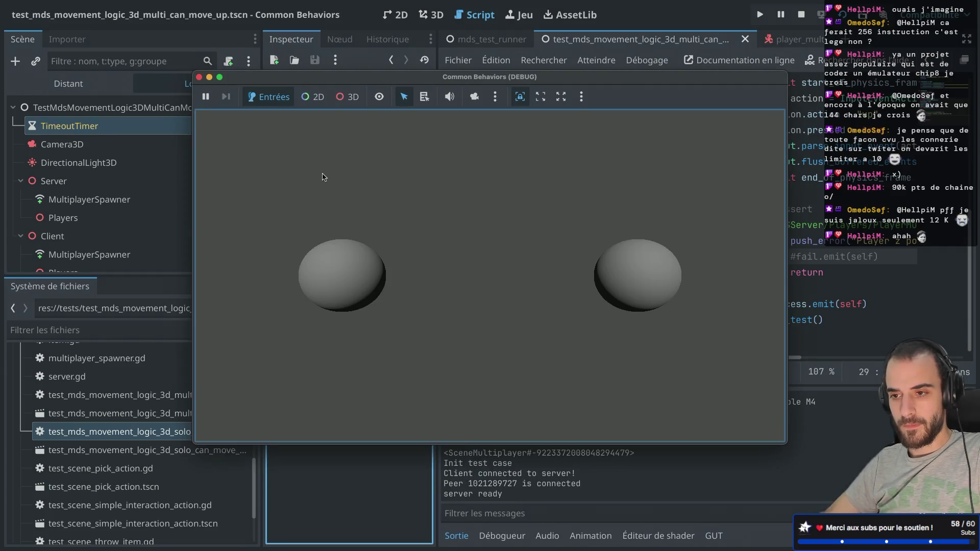
Stop the game and run the mds_test_runner suite with F6
click(199, 77)
click(464, 58)
click(474, 47)
click(485, 41)
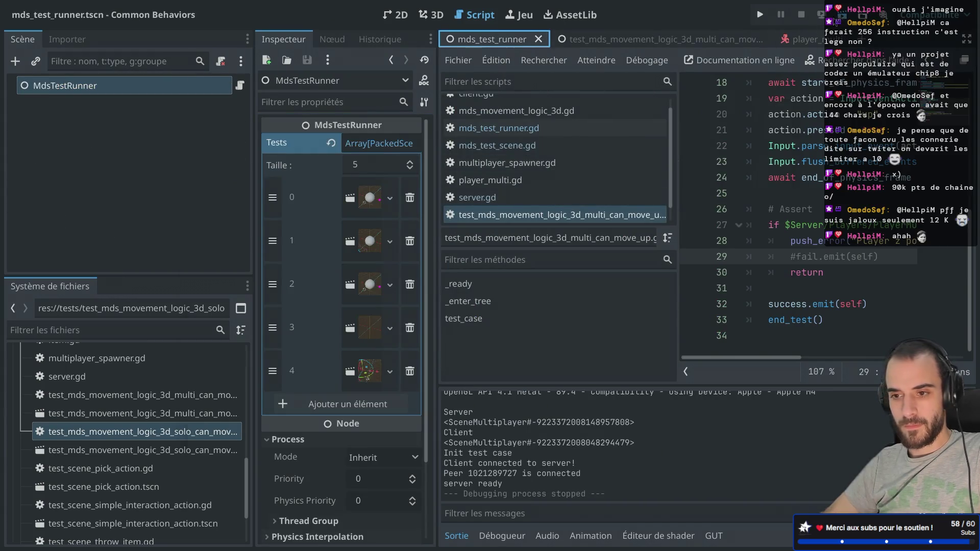
key(F6)
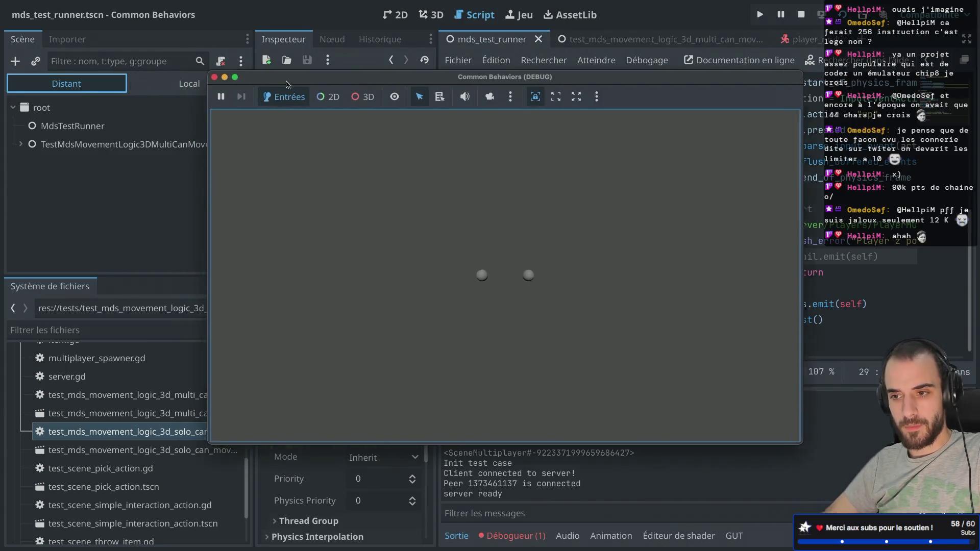
Expand Server and Client in the live tree and inspect the server-side PlayerMulti
click(20, 144)
click(28, 237)
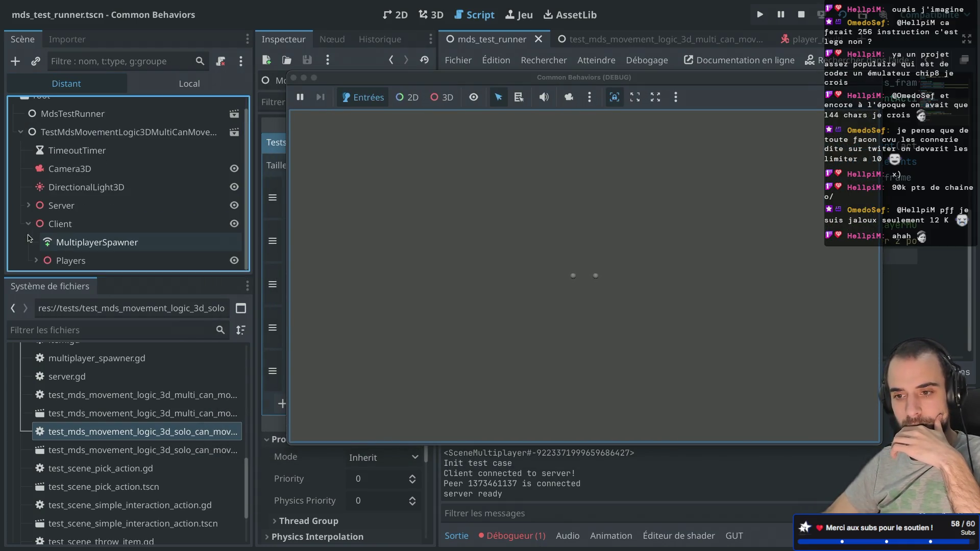
click(29, 205)
scroll(32, 207, down, 2)
click(36, 205)
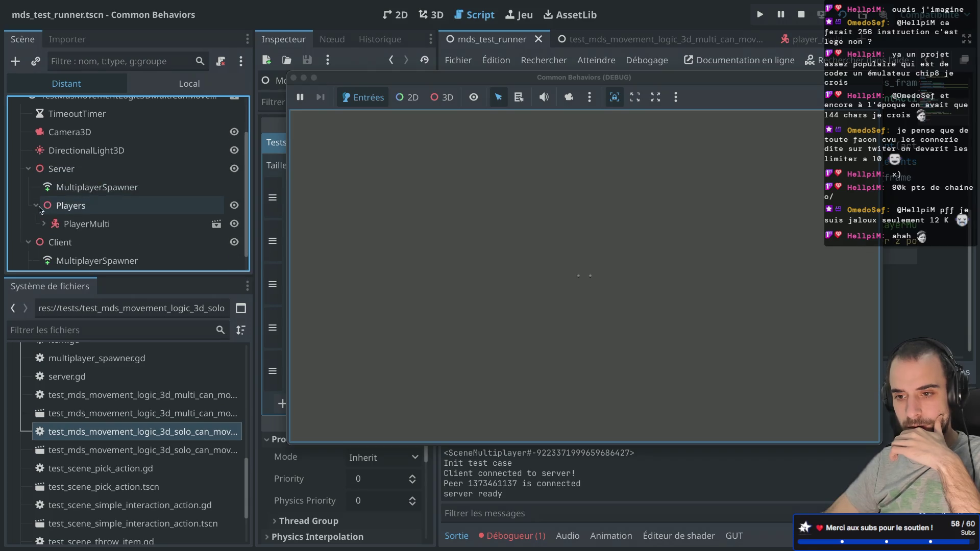
click(76, 224)
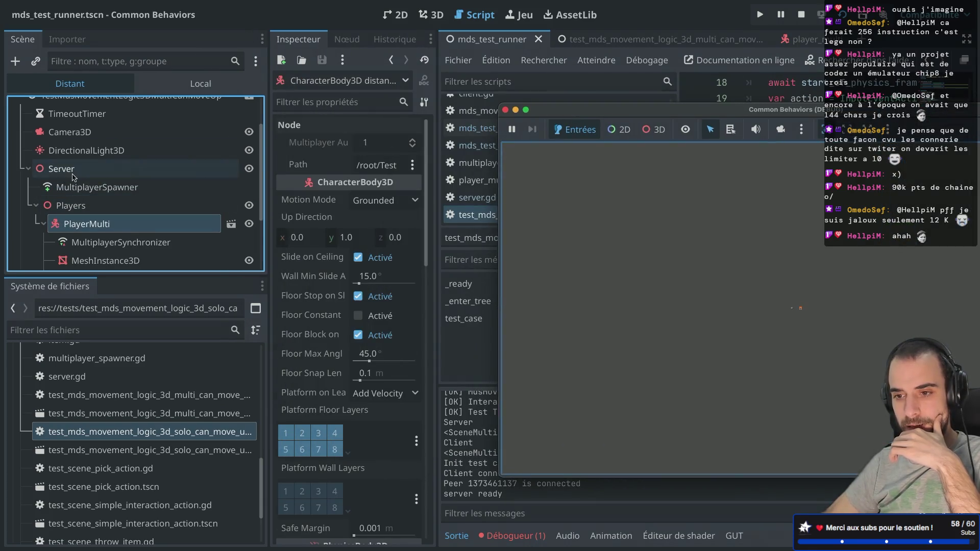
Inspect the client's PlayerMulti, Players, MultiplayerSpawner and Client nodes, then stop the run
scroll(76, 184, down, 5)
scroll(108, 218, down, 1)
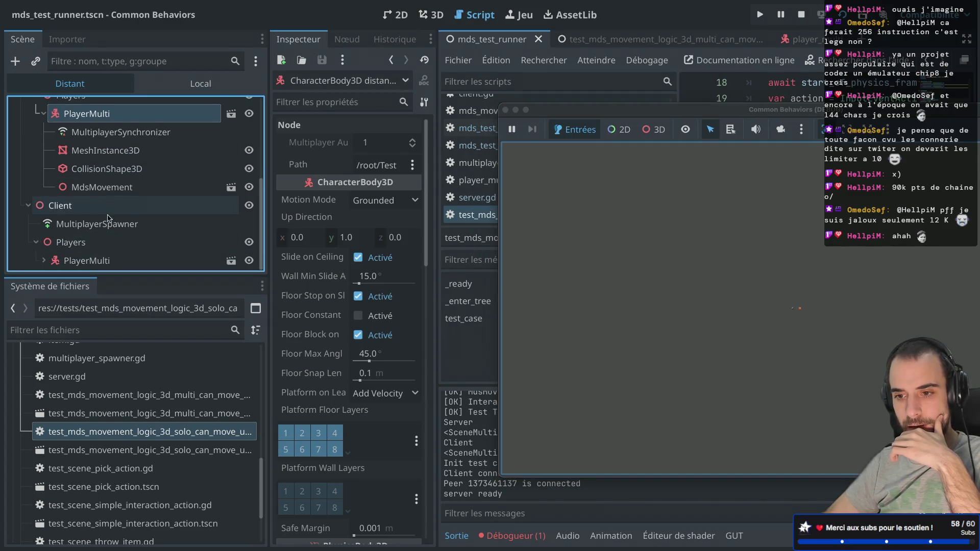
click(91, 261)
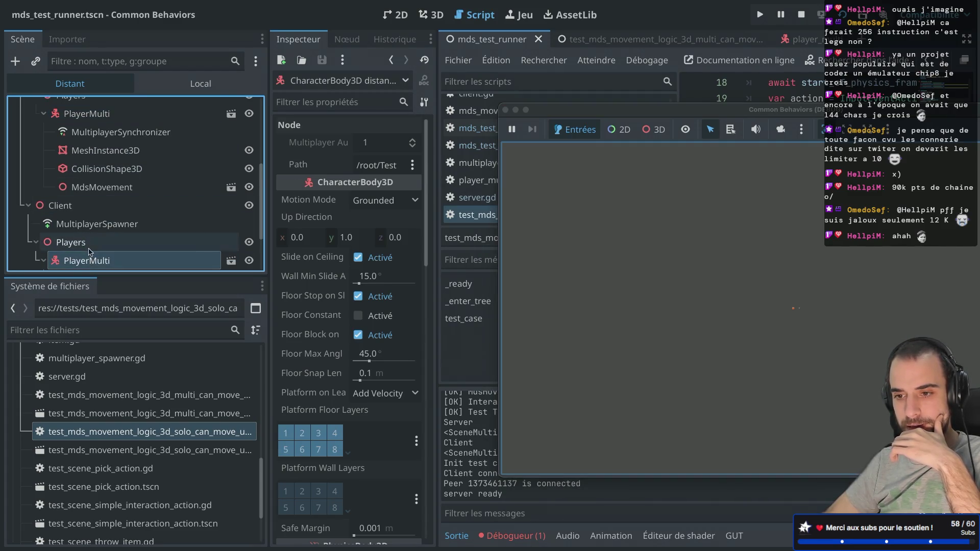
click(90, 249)
click(95, 225)
click(95, 216)
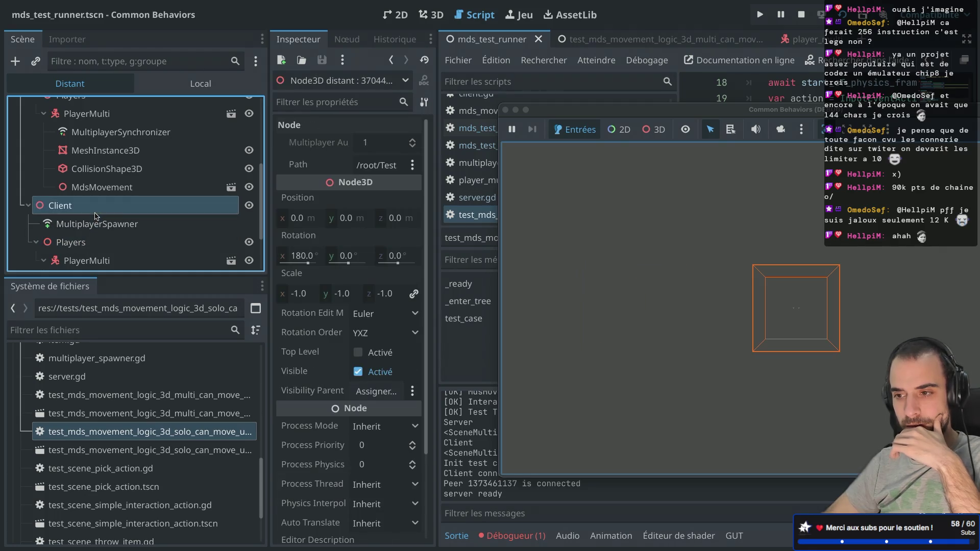
scroll(97, 212, up, 3)
scroll(102, 206, down, 3)
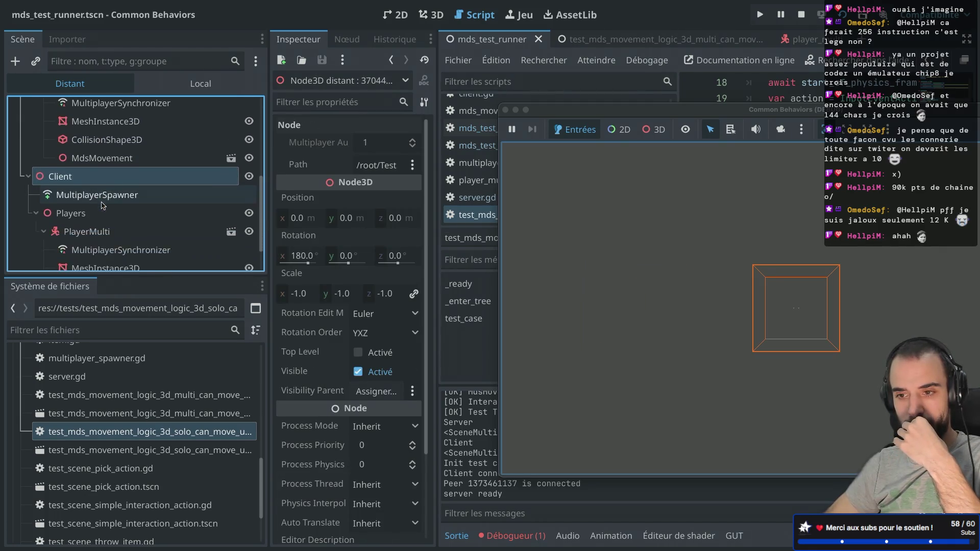
scroll(102, 206, up, 4)
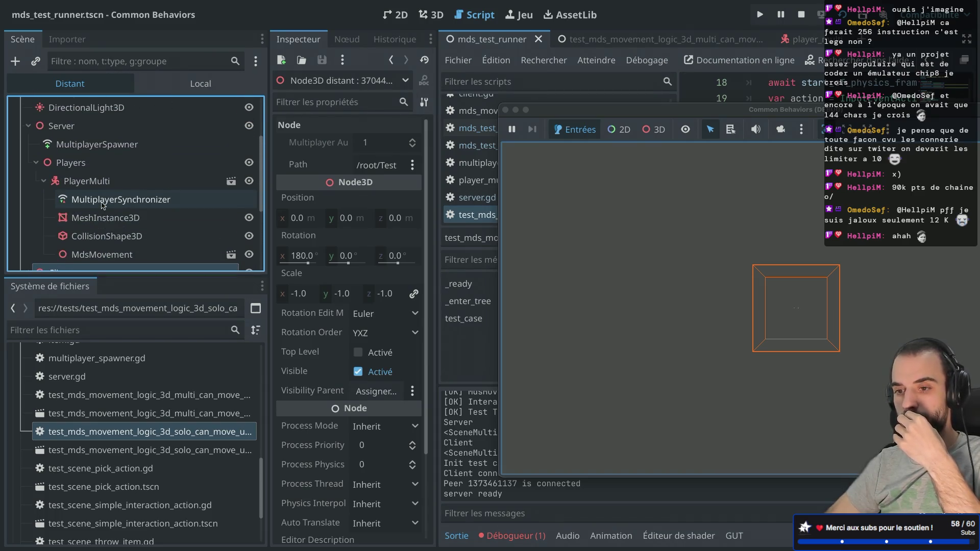
scroll(102, 204, down, 3)
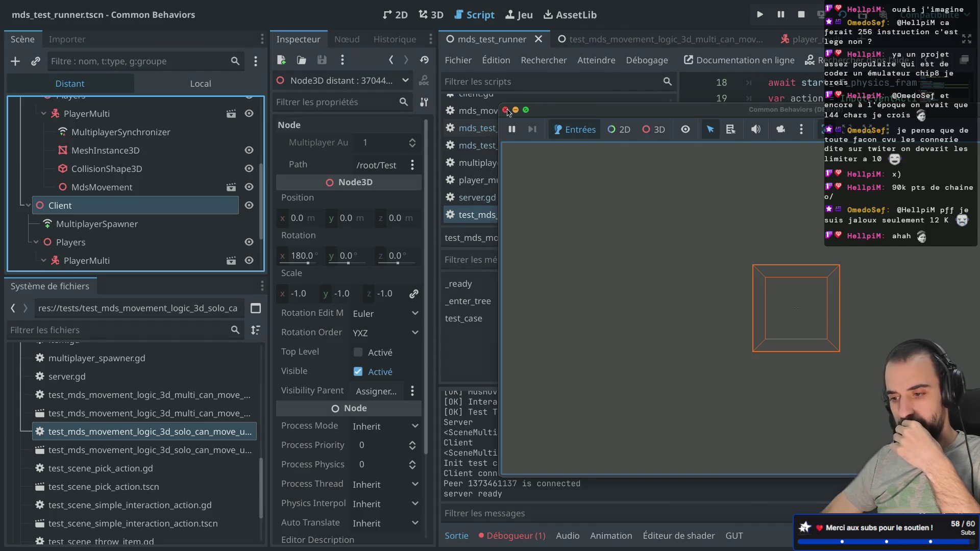
click(506, 110)
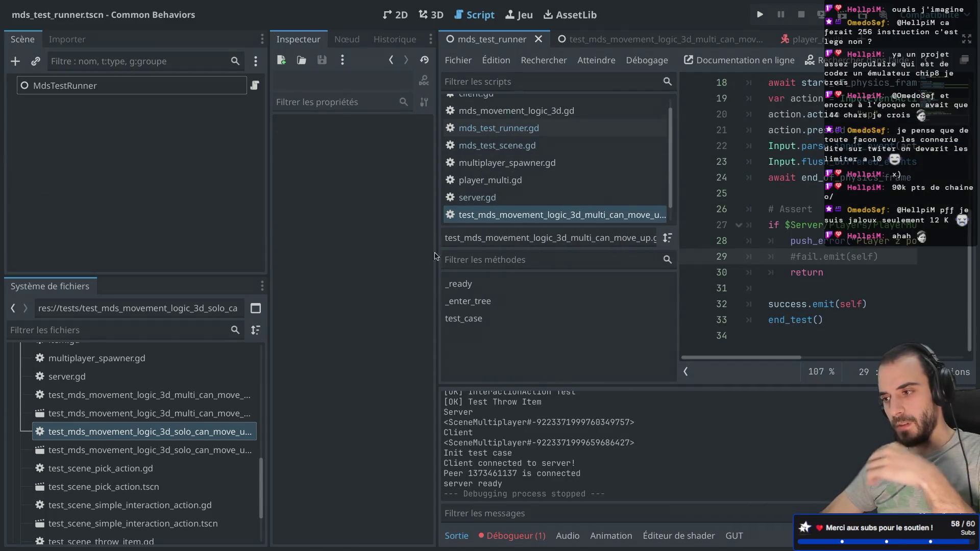
Set the multi can-move-up TimeoutTimer Wait Time to 3 seconds
click(639, 40)
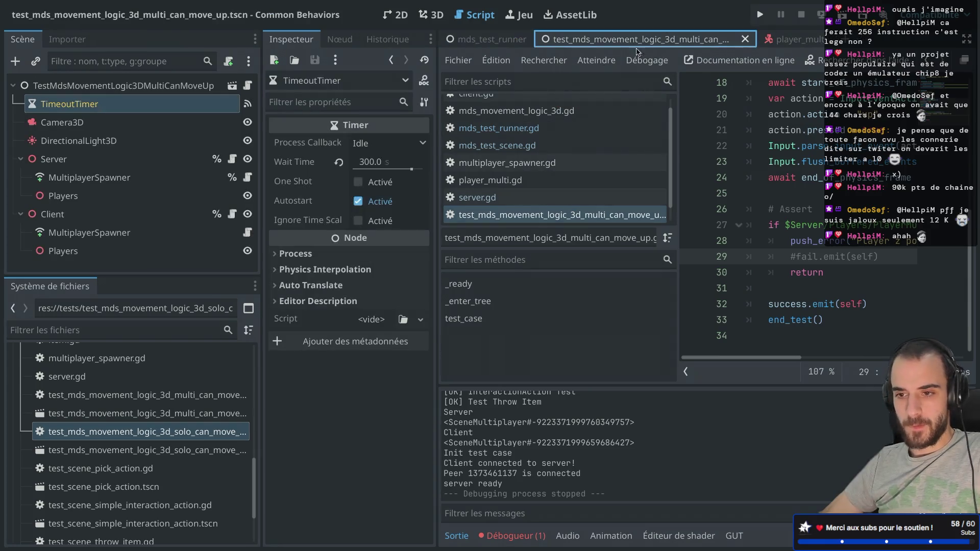
click(370, 162)
text(3)
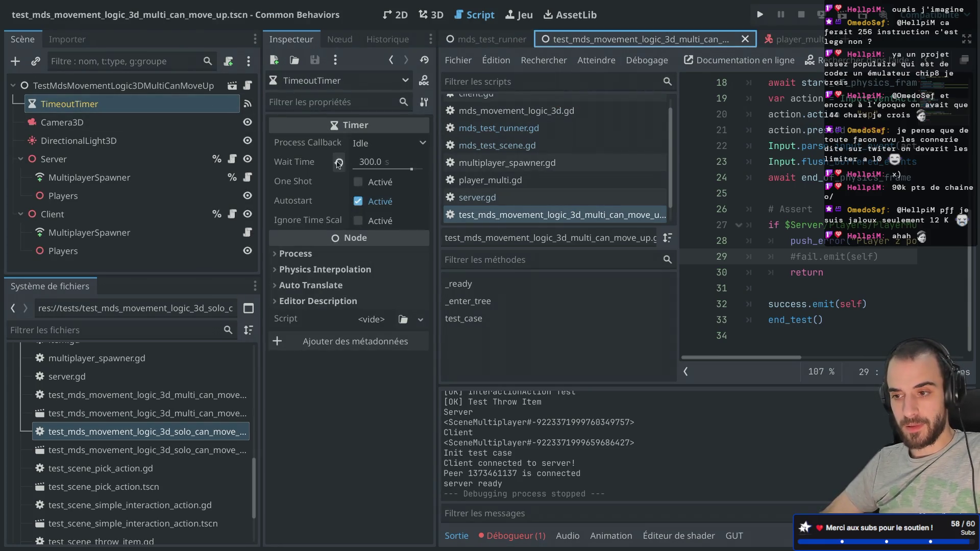
key(Return)
Uncomment fail.emit(self) on line 29 with Ctrl+K and launch the test
key(ctrl+shift+F11)
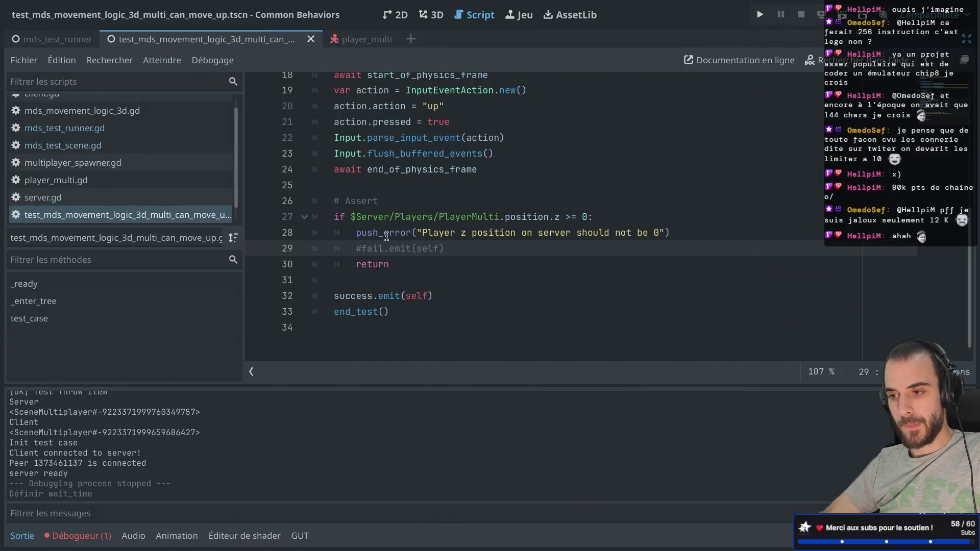
scroll(387, 235, up, 2)
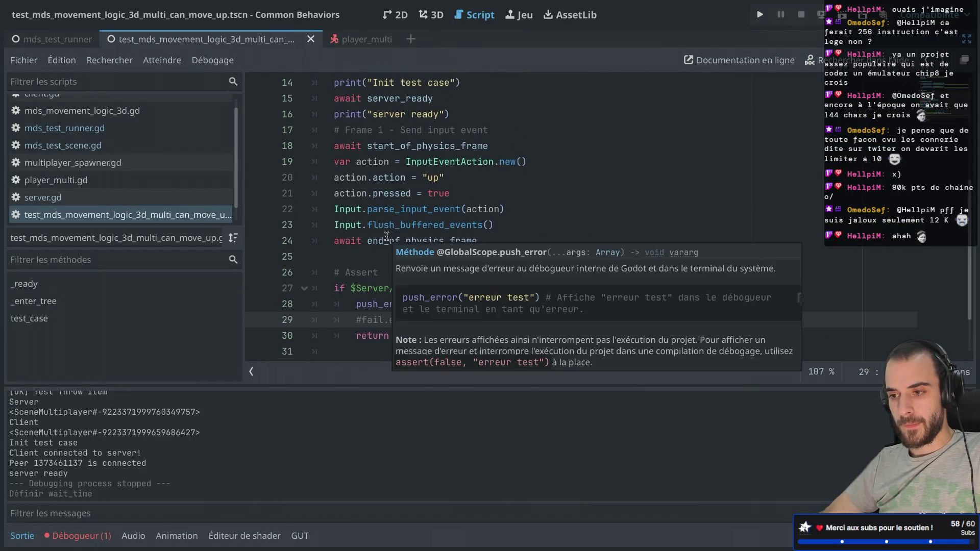
double_click(398, 149)
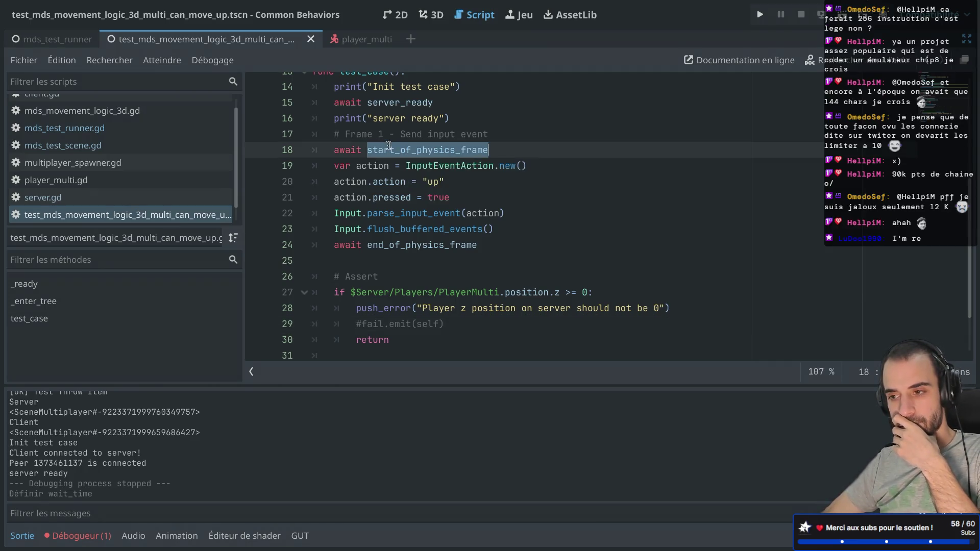
click(361, 313)
key(Down)
key(ctrl+k)
scroll(571, 196, down, 2)
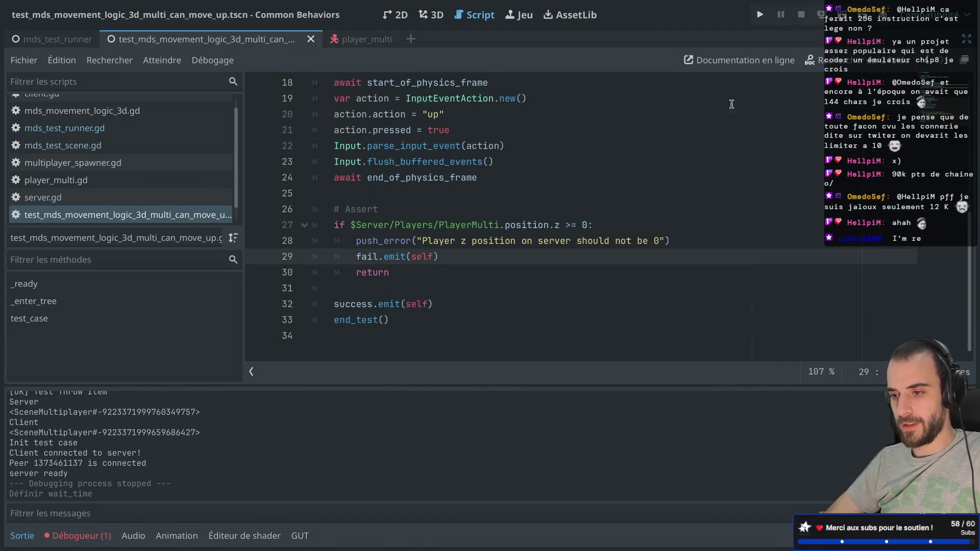
click(840, 21)
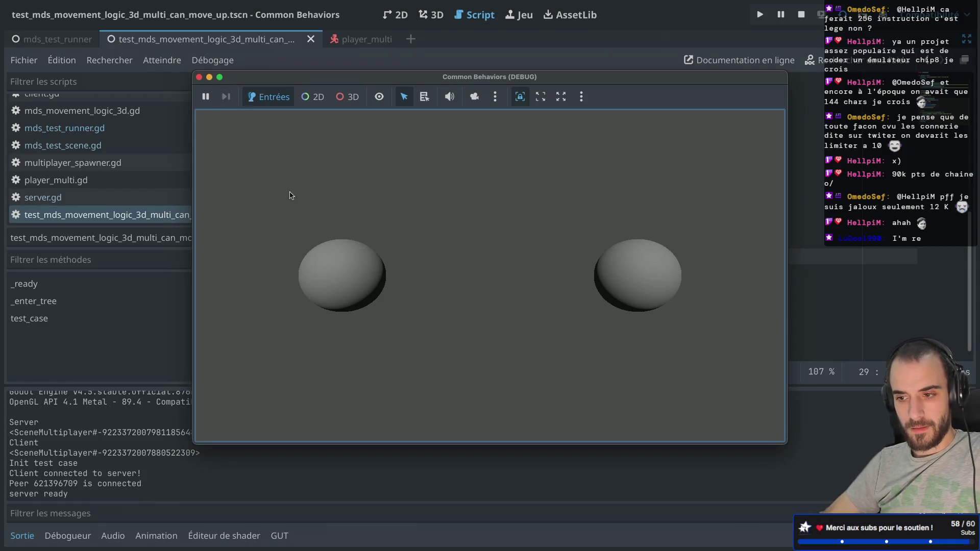
Rerun the mds_test_runner scene and close the game after it fails
click(200, 77)
click(75, 40)
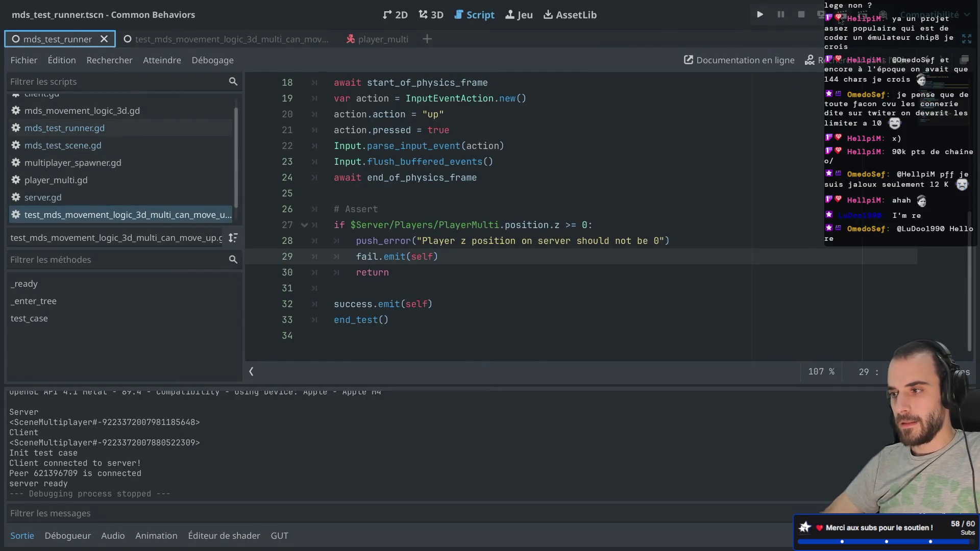
click(840, 15)
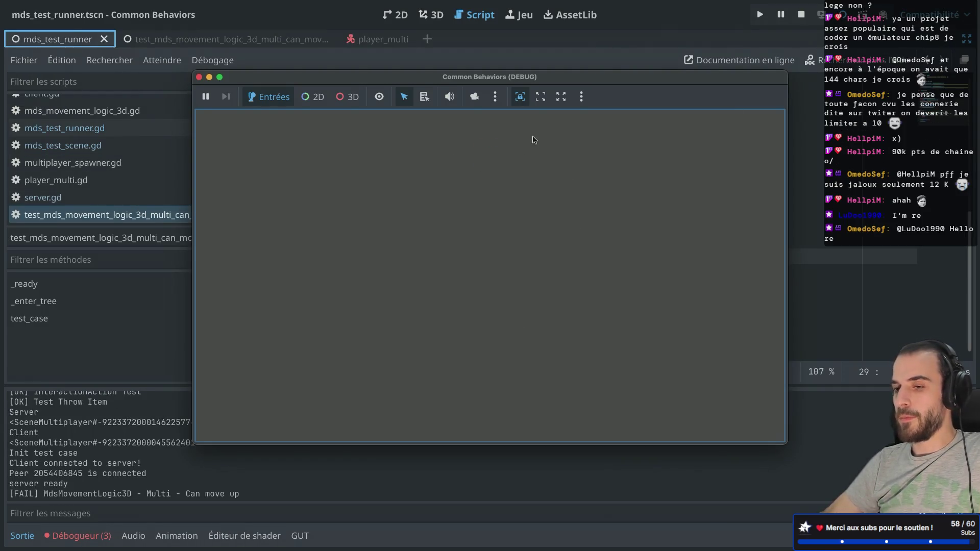
click(199, 77)
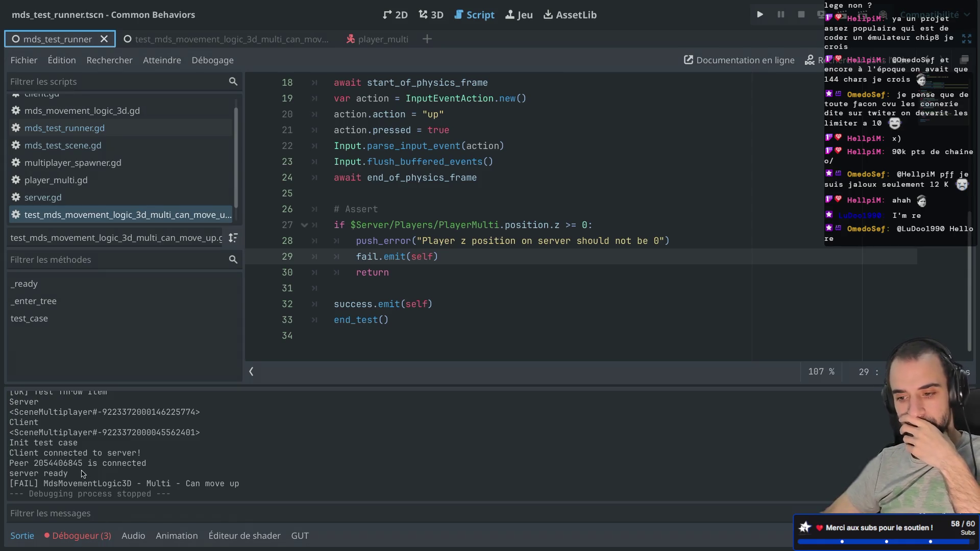
In the Debugger's Errors tab, jump to the line 28 assertion, the _on_fail source and the on_despawn_receive error
click(80, 536)
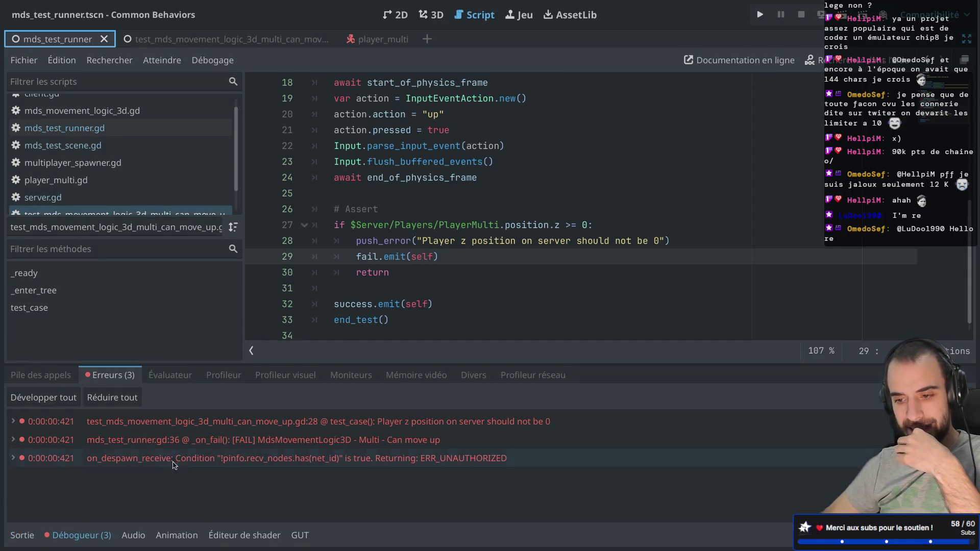
mouse_move(186, 428)
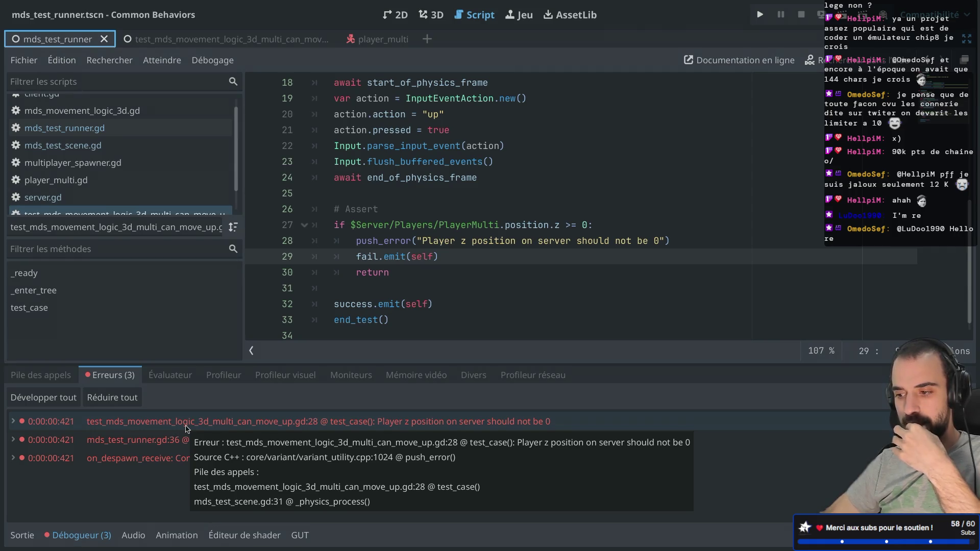
click(186, 427)
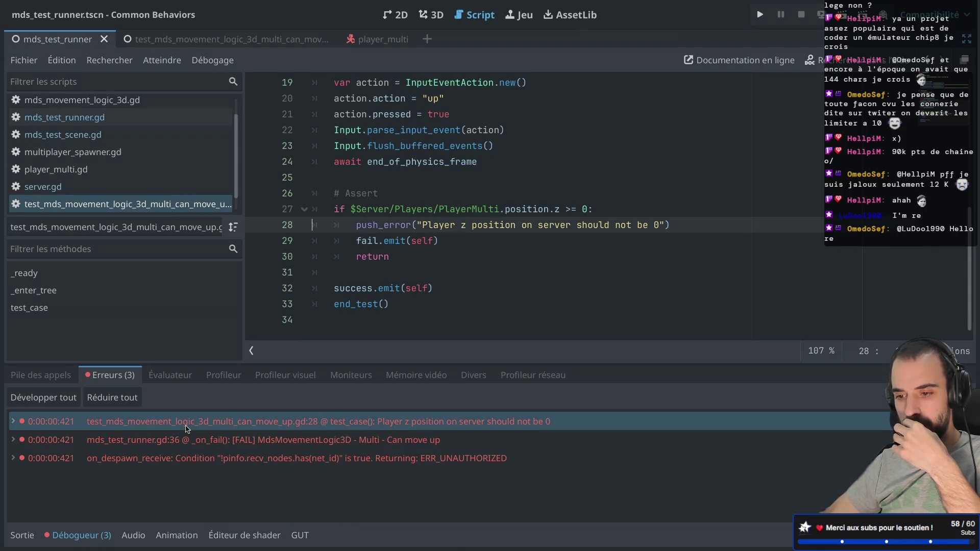
mouse_move(174, 444)
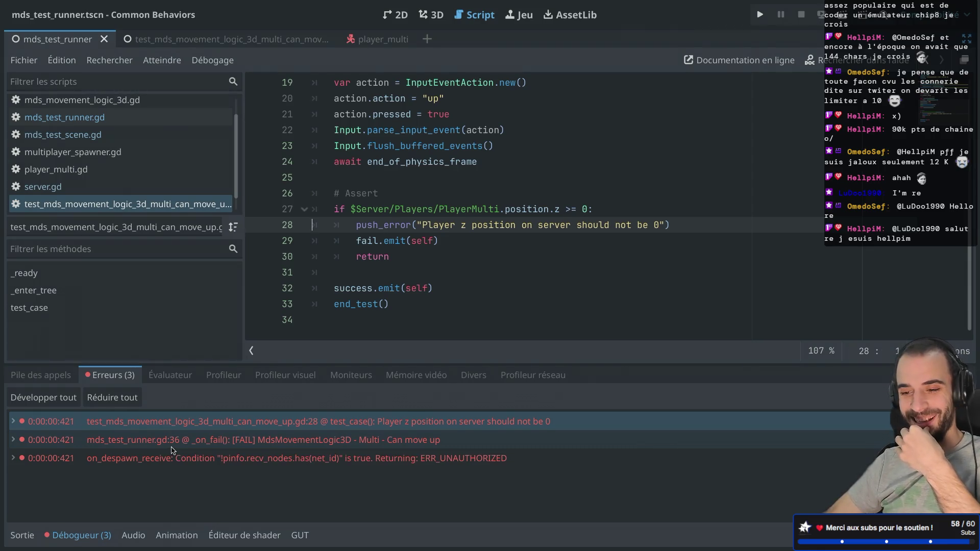
click(172, 440)
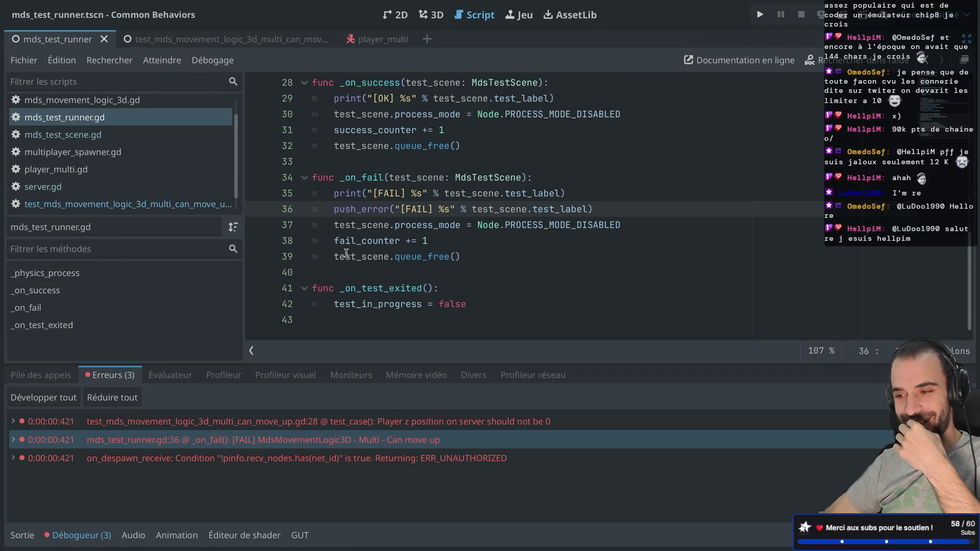
click(161, 458)
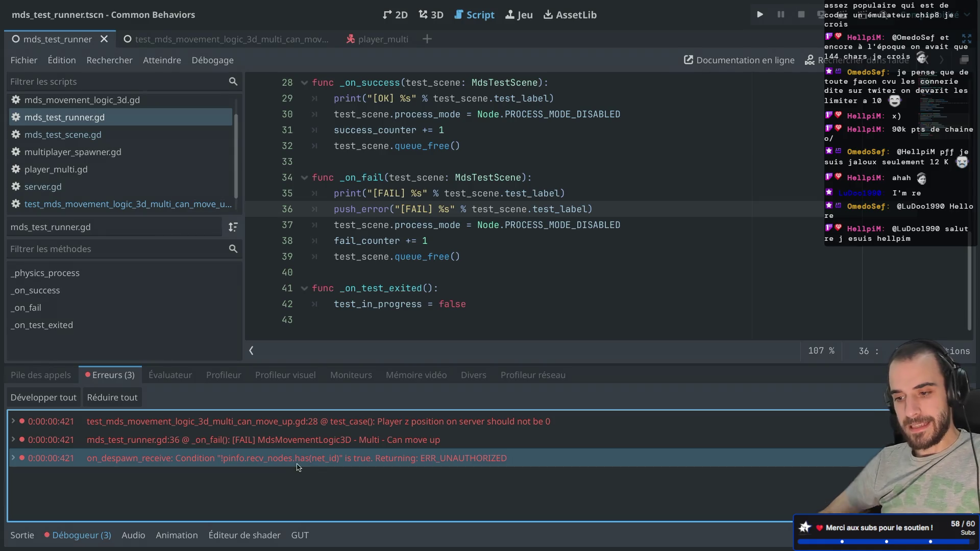
mouse_move(299, 466)
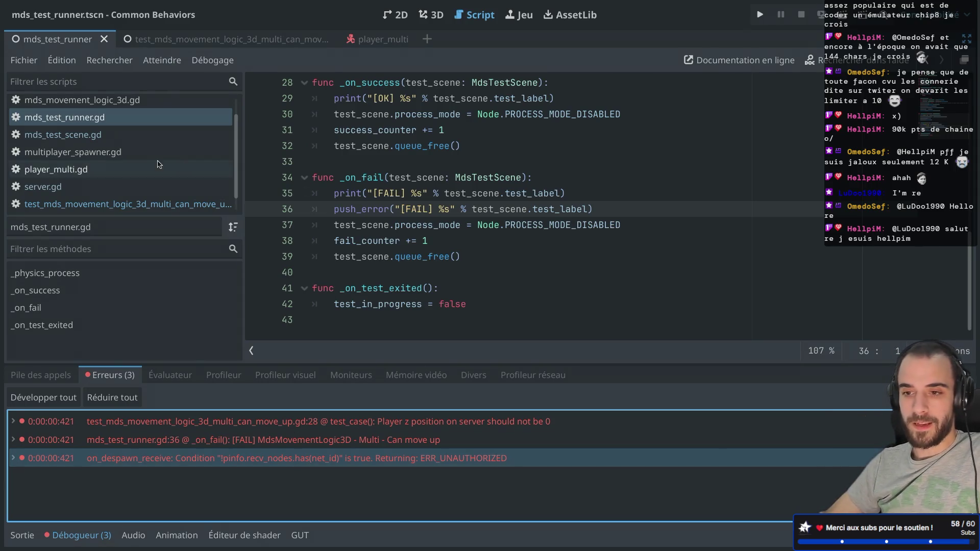
In mds_test_scene.gd, duplicate the server_ready signal line and rename the copy to client_ready
click(113, 136)
triple_click(442, 162)
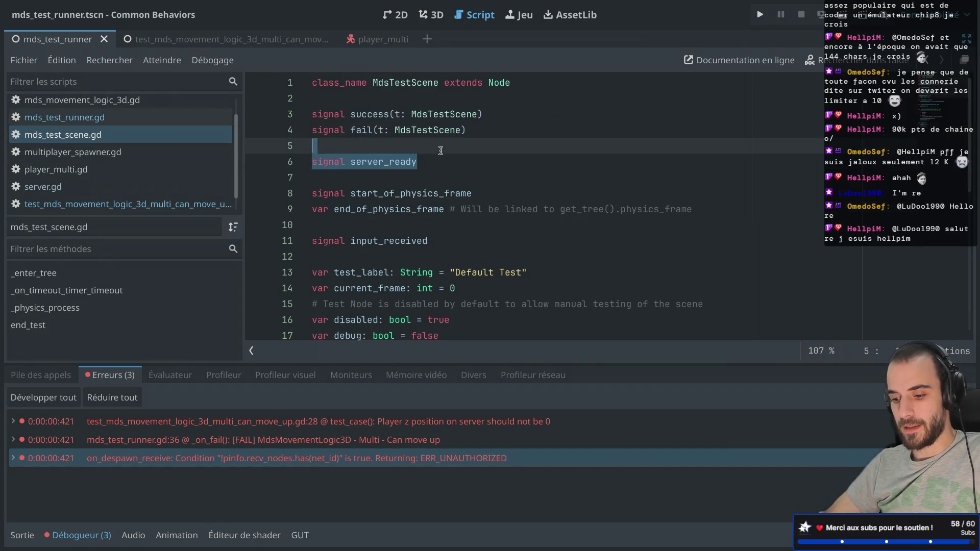
key(ctrl+shift+d)
key(Delete)
key(BackSpace)
key(BackSpace)
key(BackSpace)
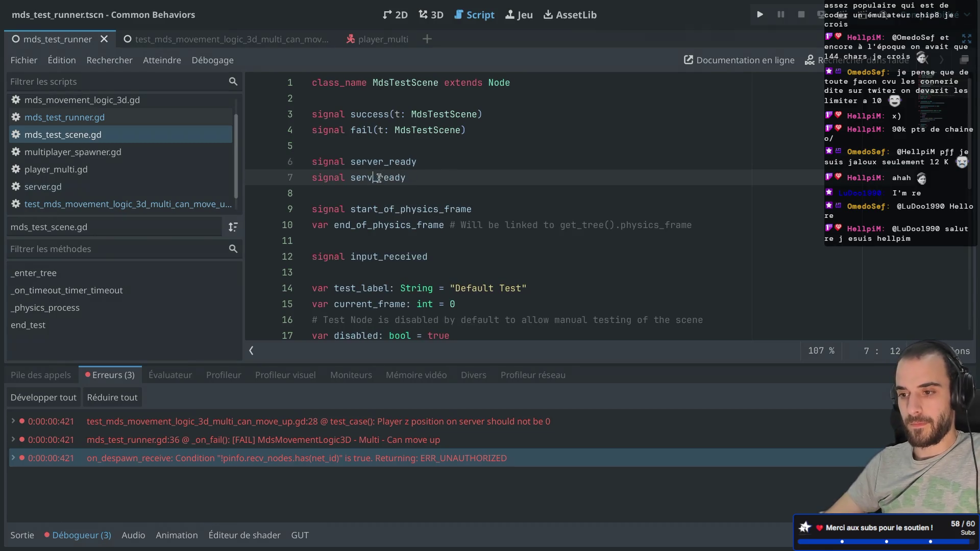
text(client)
click(463, 164)
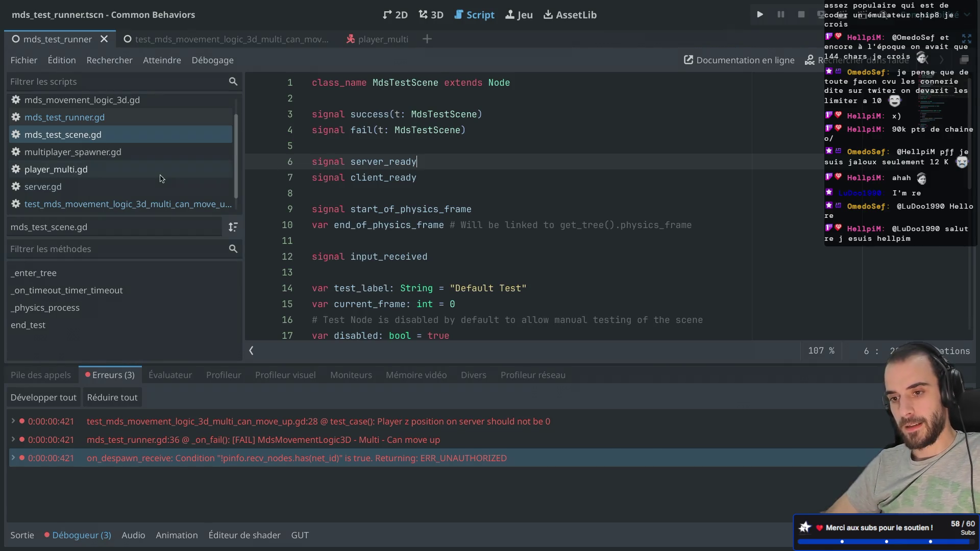
key(ctrl+shift+F11)
click(625, 40)
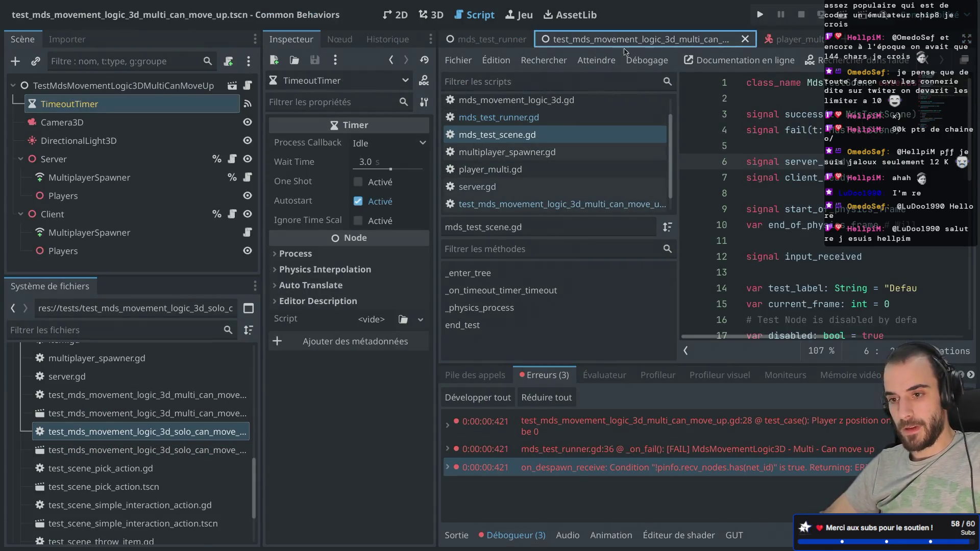
click(232, 214)
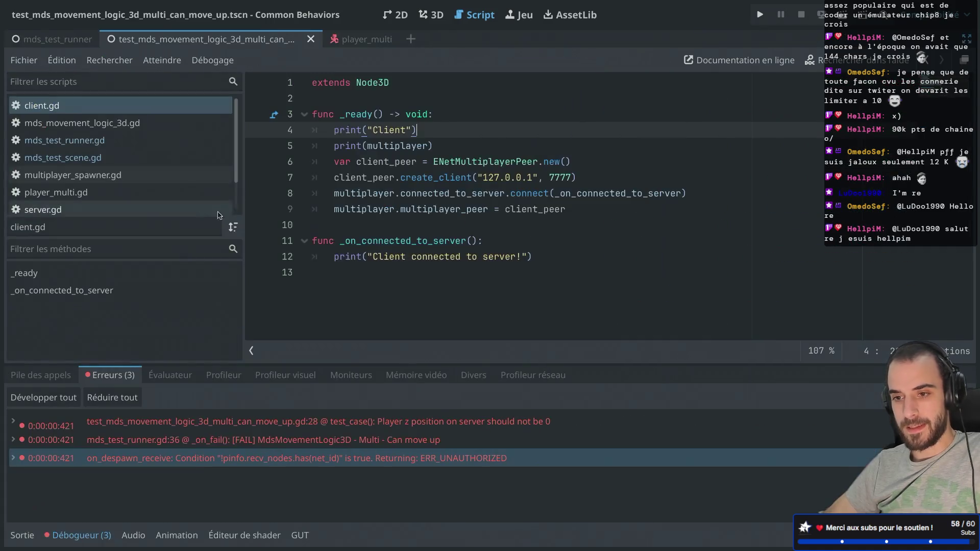
click(231, 159)
key(ctrl+shift+F11)
drag(317, 132, 300, 102)
key(ctrl+c)
key(ctrl+shift+F11)
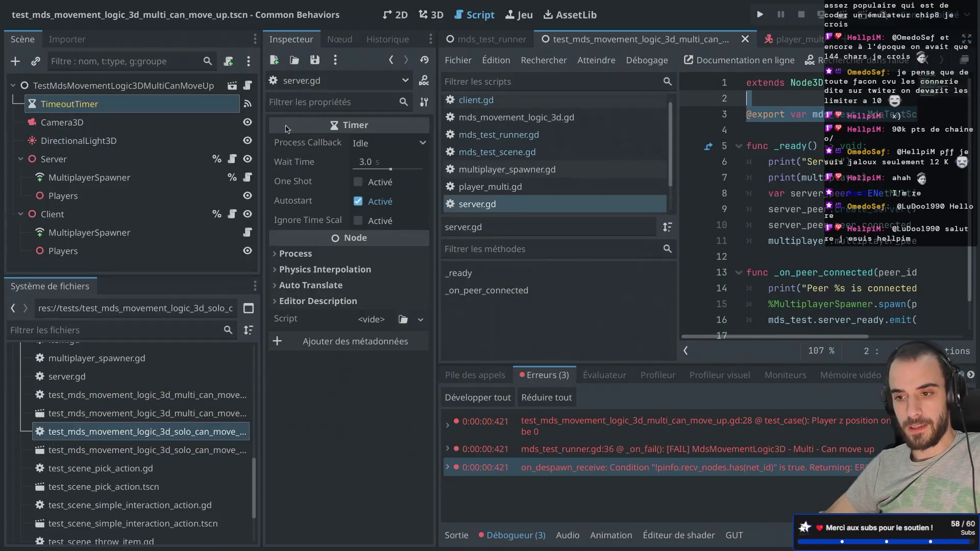
click(231, 213)
key(ctrl+shift+F11)
click(339, 99)
key(Return)
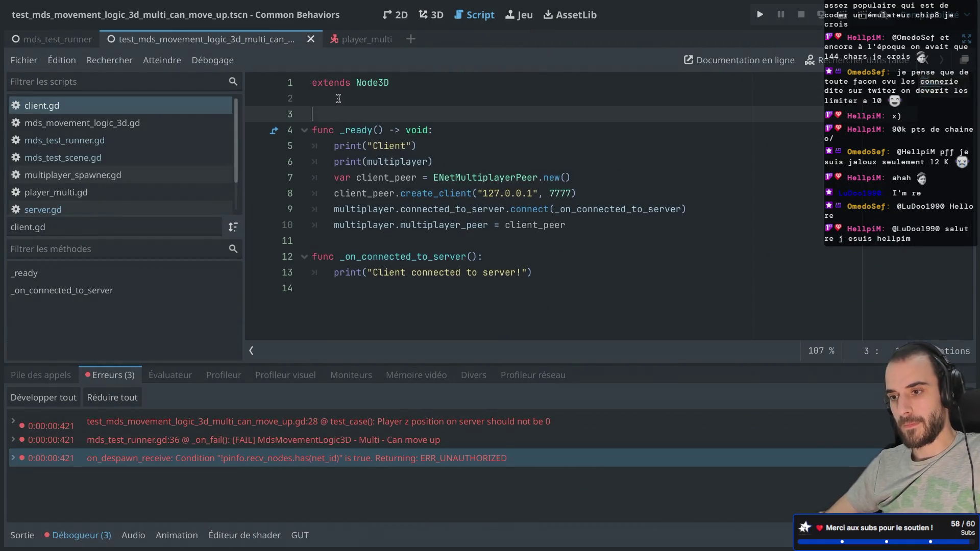
key(ctrl+v)
key(Up)
key(Up)
key(Up)
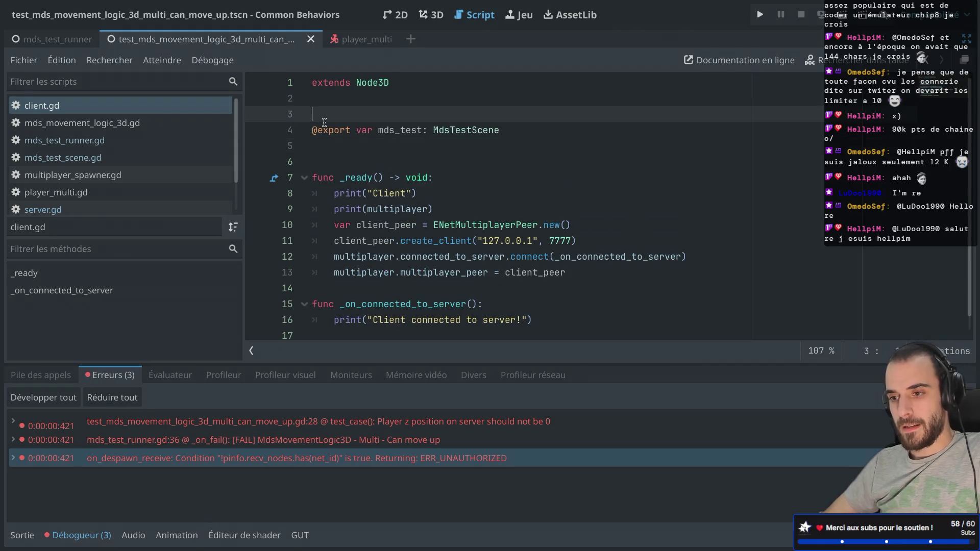
click(324, 122)
key(BackSpace)
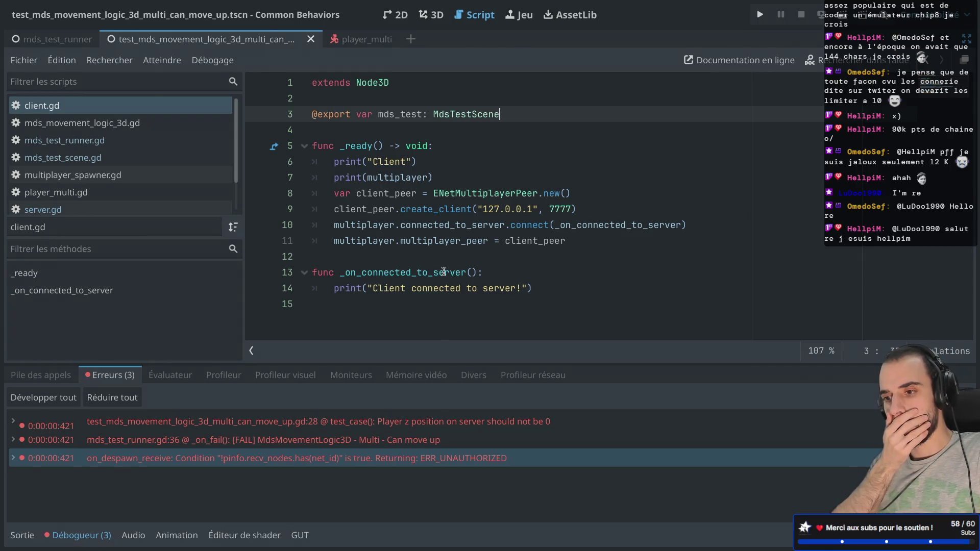
Select the _on_connected_to_server function name in client.gd
key(ctrl+shift+F11)
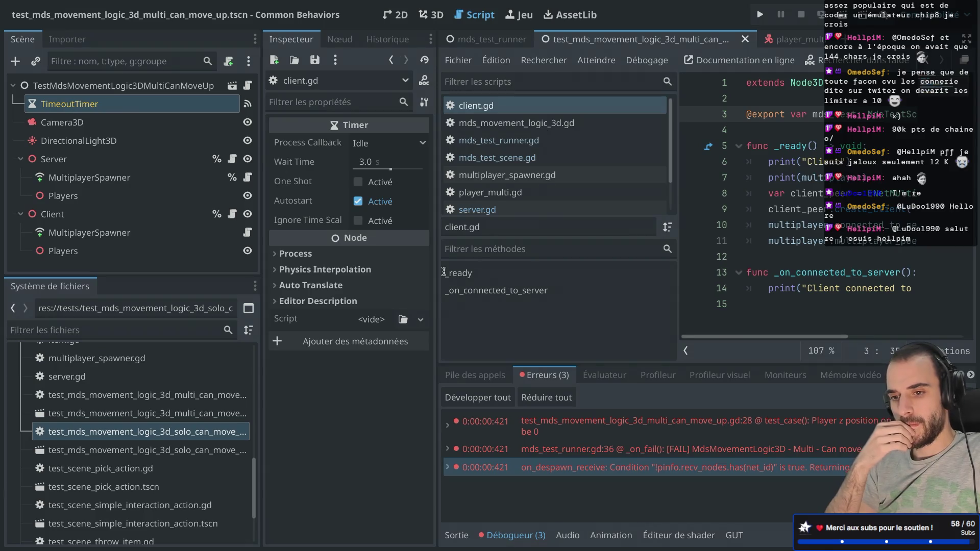
key(ctrl+shift+F11)
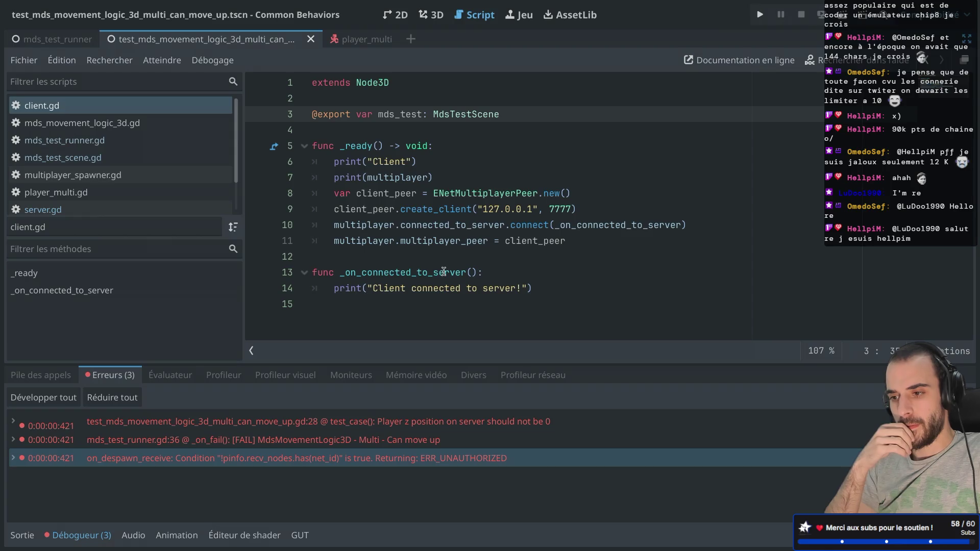
click(341, 272)
double_click(341, 273)
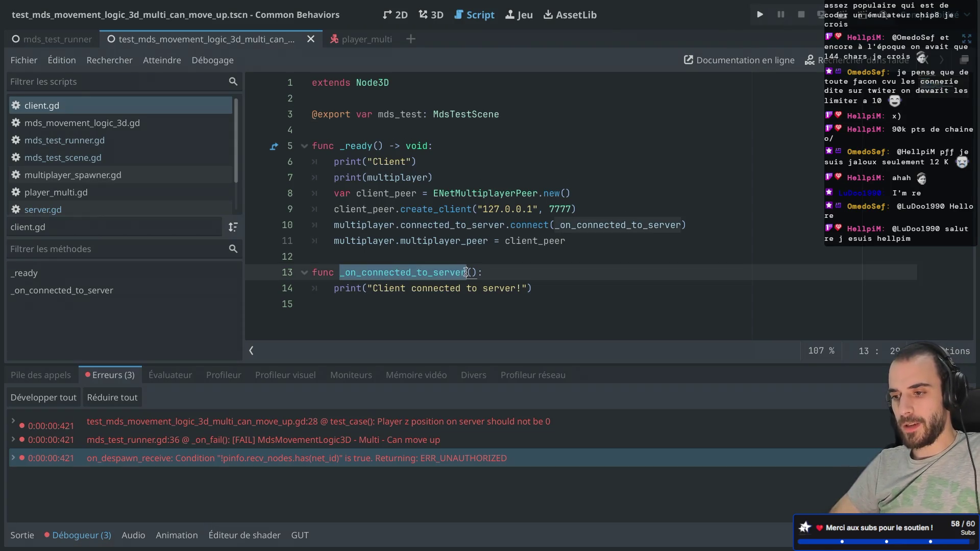
key(ctrl+shift+F11)
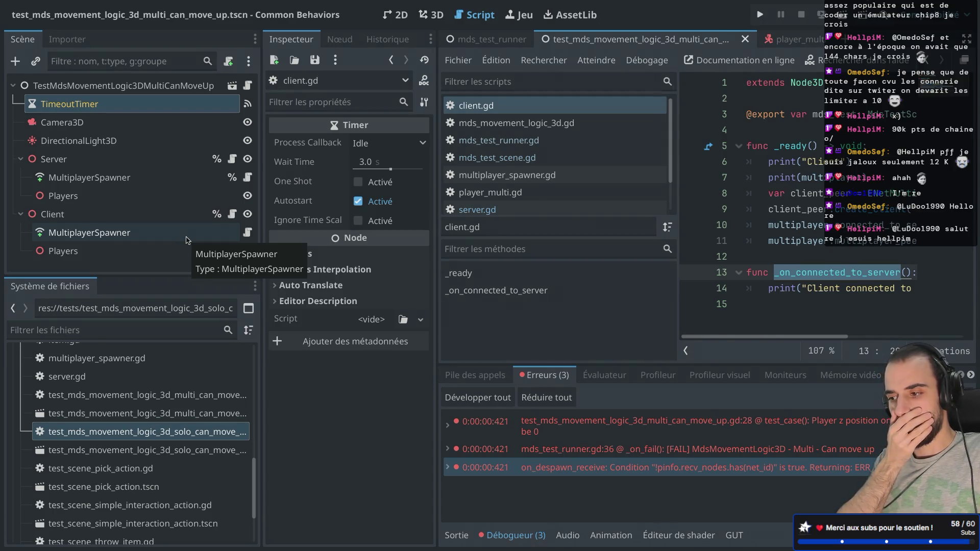
key(ctrl+shift+F11)
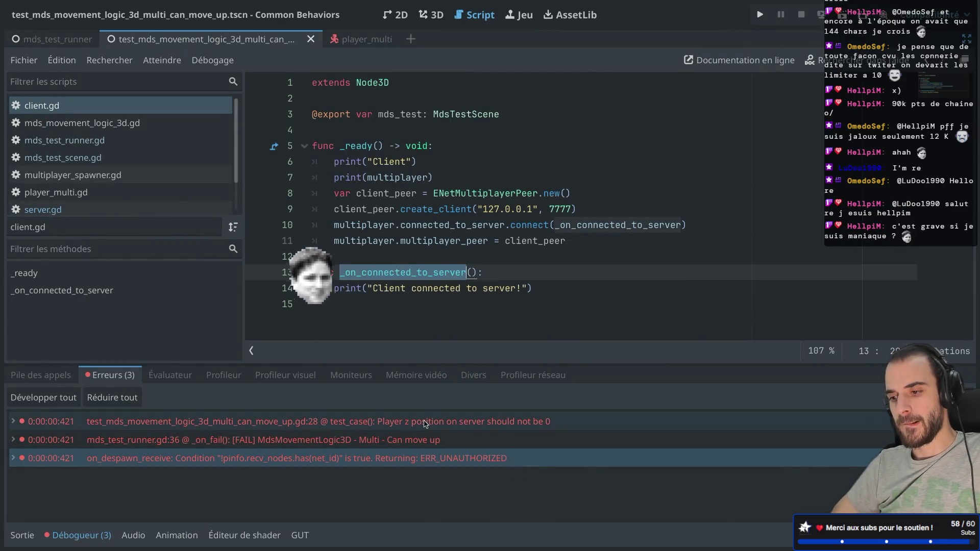
mouse_move(424, 424)
click(255, 458)
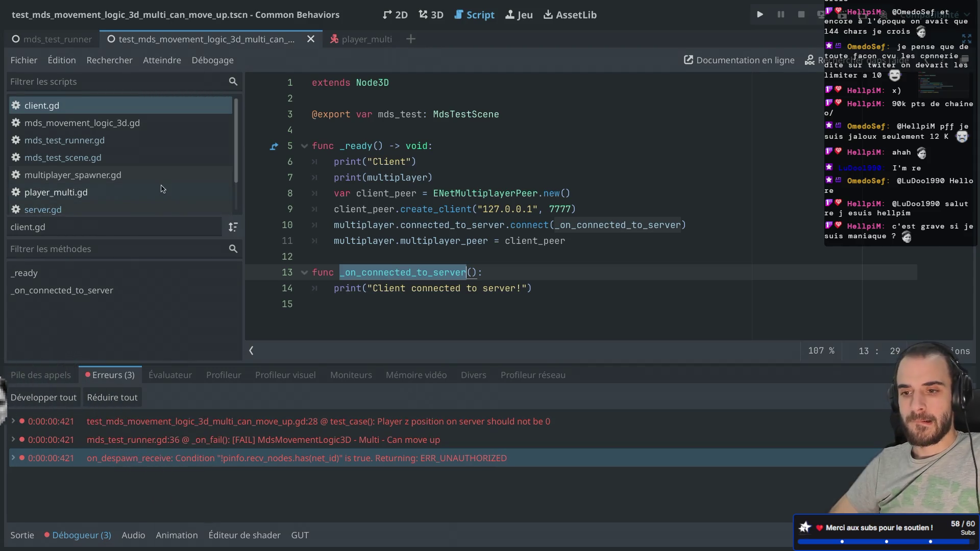
scroll(163, 189, down, 2)
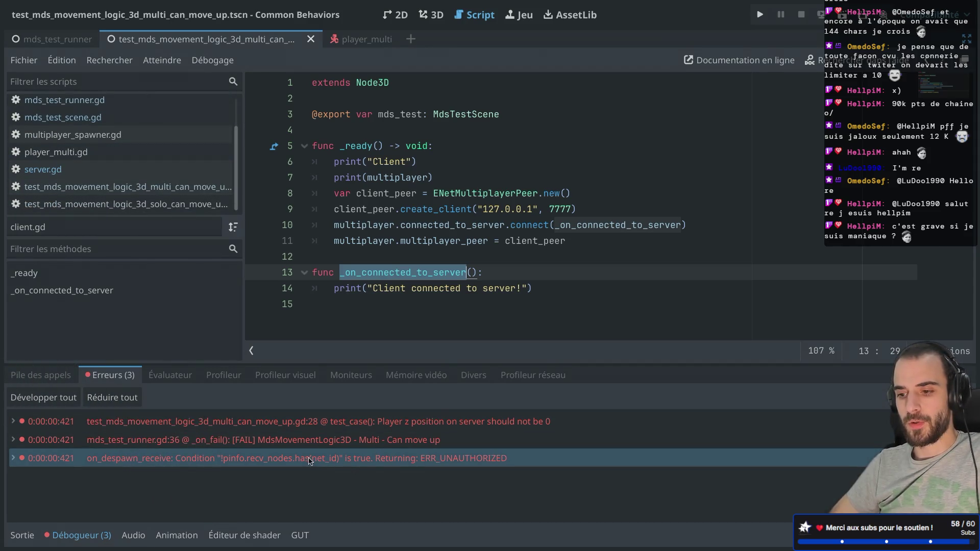
mouse_move(309, 461)
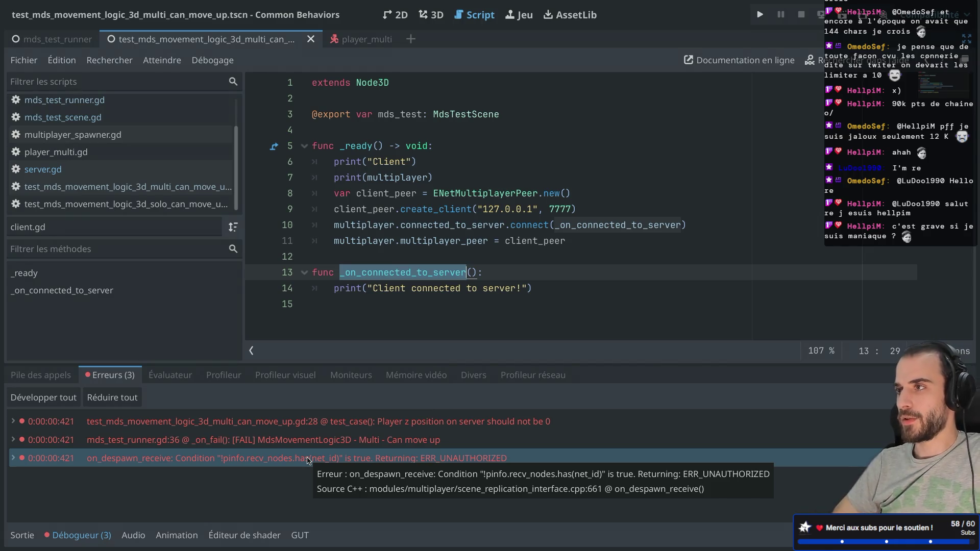
click(489, 250)
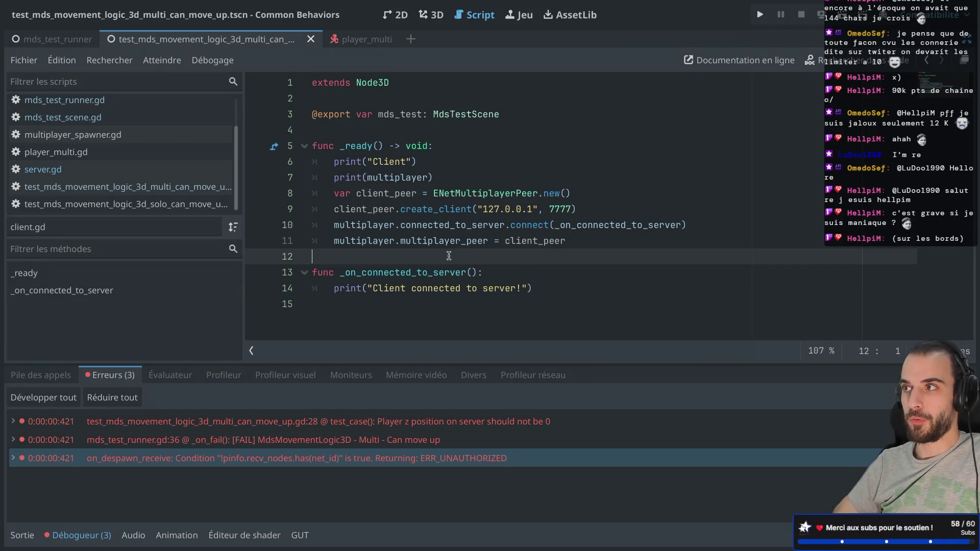
click(429, 290)
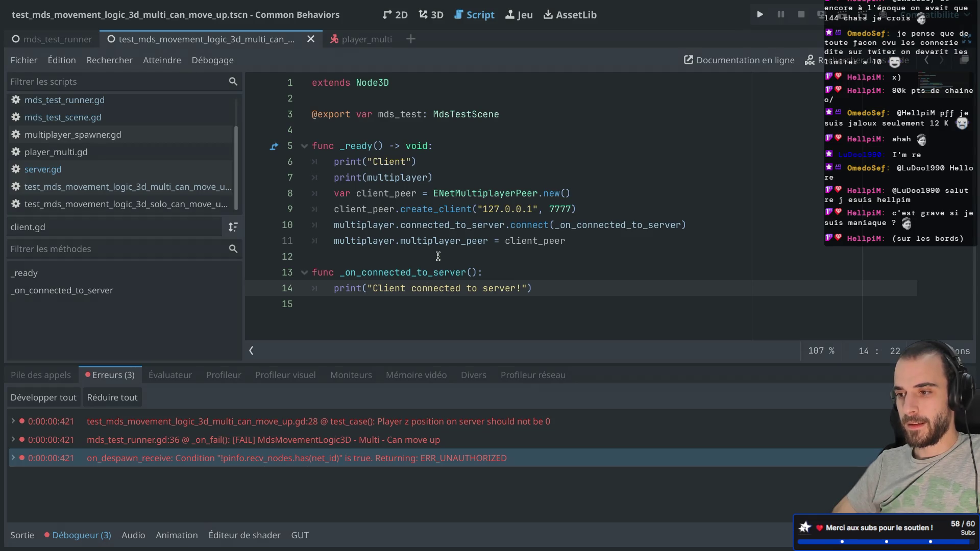
mouse_move(355, 284)
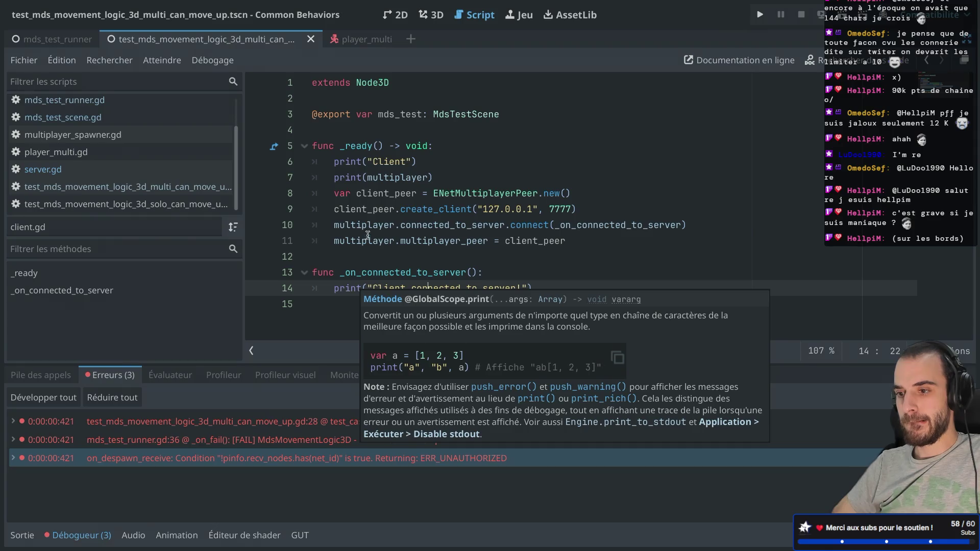
mouse_move(371, 226)
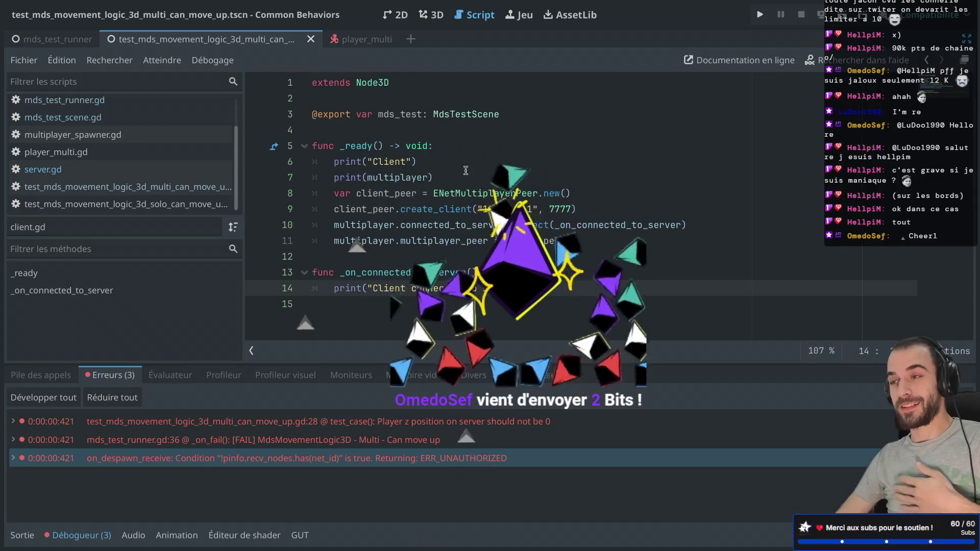
text(to)
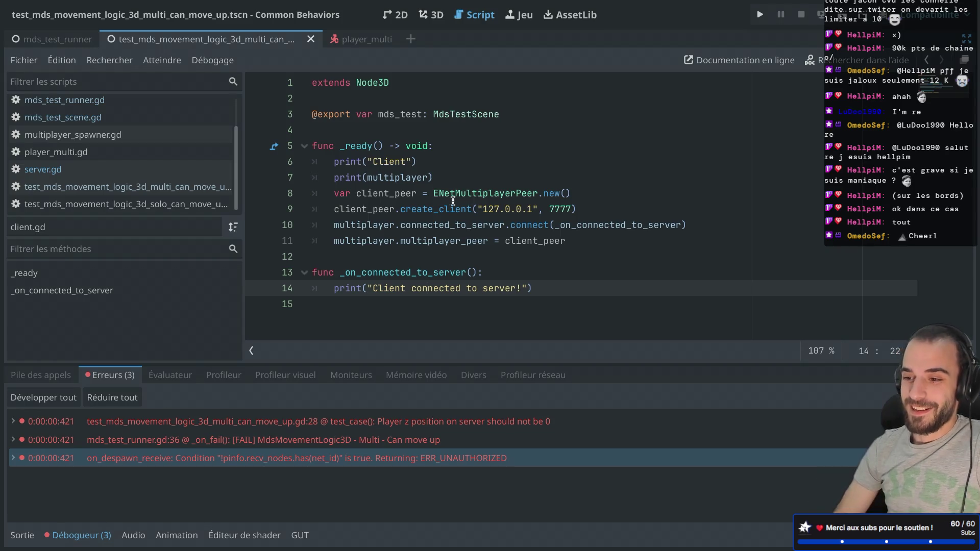
mouse_move(465, 189)
click(437, 166)
click(449, 186)
click(445, 173)
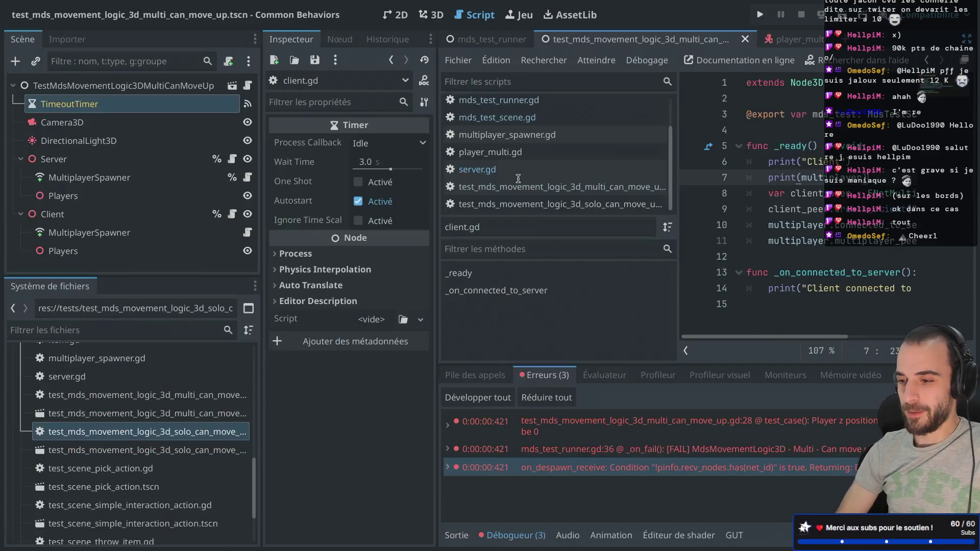
key(ctrl+shift+F11)
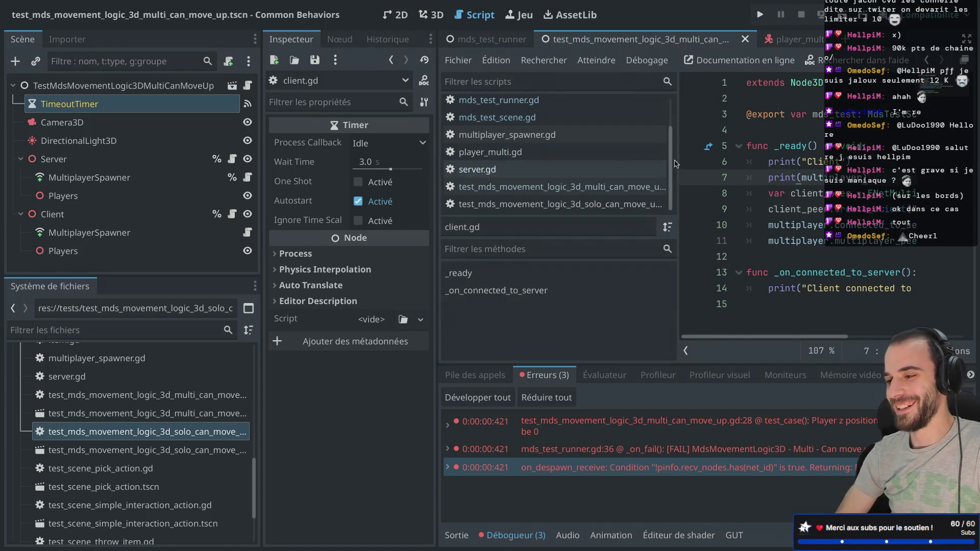
key(ctrl+shift+F11)
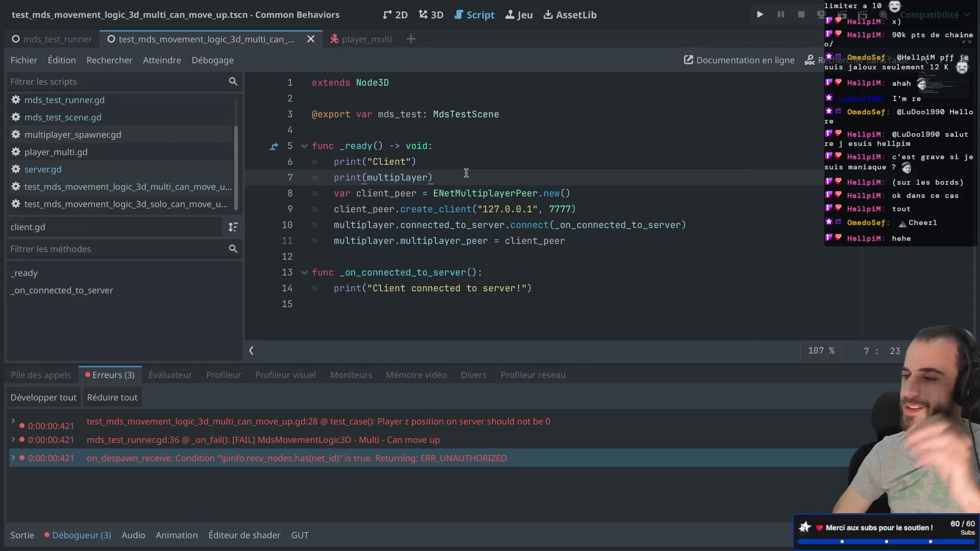
mouse_move(462, 174)
mouse_down()
mouse_move(468, 144)
mouse_move(463, 162)
mouse_up()
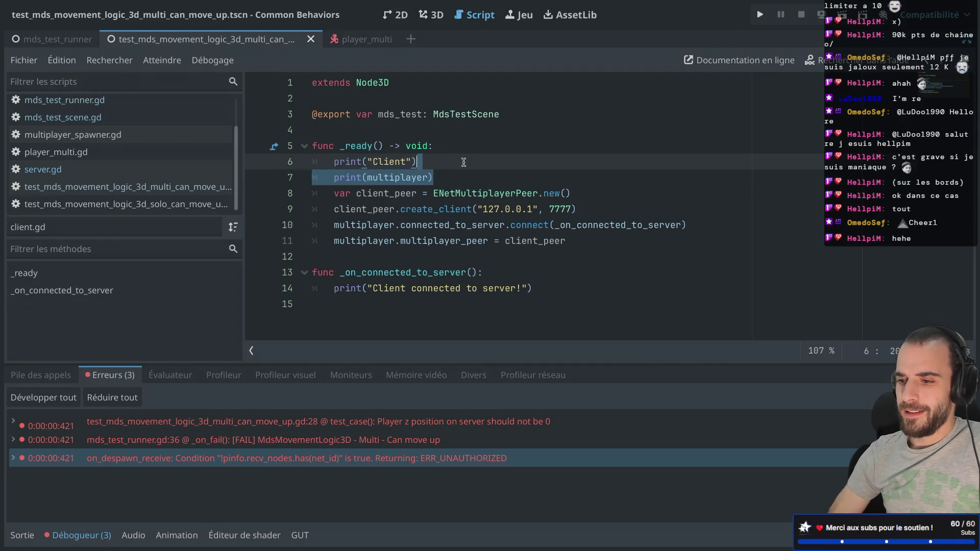
click(459, 175)
click(457, 161)
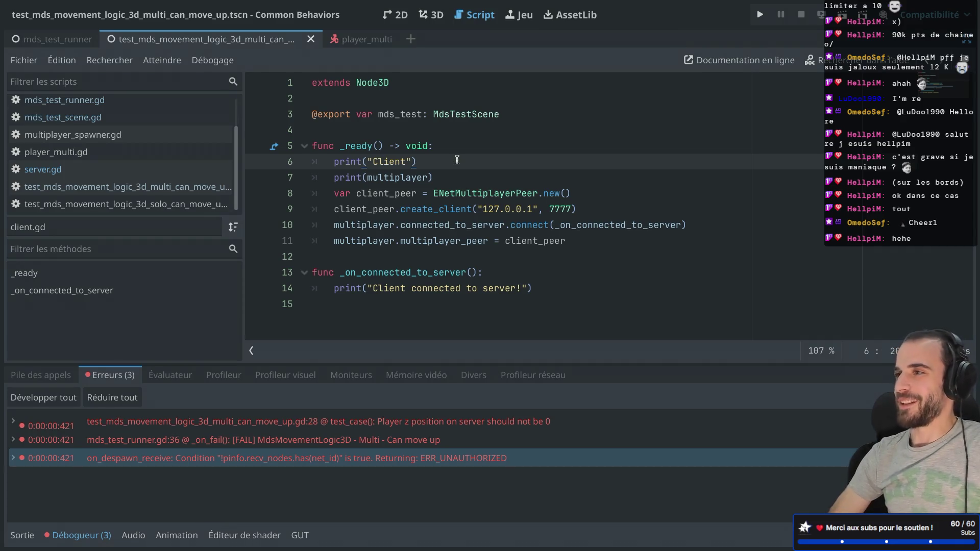
key(ctrl+shift+F11)
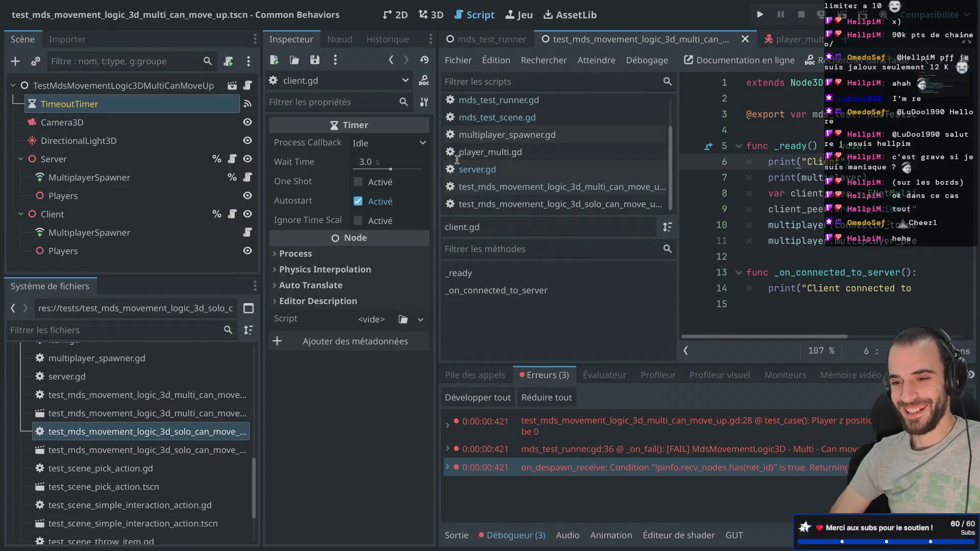
key(ctrl+shift+F11)
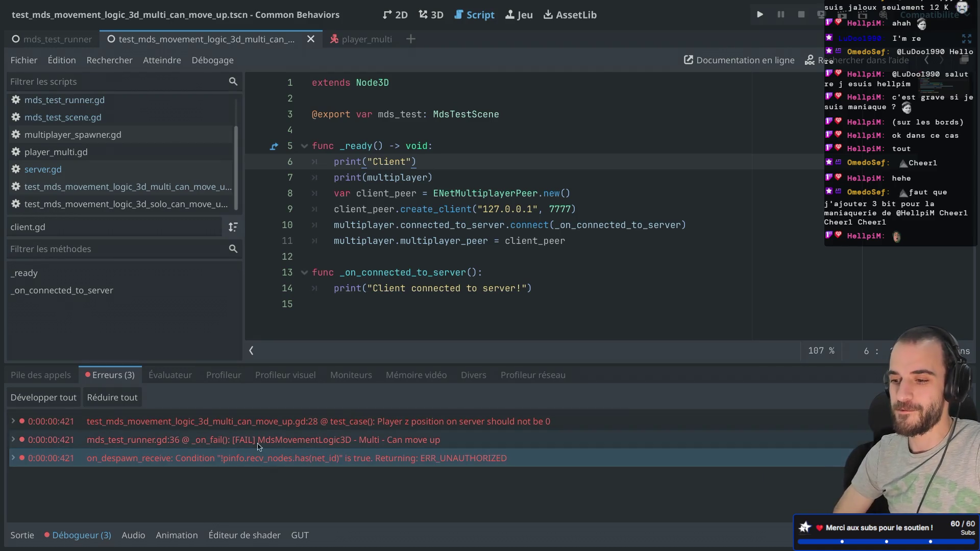
click(383, 276)
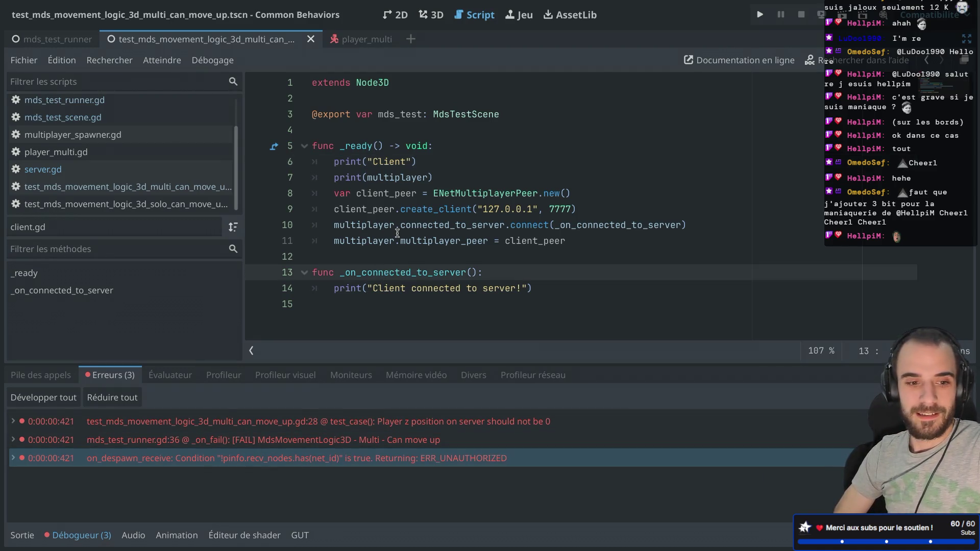
Review client.gd's _ready ENet client setup for 127.0.0.1:7777, then restore the Scene and Inspector docks
click(477, 145)
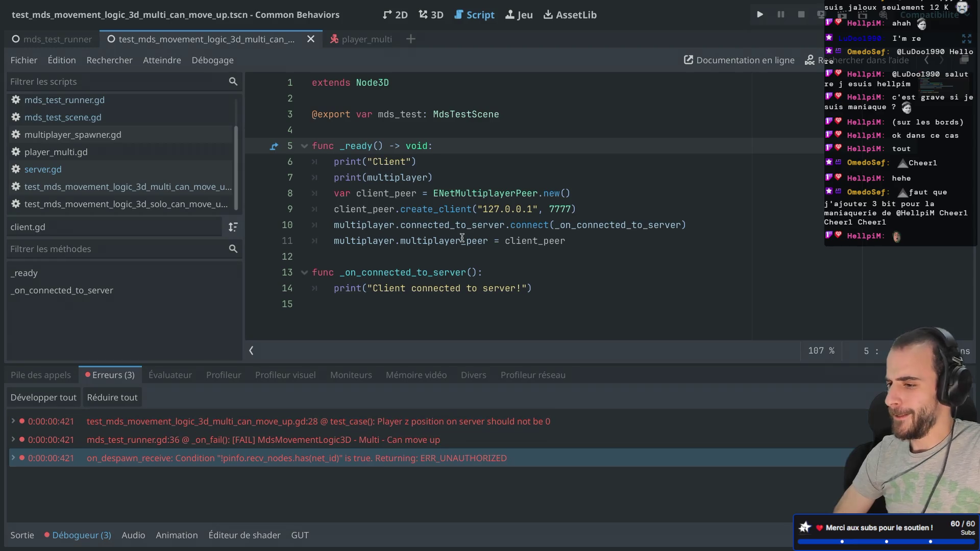
click(439, 246)
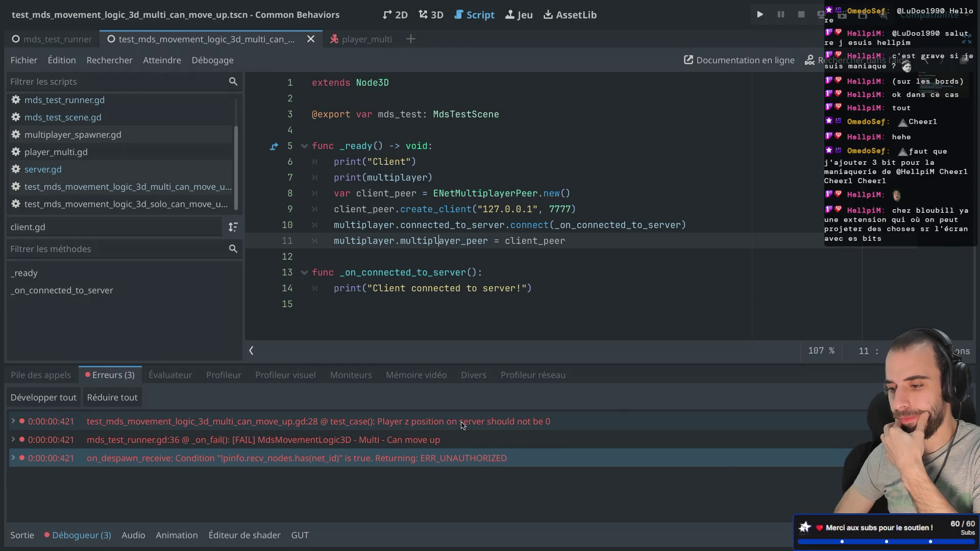
mouse_move(462, 425)
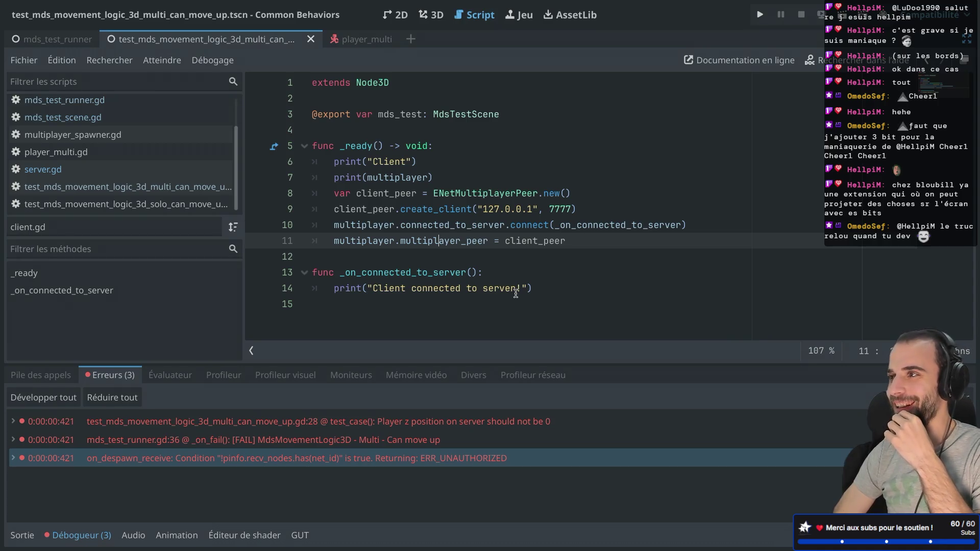
click(589, 208)
click(587, 199)
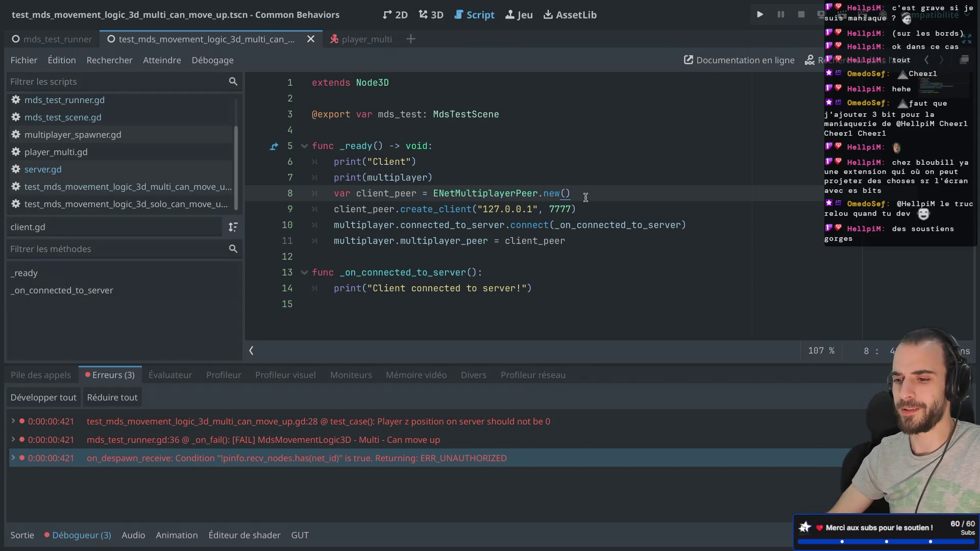
key(ctrl+shift+F11)
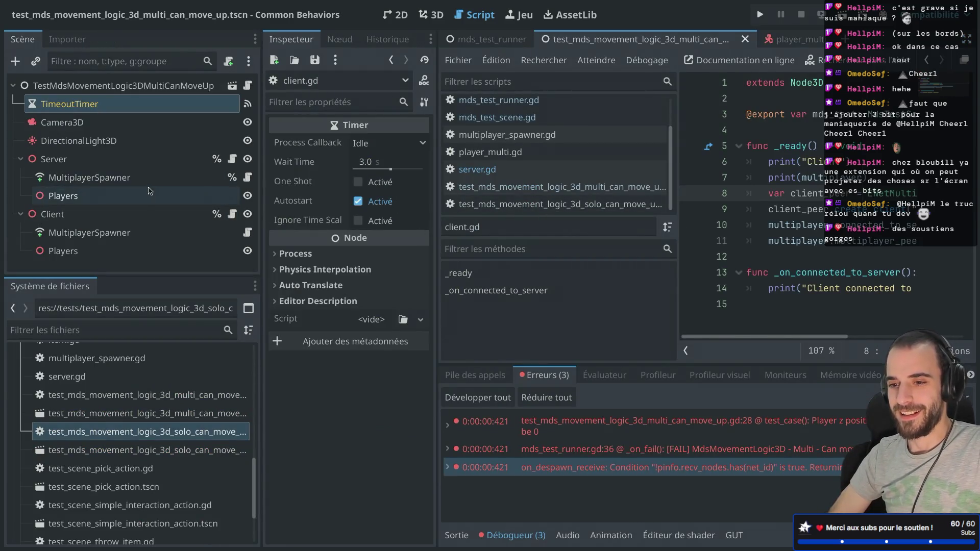
Open the Server node's server.gd script with the side docks hidden
click(148, 185)
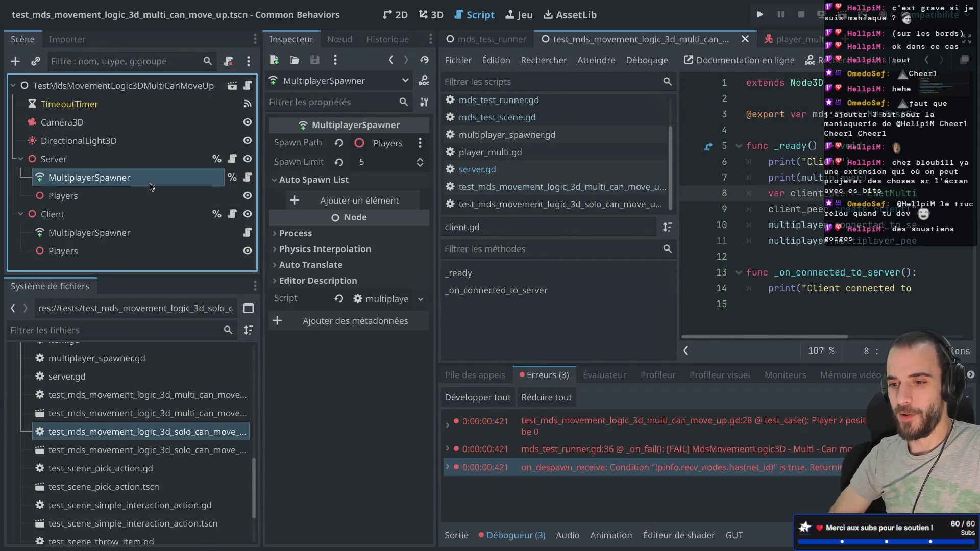
click(247, 177)
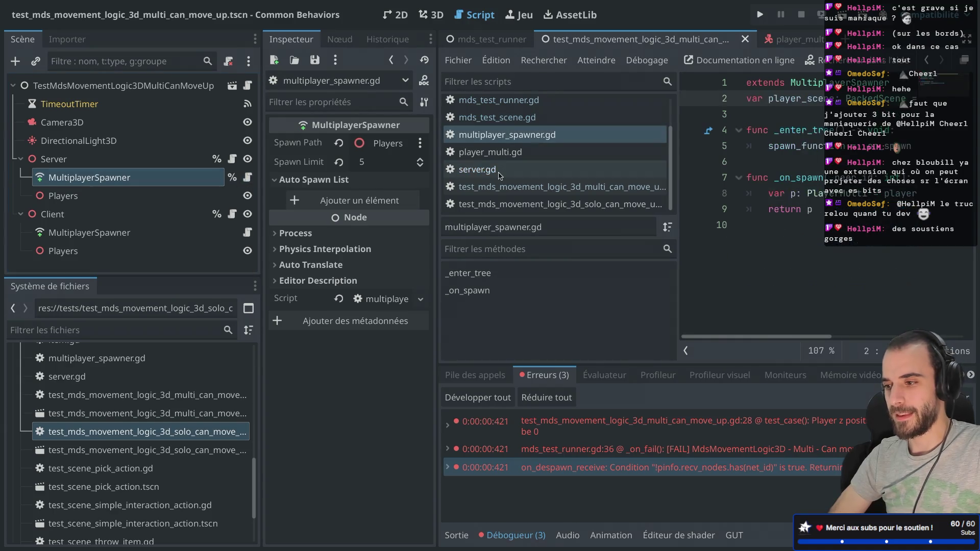
click(232, 160)
key(ctrl+shift+F11)
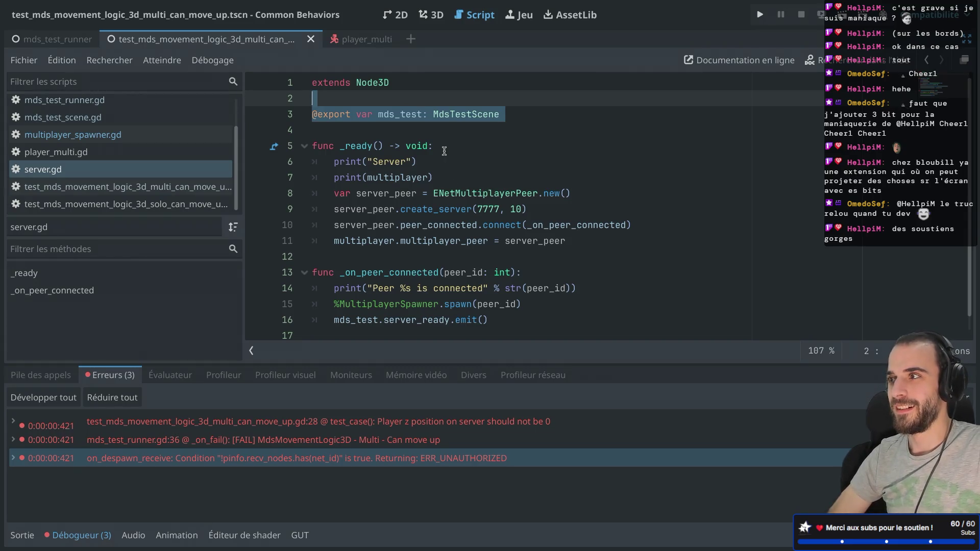
Delete the print("Server") and print(multiplayer) debug lines from _ready
drag(448, 174, 450, 155)
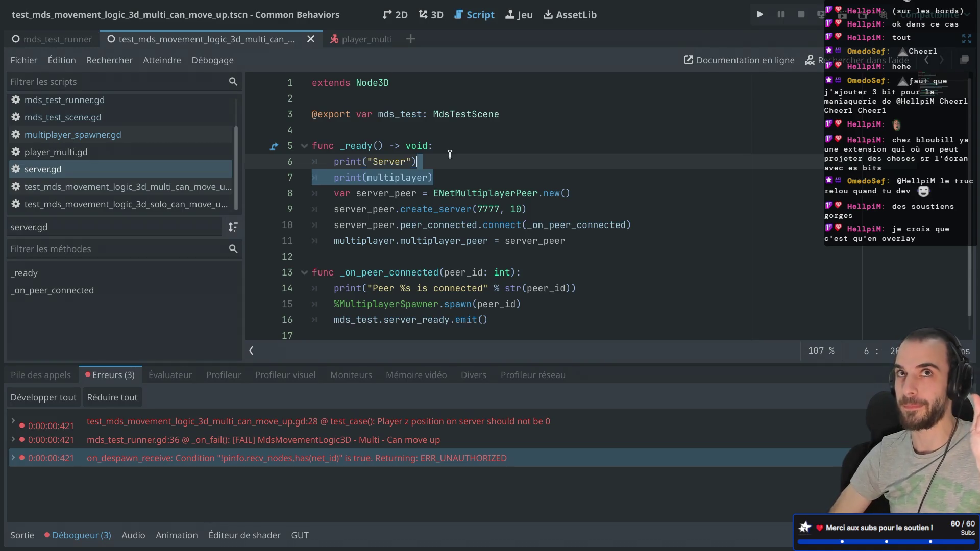
click(448, 162)
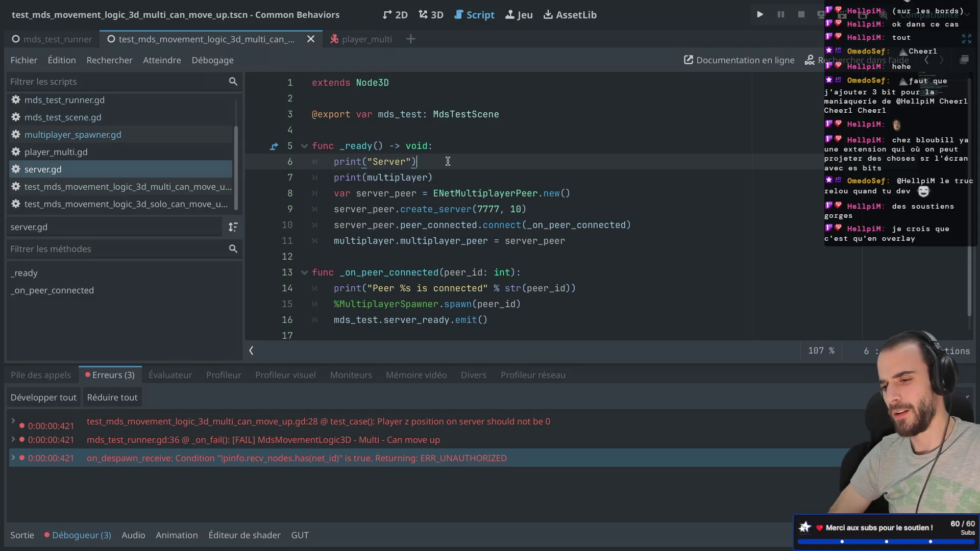
drag(452, 171, 456, 148)
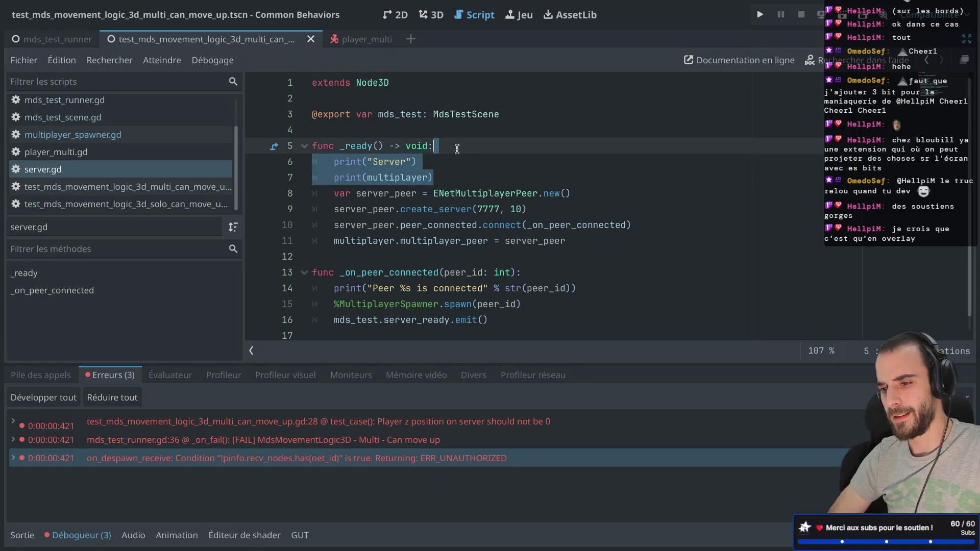
key(BackSpace)
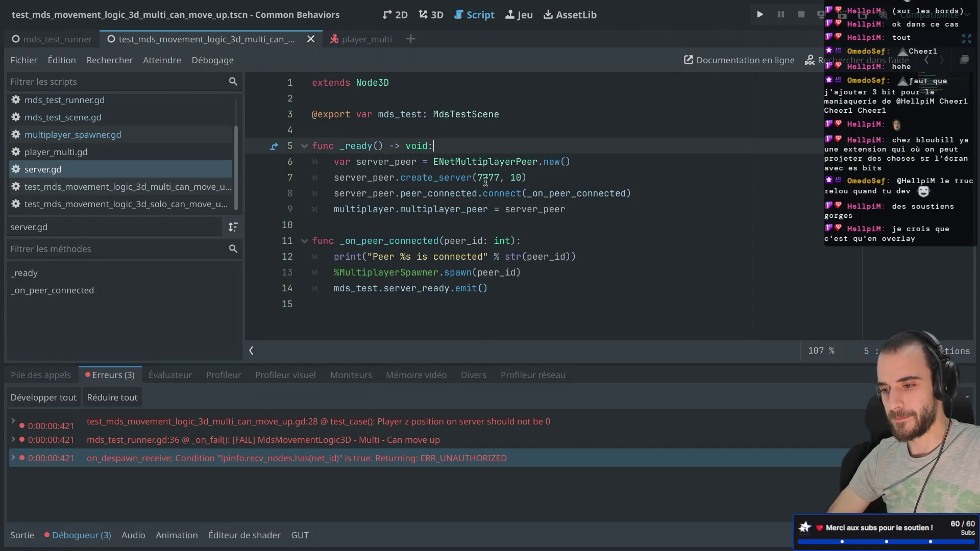
Review server.gd's spawn call and server_ready.emit, then bring back the Scene and Inspector docks
click(441, 194)
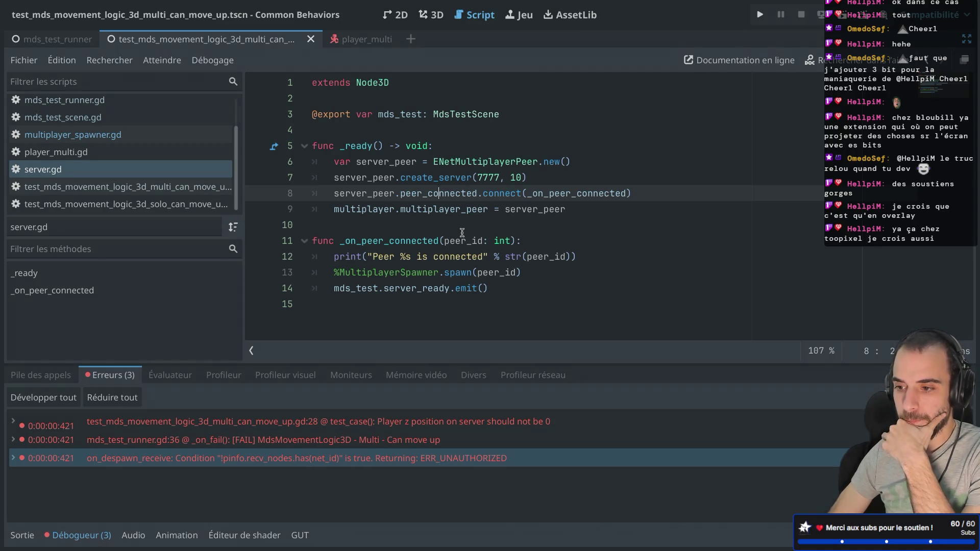
click(391, 287)
click(465, 289)
click(457, 272)
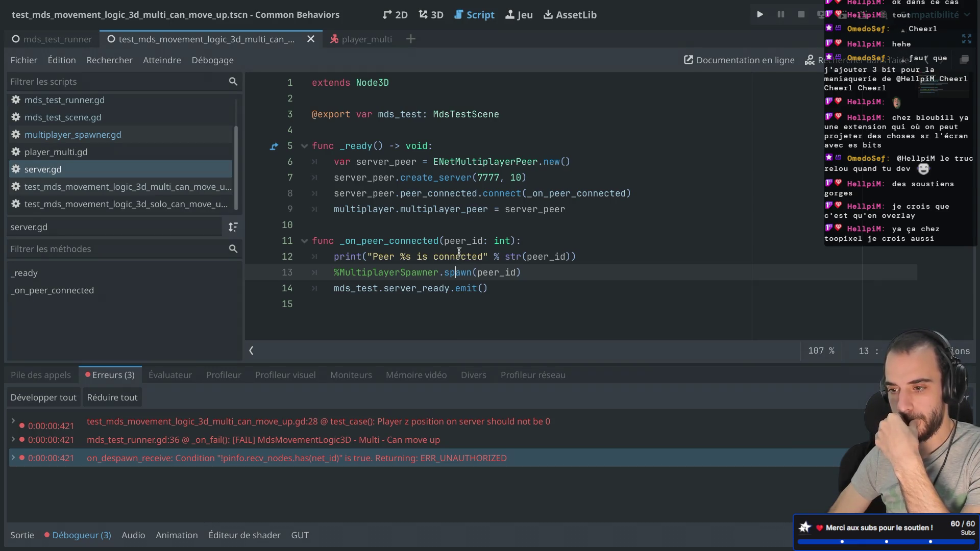
key(ctrl+shift+F11)
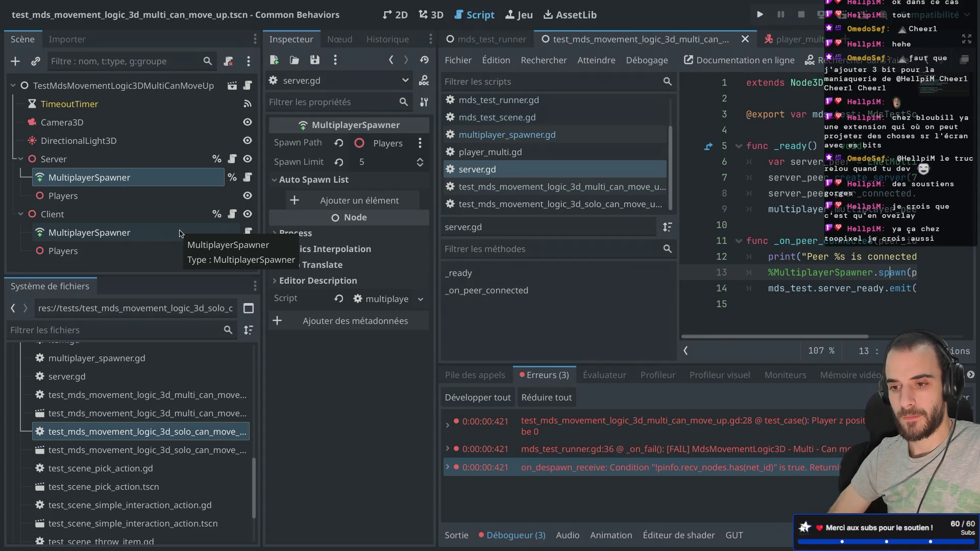
Add $MultiplayerSpawner.spawned.connected(_on_spawn) at the end of client.gd's _ready
click(232, 214)
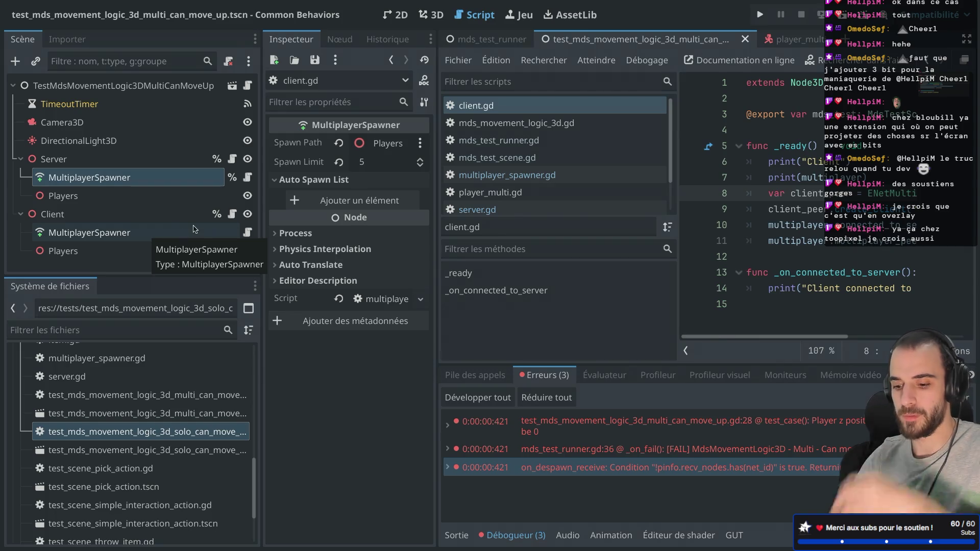
key(ctrl+shift+F11)
click(600, 238)
key(Return)
text($)
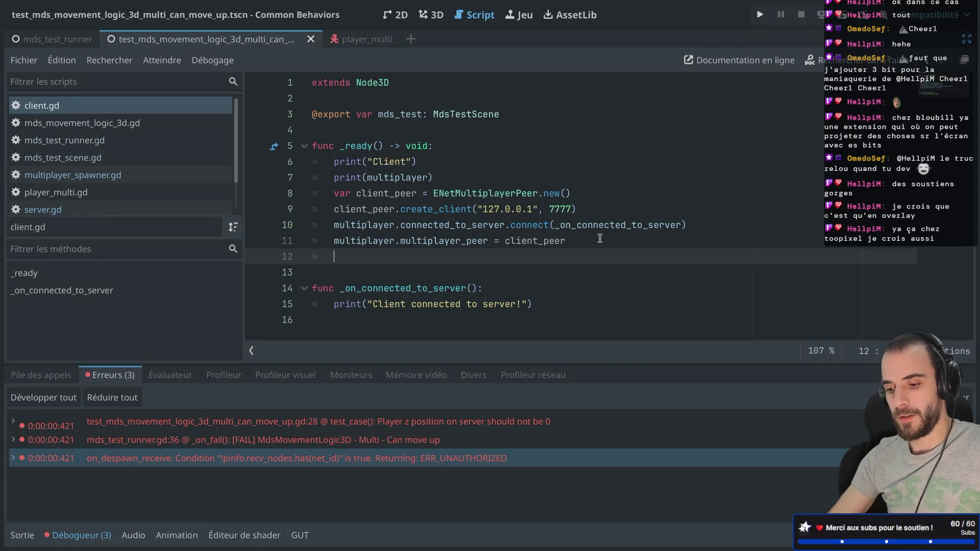
key(Down)
key(Return)
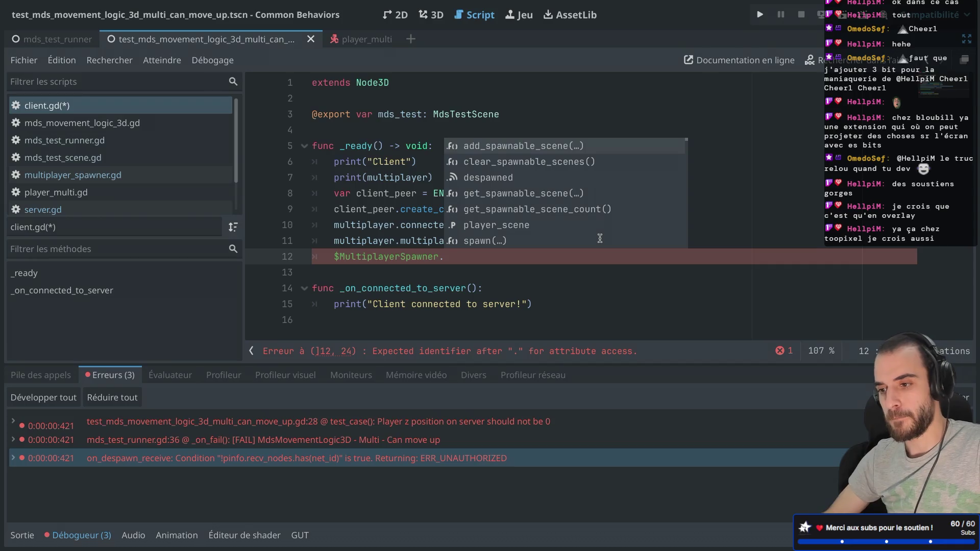
text(spaw)
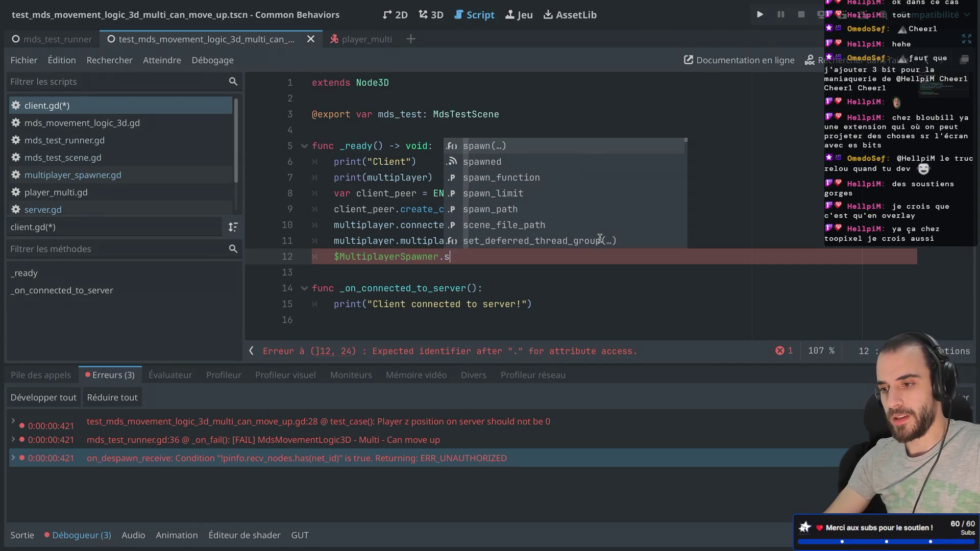
key(Down)
key(Return)
text(.)
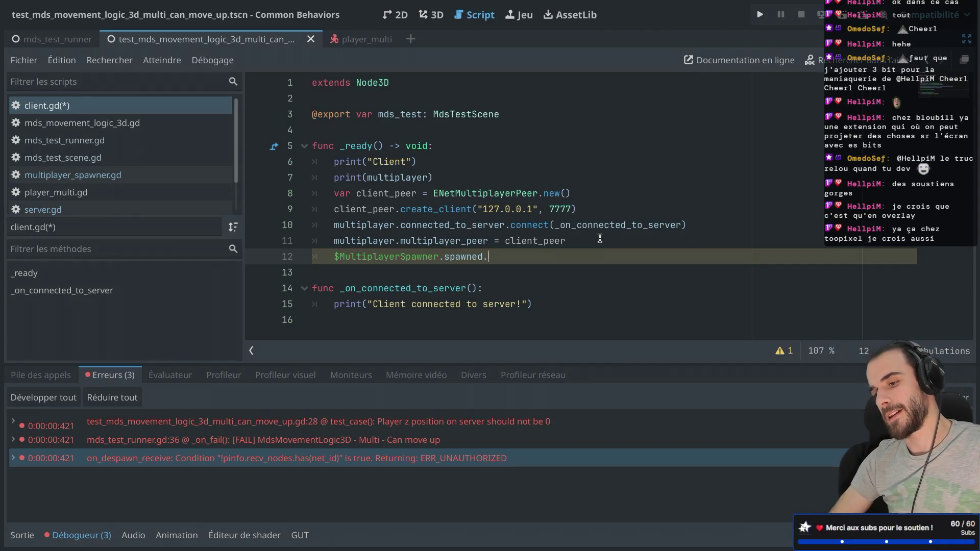
text(connected)
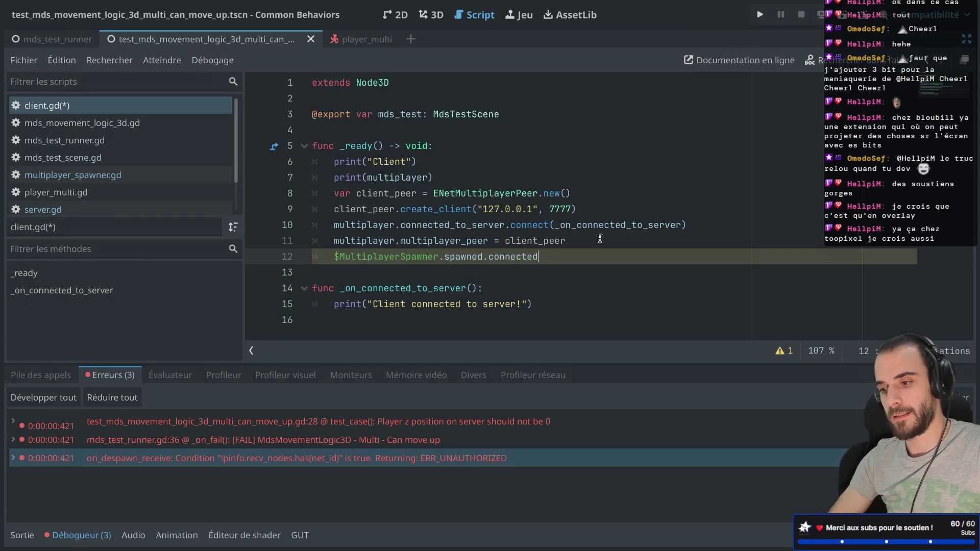
text((_on_spawn)
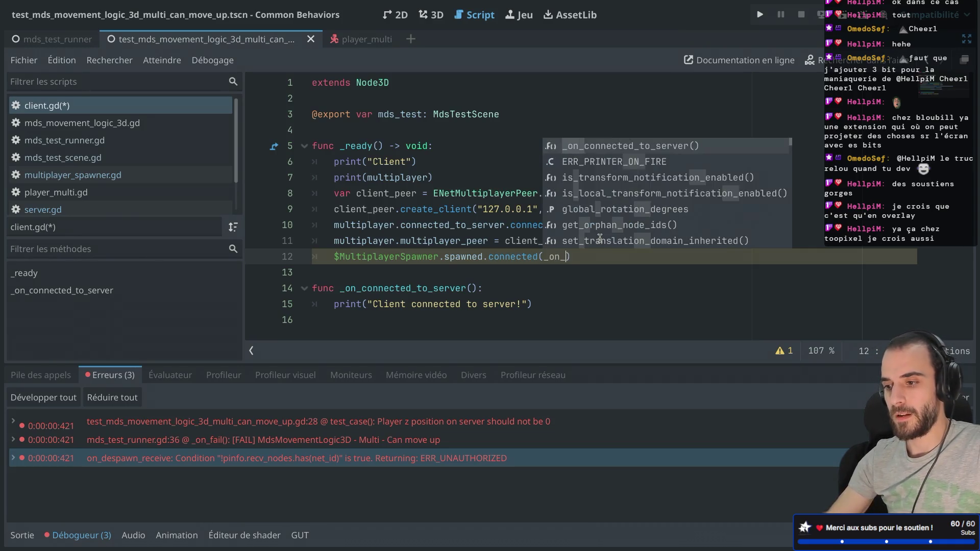
Add a new func _on_spawn(data: Variant): definition after the last function
click(559, 317)
key(Return)
text(func )
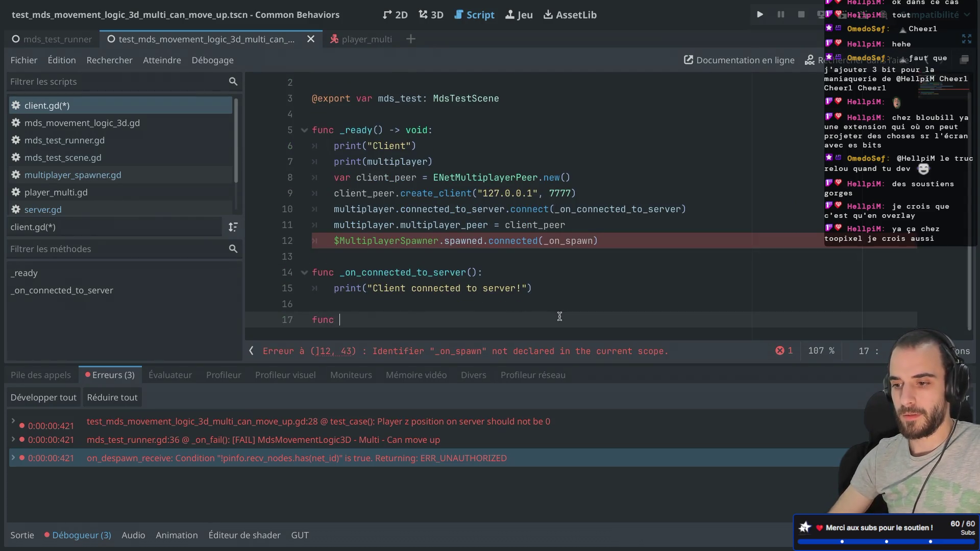
text(_on_spawn():)
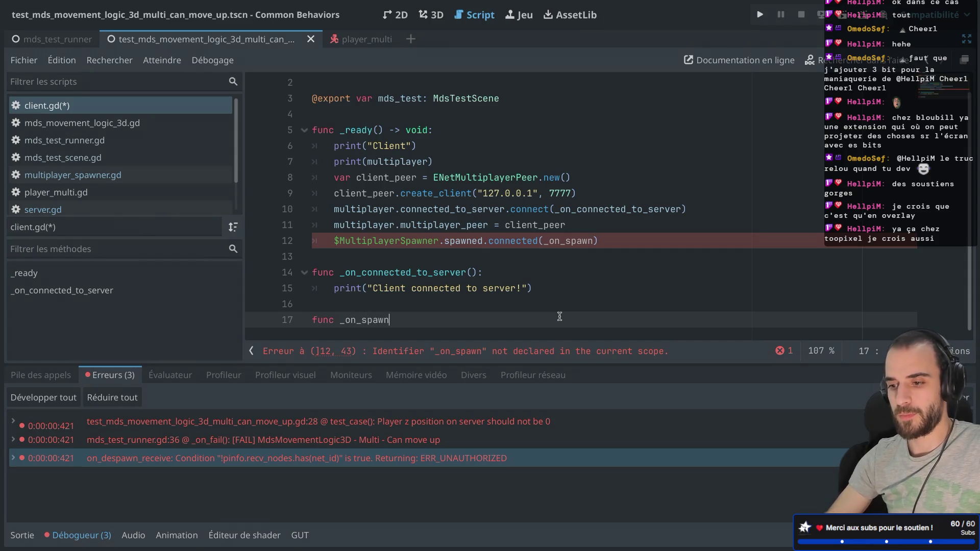
key(Return)
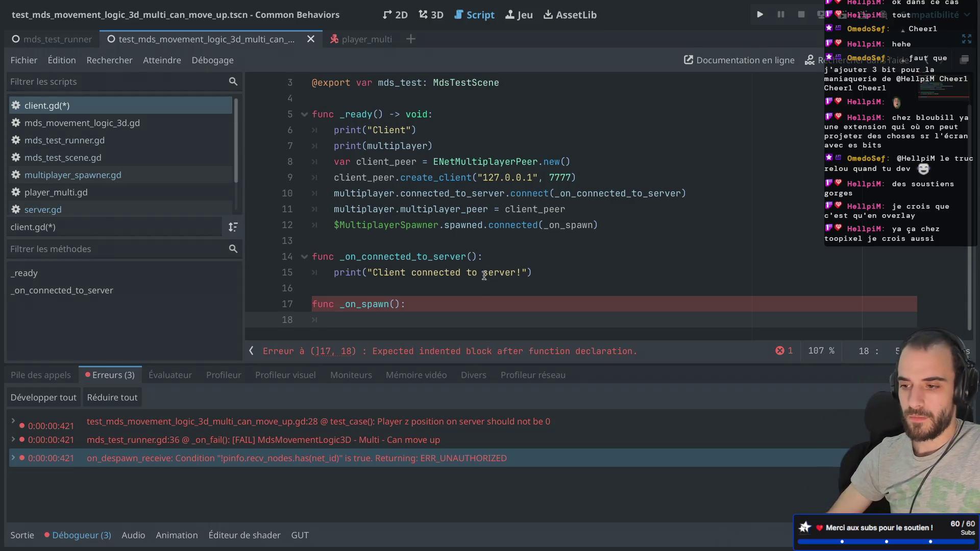
ctrl+click(462, 225)
scroll(387, 216, down, 3)
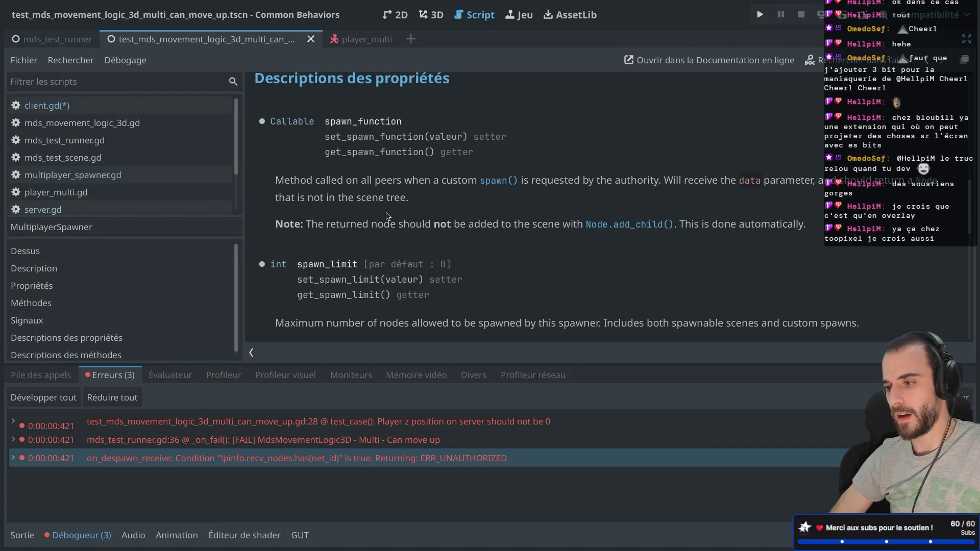
key(alt+Left)
click(395, 298)
text(data: Variant)
Give _on_spawn a pass body and rename its parameter to _data
click(388, 332)
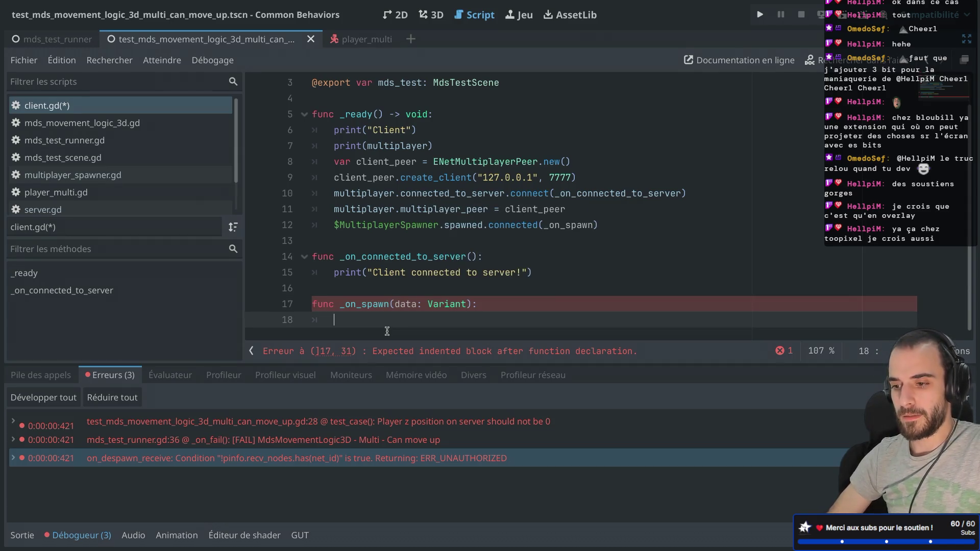
click(428, 305)
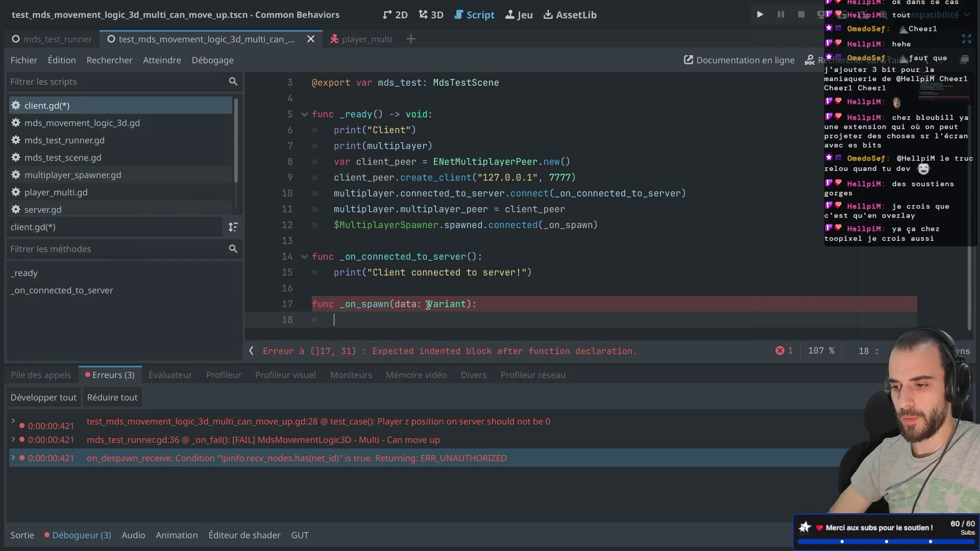
mouse_move(432, 305)
click(396, 323)
text(pass)
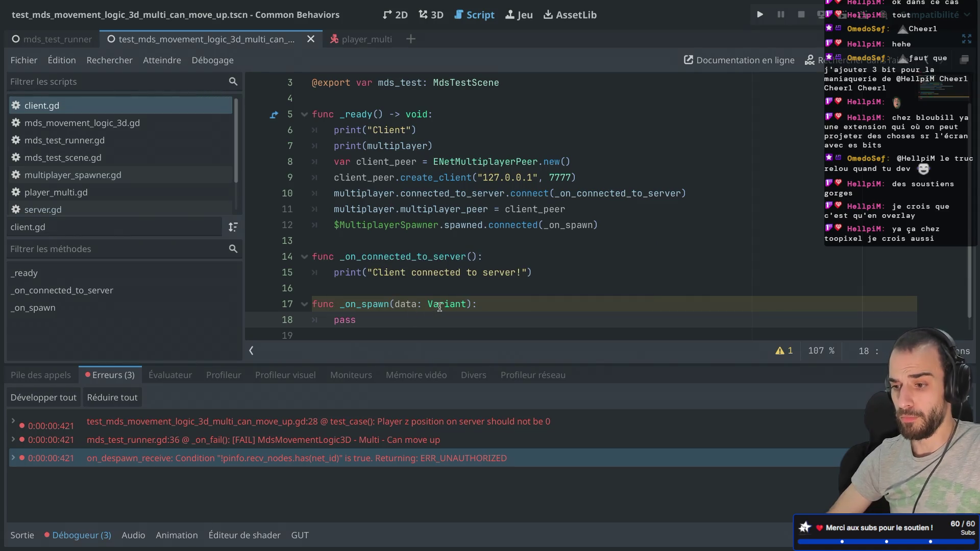
click(398, 304)
text(_)
click(347, 320)
double_click(349, 320)
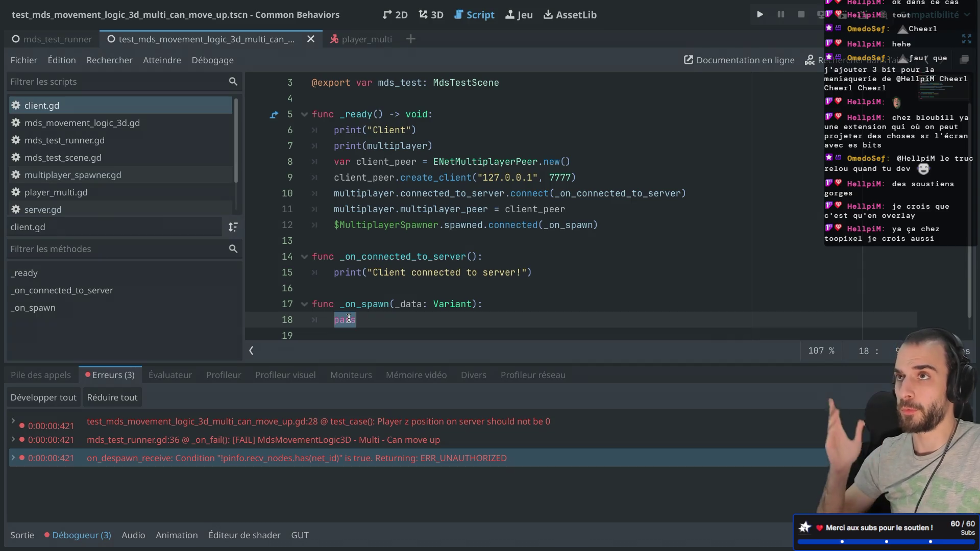